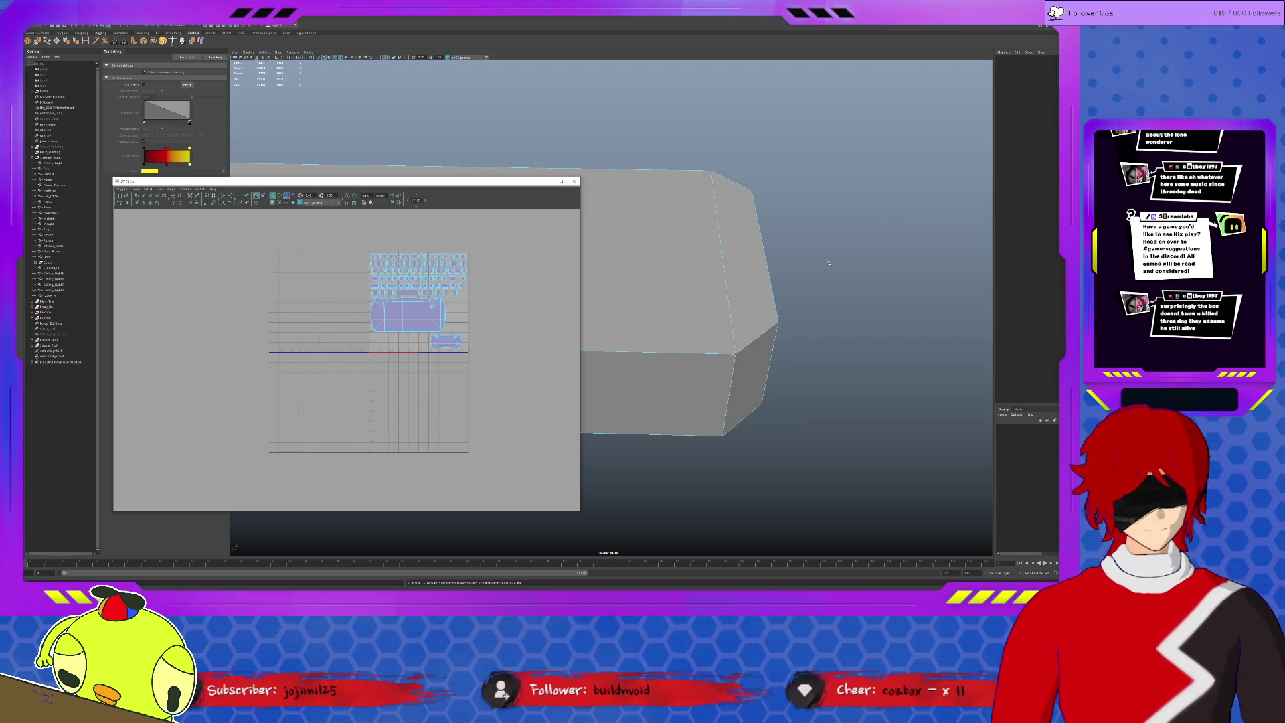
Deselect the box and select the computer mouse mesh on the desk.
key(w)
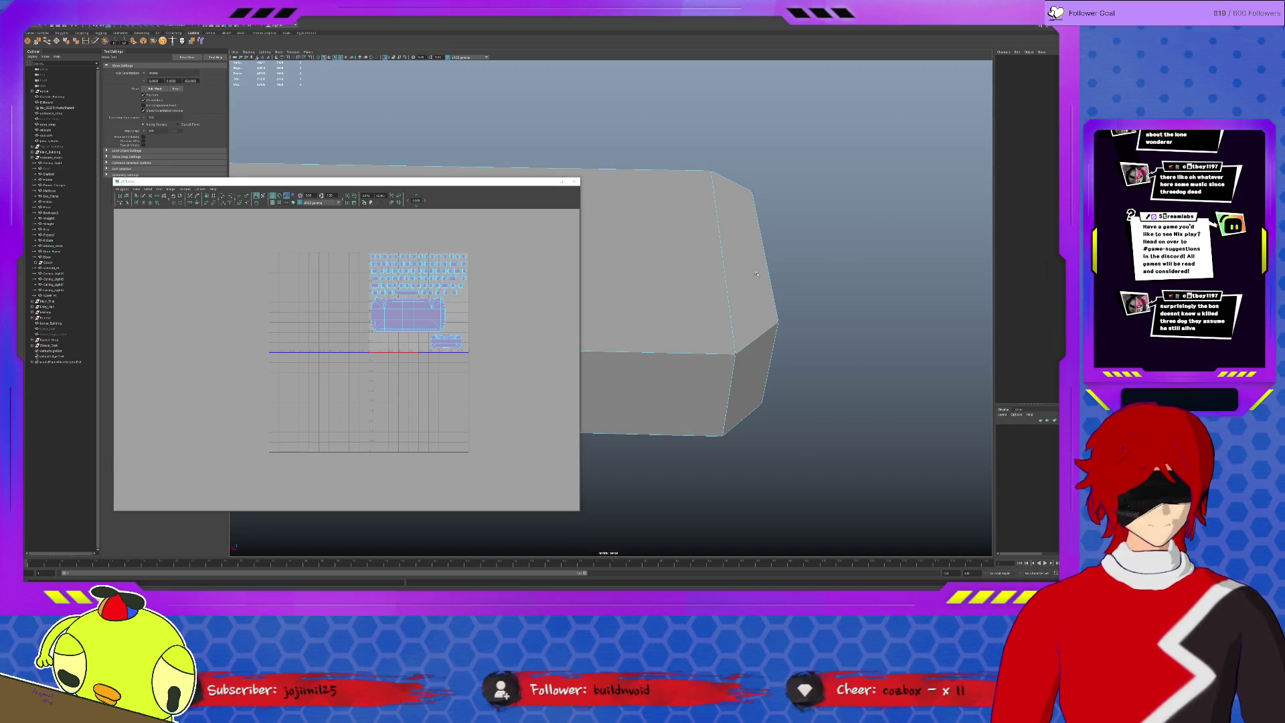
scroll(756, 273, down, 3)
right_drag(690, 295, 759, 299)
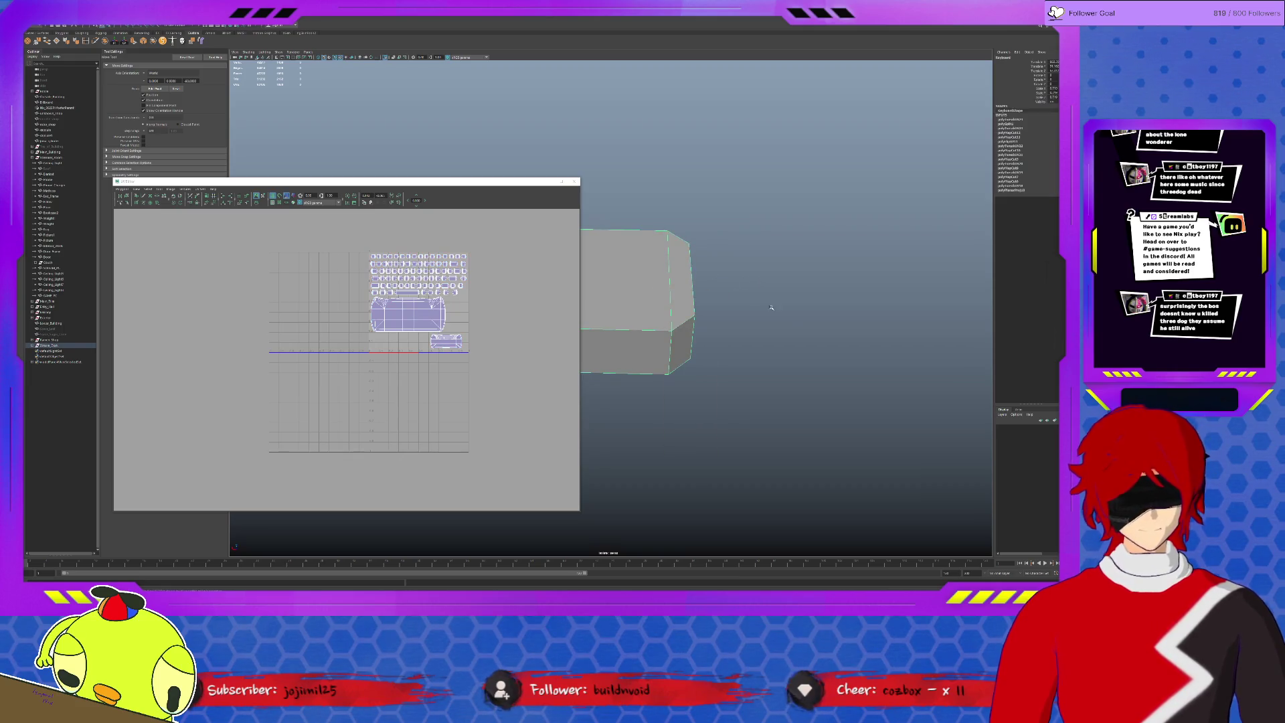
click(788, 319)
scroll(789, 320, down, 5)
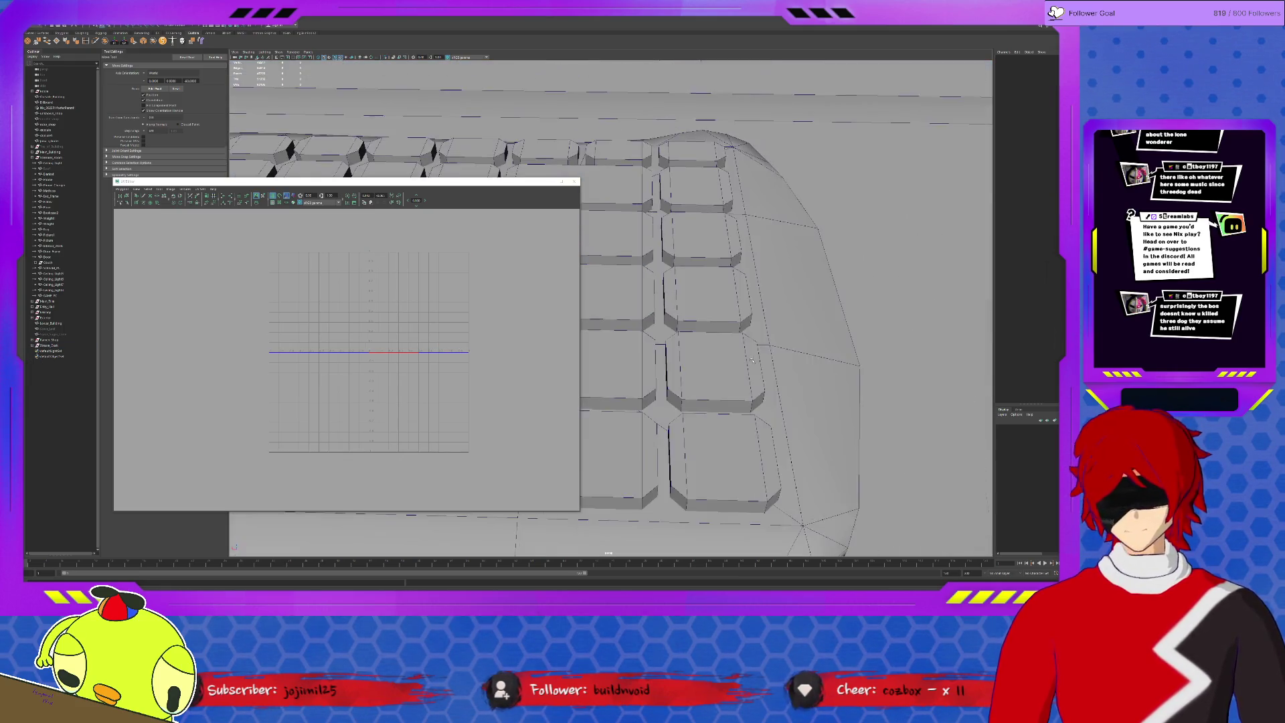
scroll(773, 336, down, 5)
scroll(748, 359, down, 5)
click(691, 382)
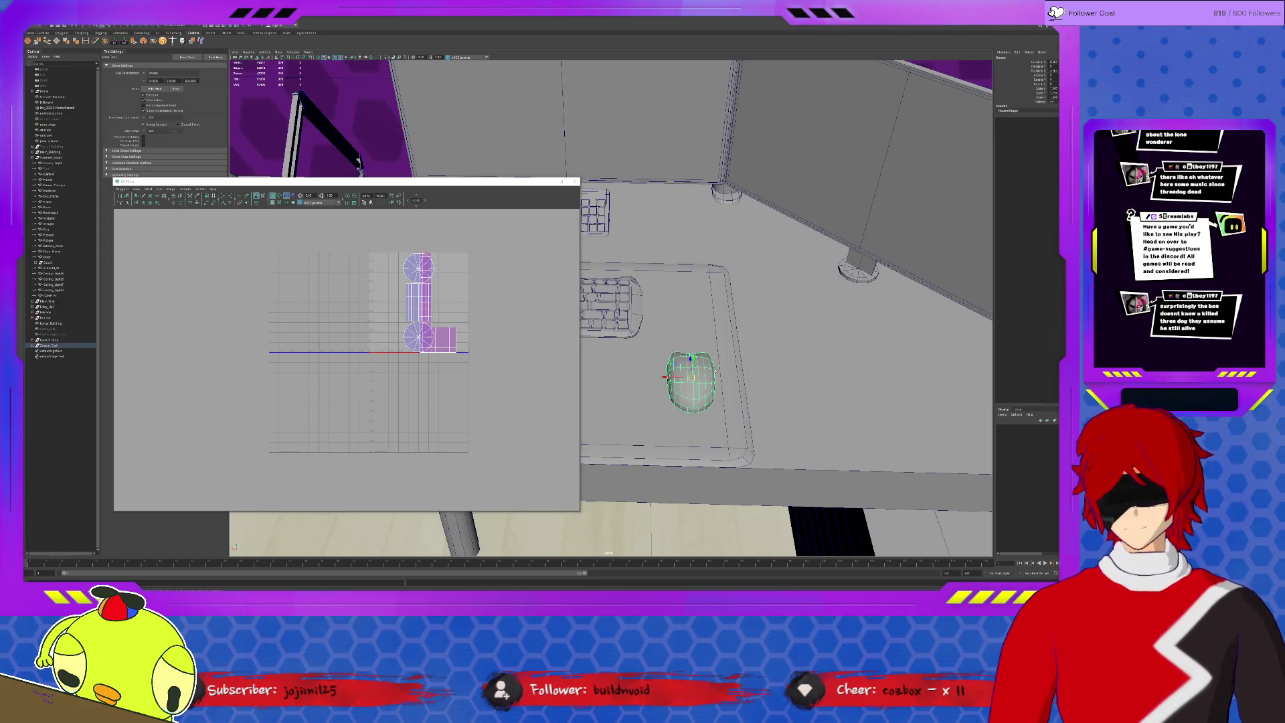
scroll(691, 381, up, 3)
Orbit to a closer top-down view of the mouse and switch to the four-pane layout.
alt+drag(703, 302, 702, 341)
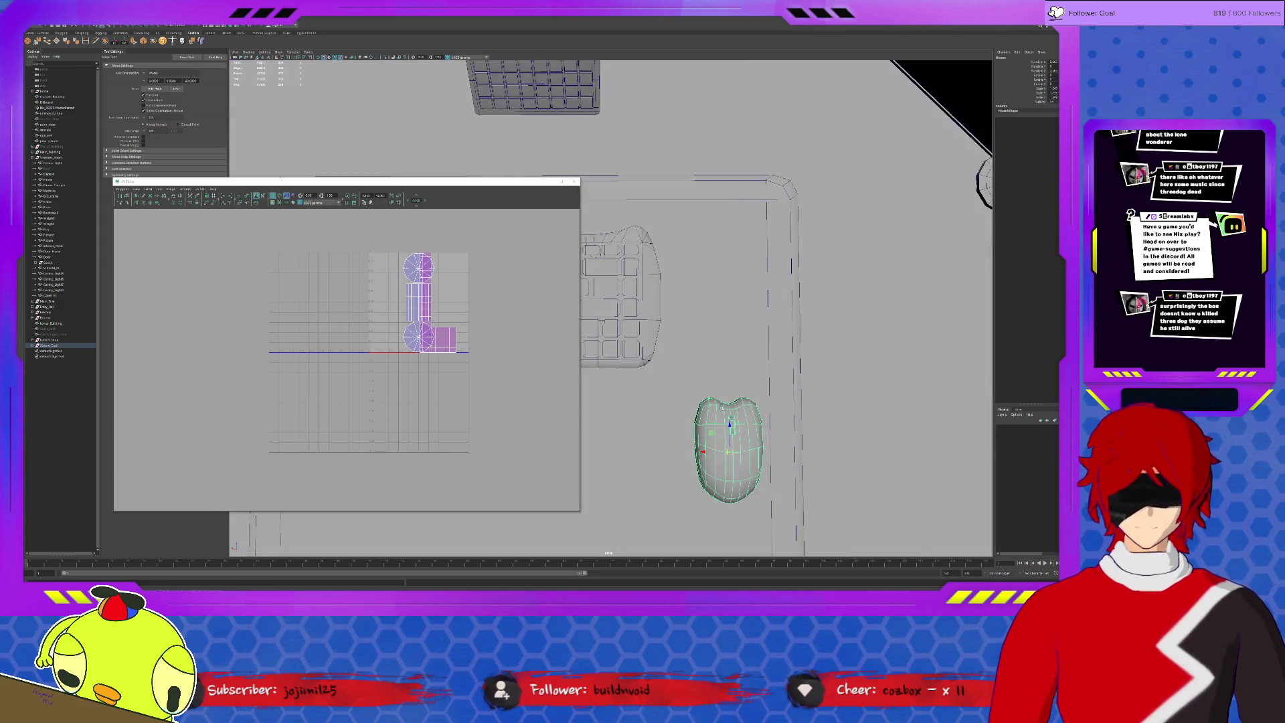
alt+drag(703, 402, 693, 371)
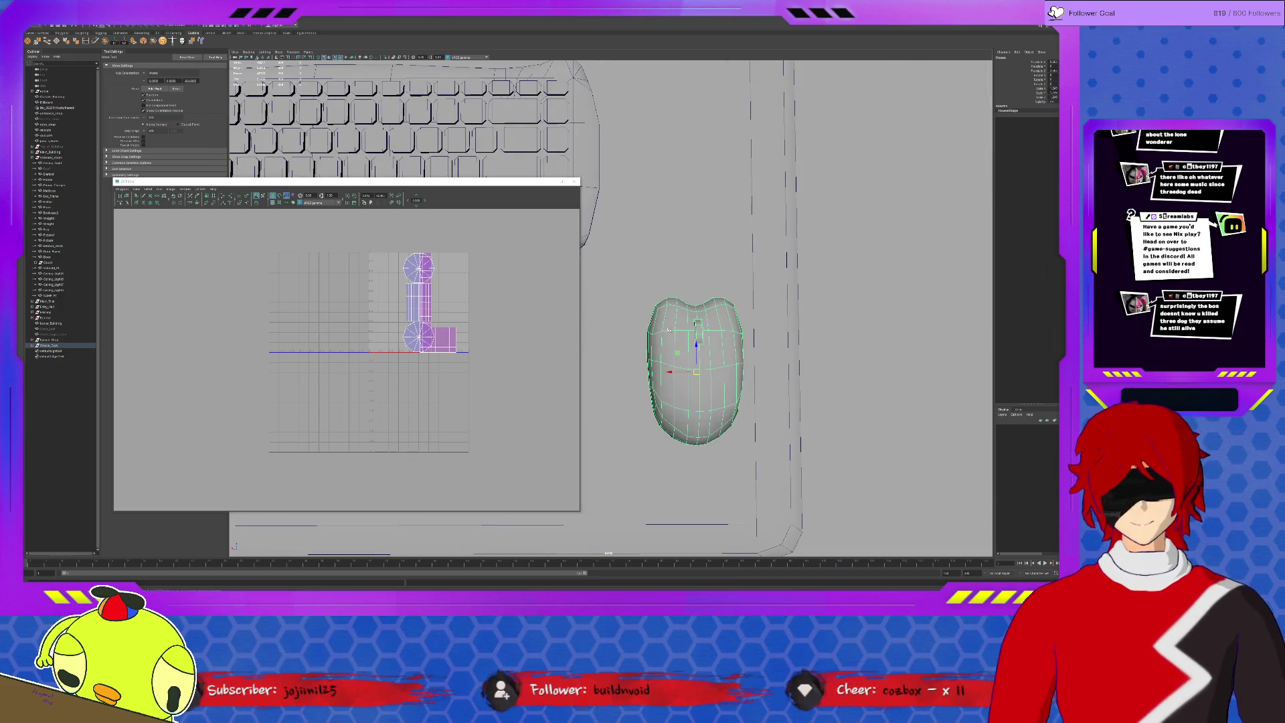
key(space)
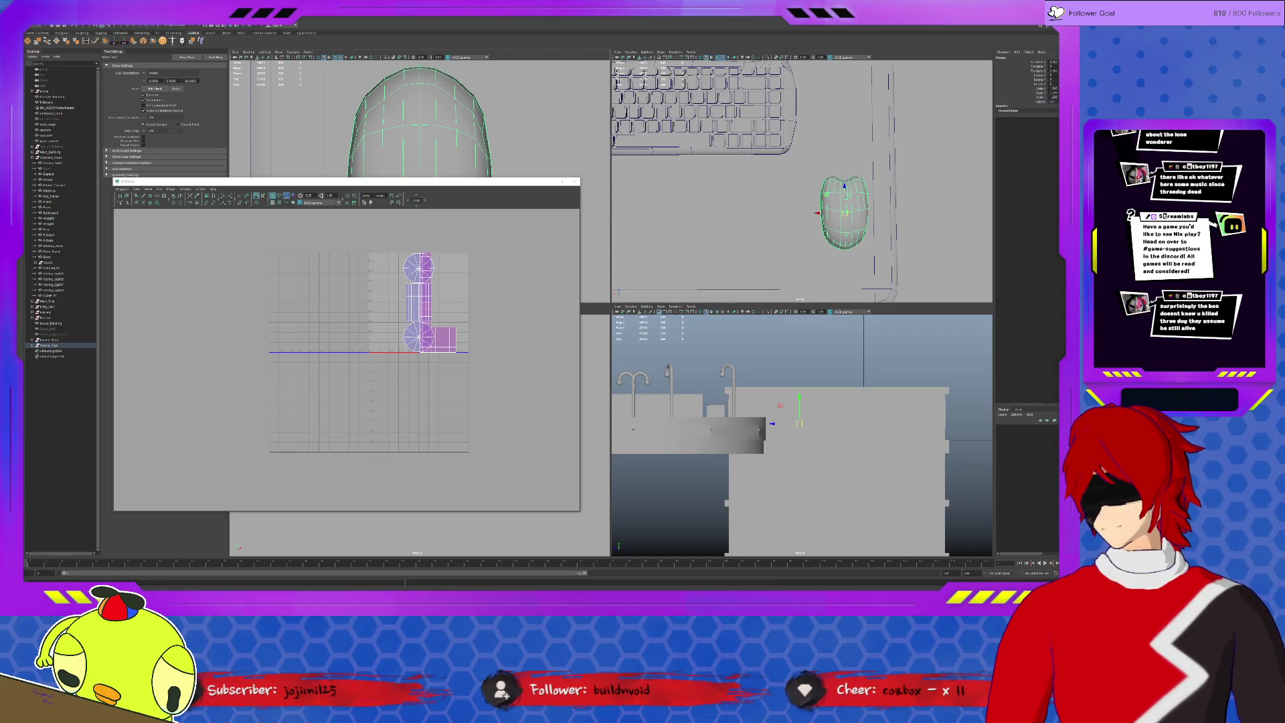
Project the mouse's UVs into one rounded shell and scale it narrower along X.
click(229, 30)
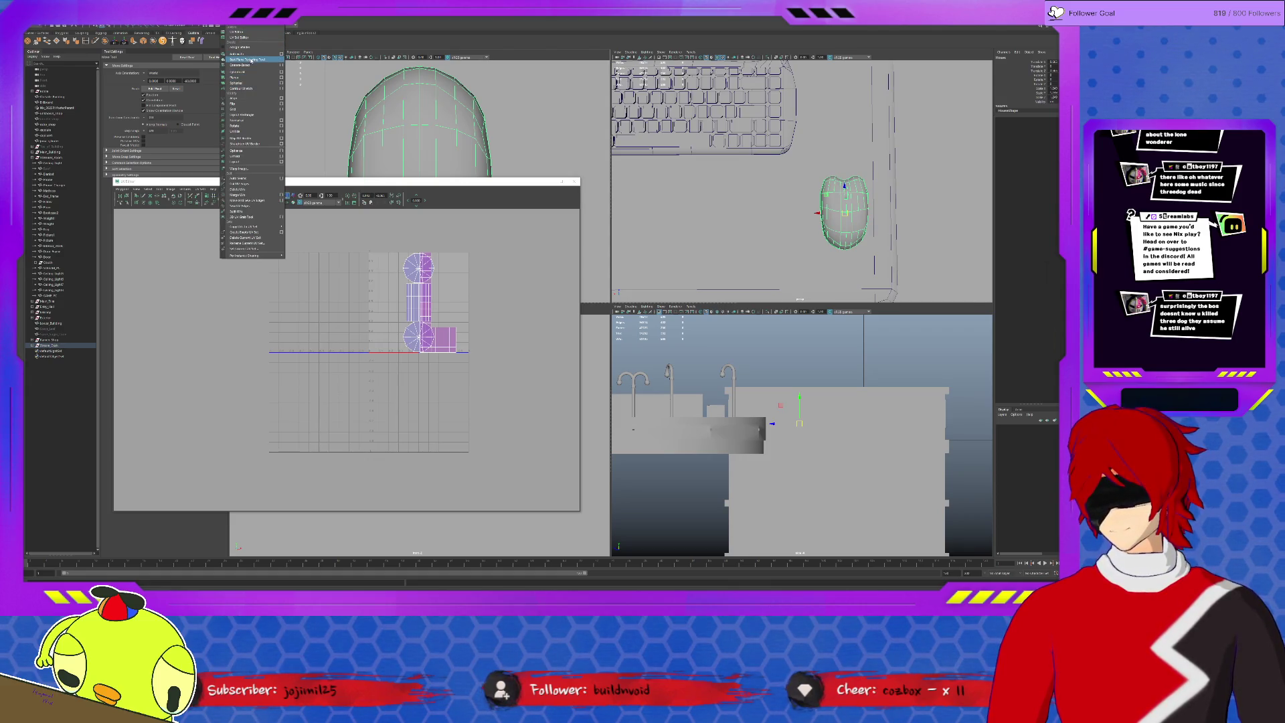
click(246, 64)
key(w)
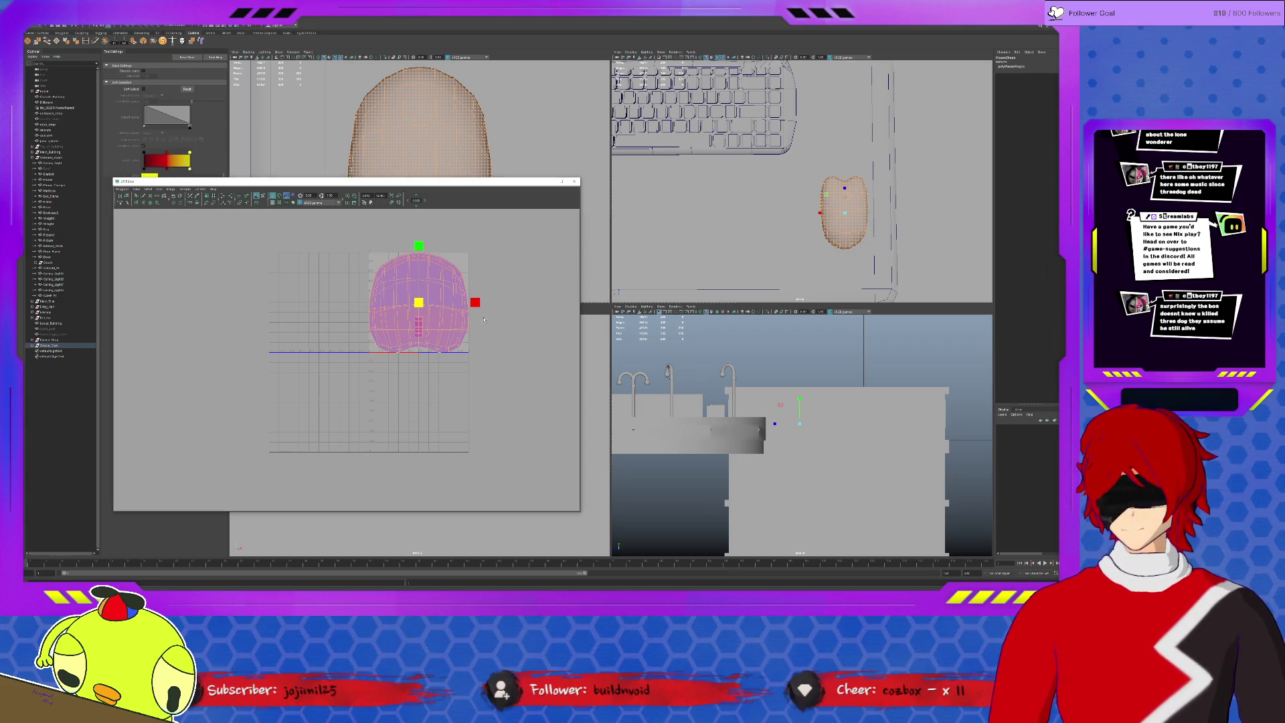
drag(474, 301, 458, 304)
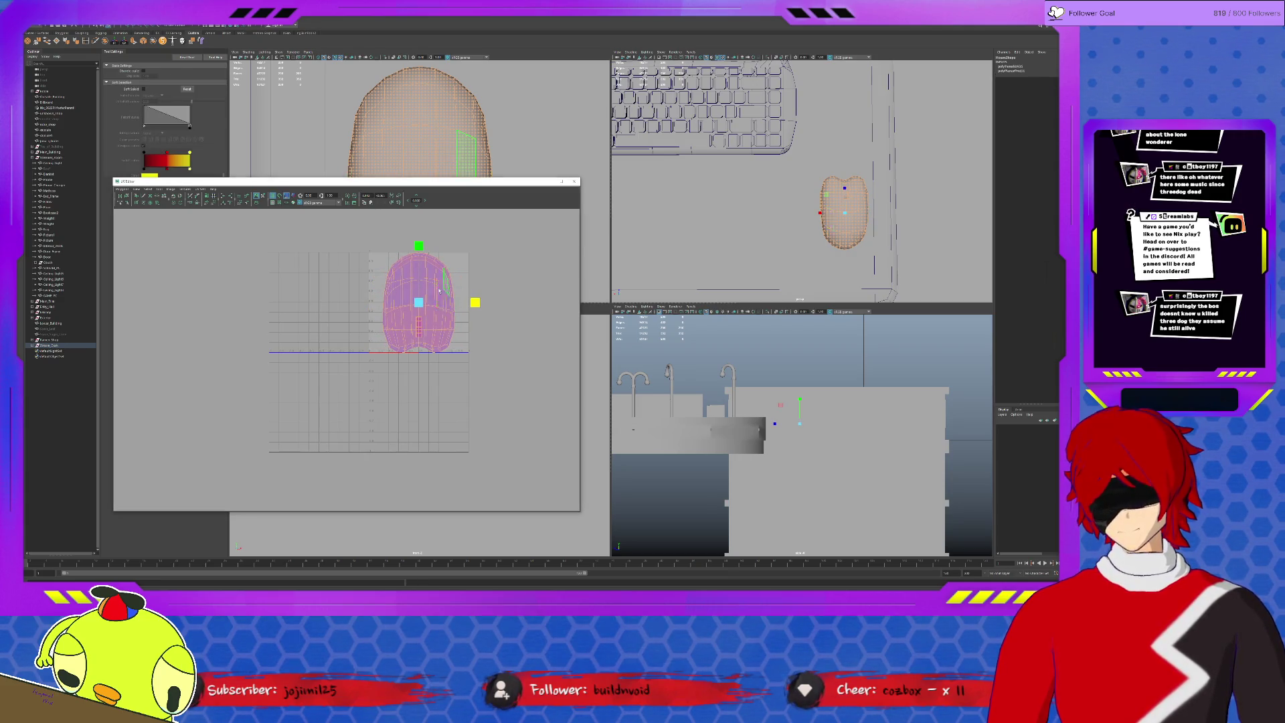
click(419, 302)
key(b)
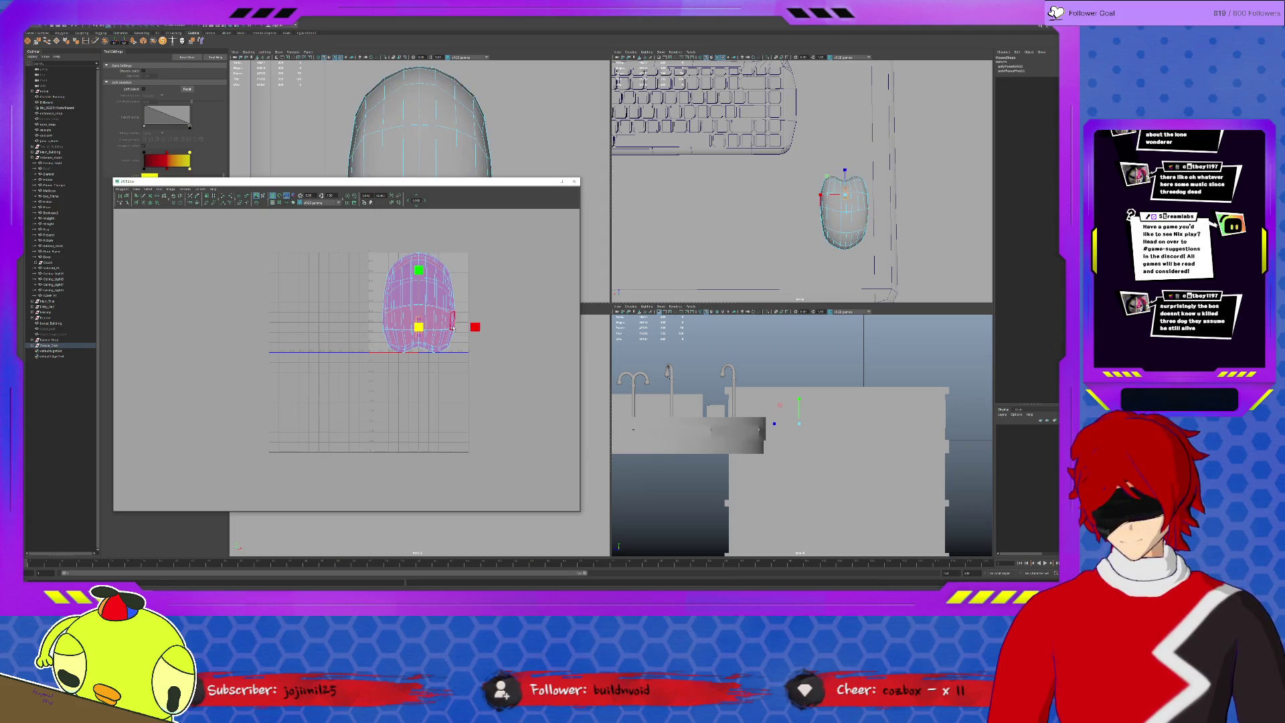
key(w)
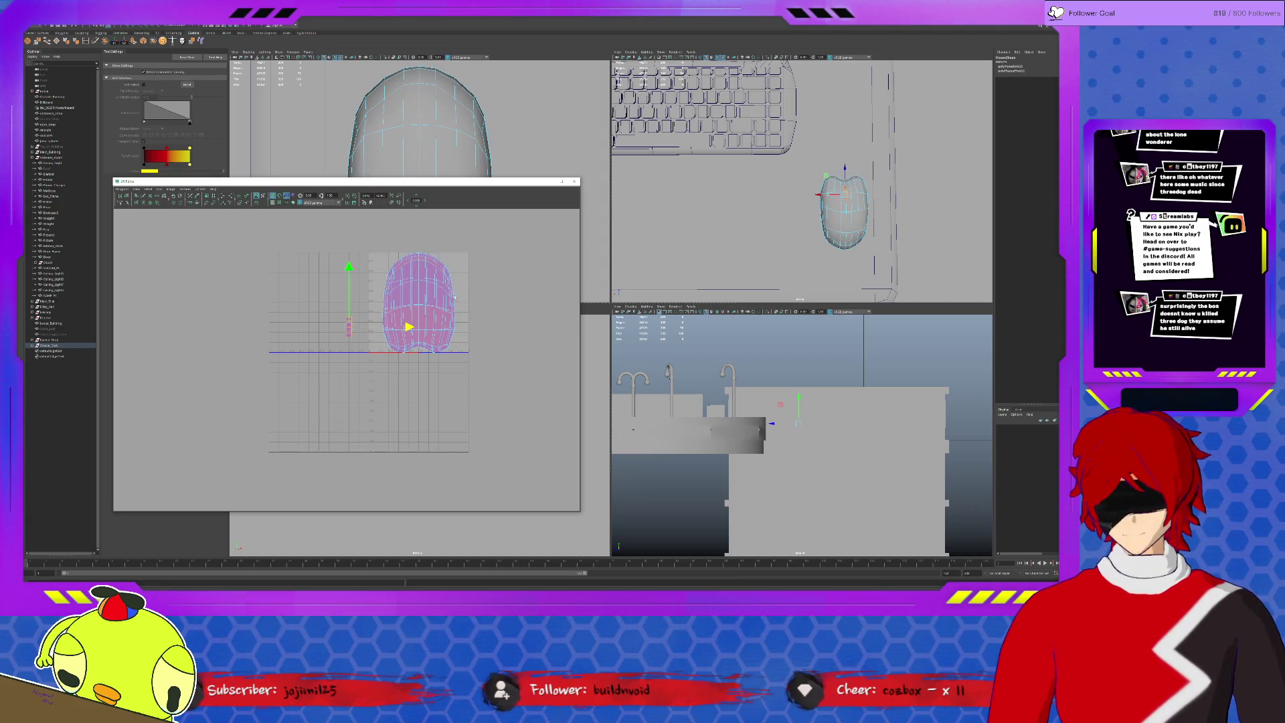
Frame the mesh, pick faces on a thin desk piece, maximize the perspective view and clear selection.
key(b)
key(f)
alt+drag(803, 222, 819, 204)
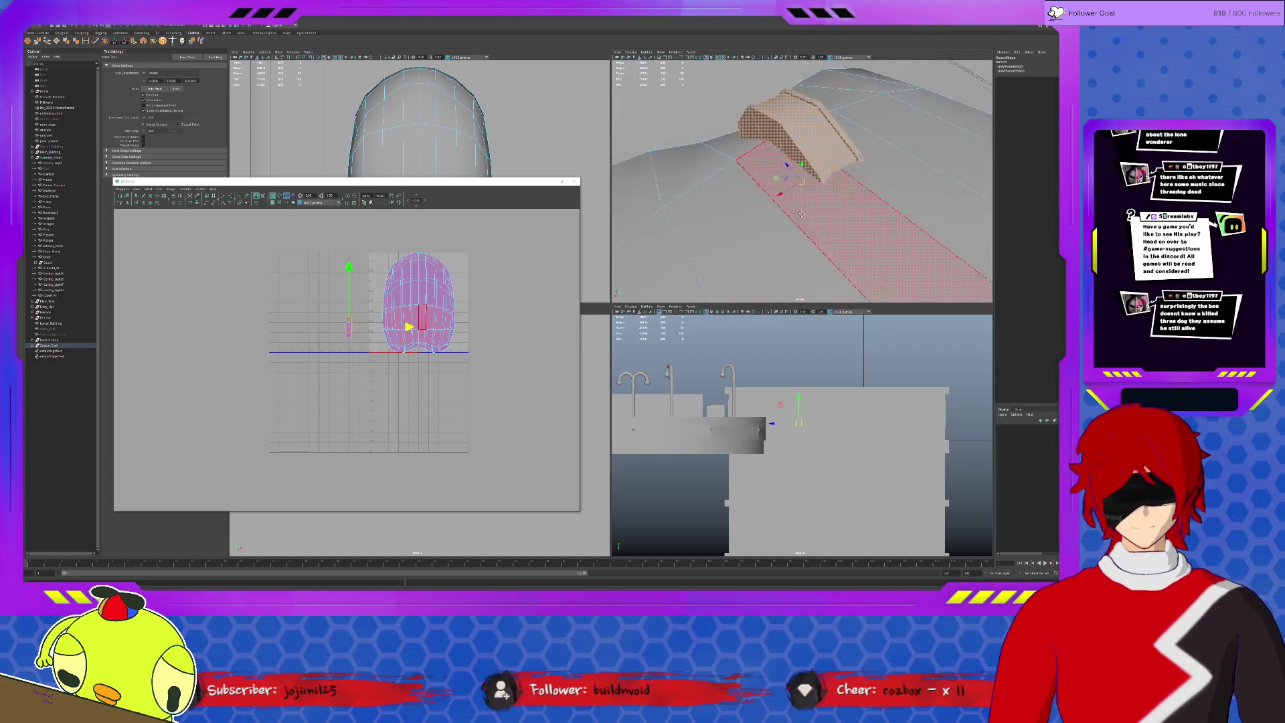
click(833, 127)
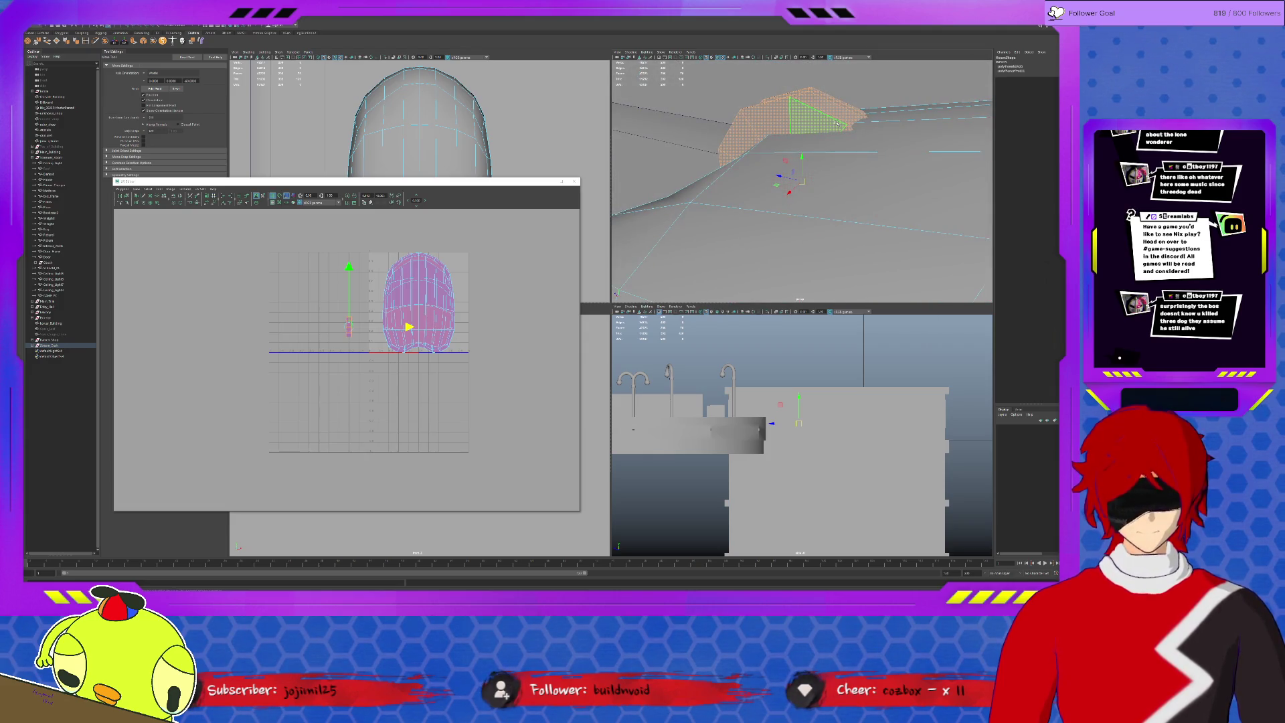
mouse_move(833, 127)
alt+mouse_down()
mouse_move(763, 202)
mouse_move(703, 323)
alt+mouse_up()
key(space)
key(q)
click(701, 332)
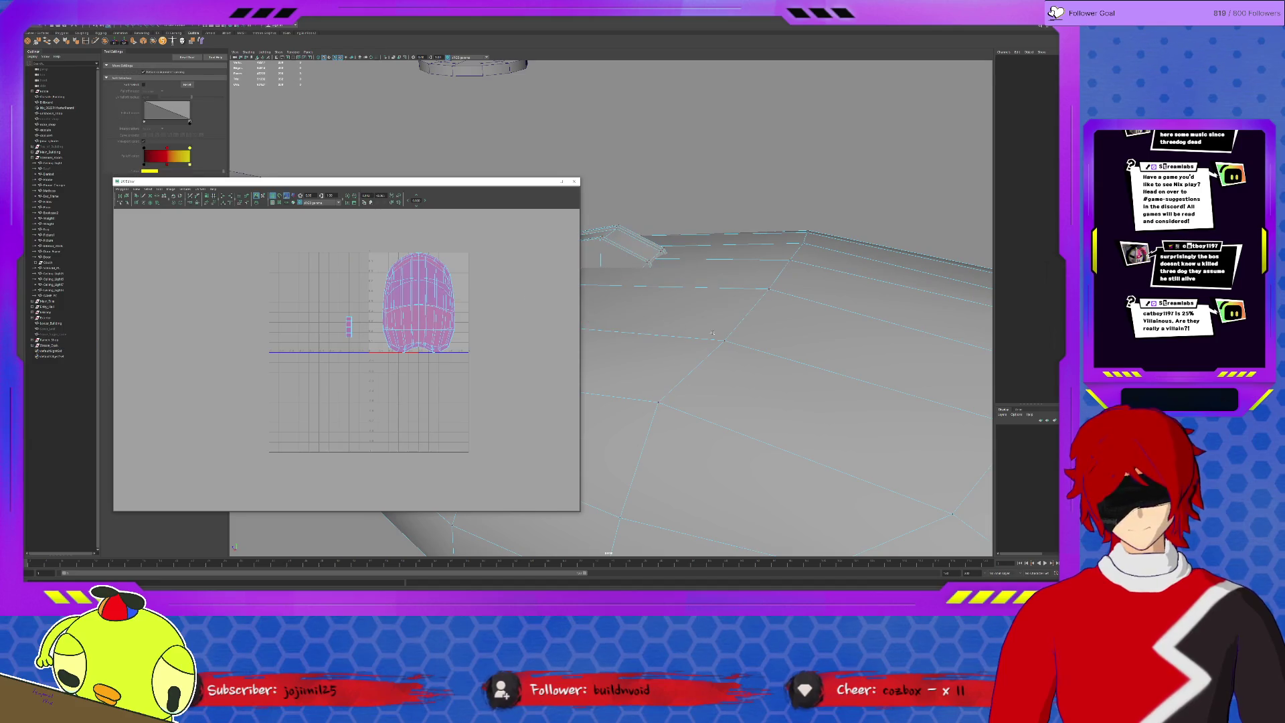
Select the computer mouse object via the marking menu and move the UV editor window aside.
right_click(472, 308)
click(472, 324)
right_click(674, 299)
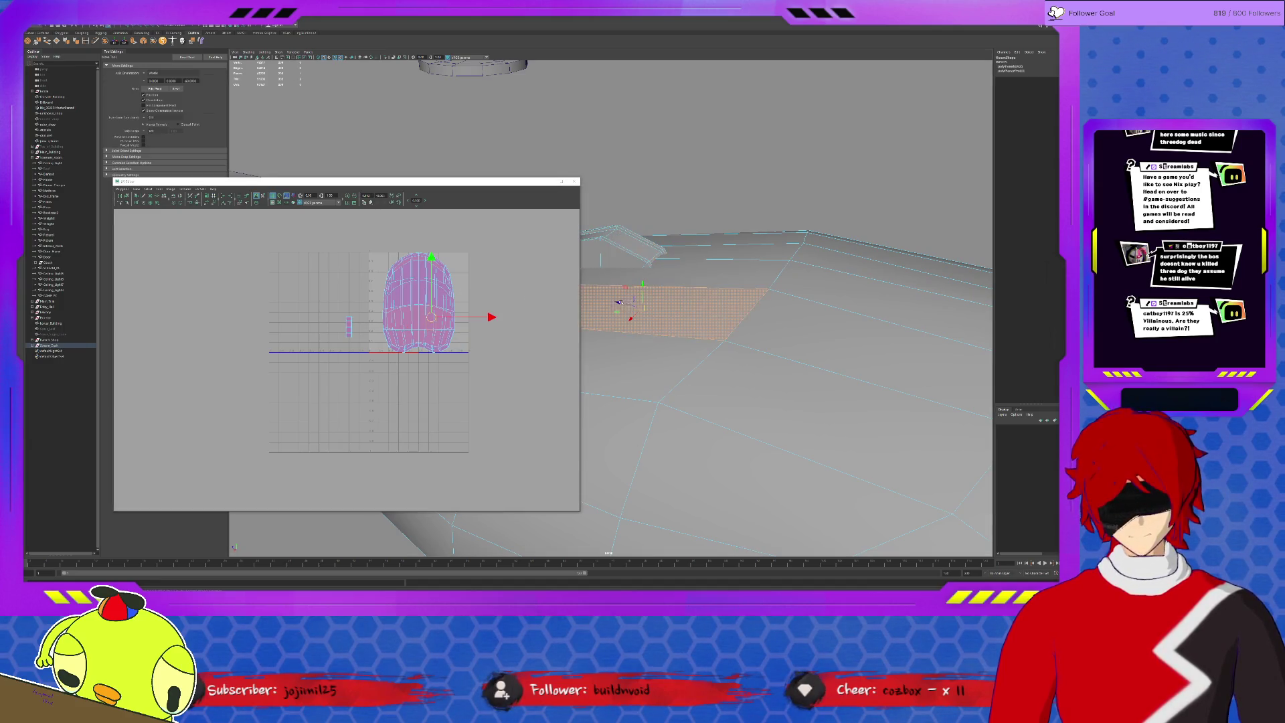
click(689, 284)
alt+drag(689, 284, 688, 217)
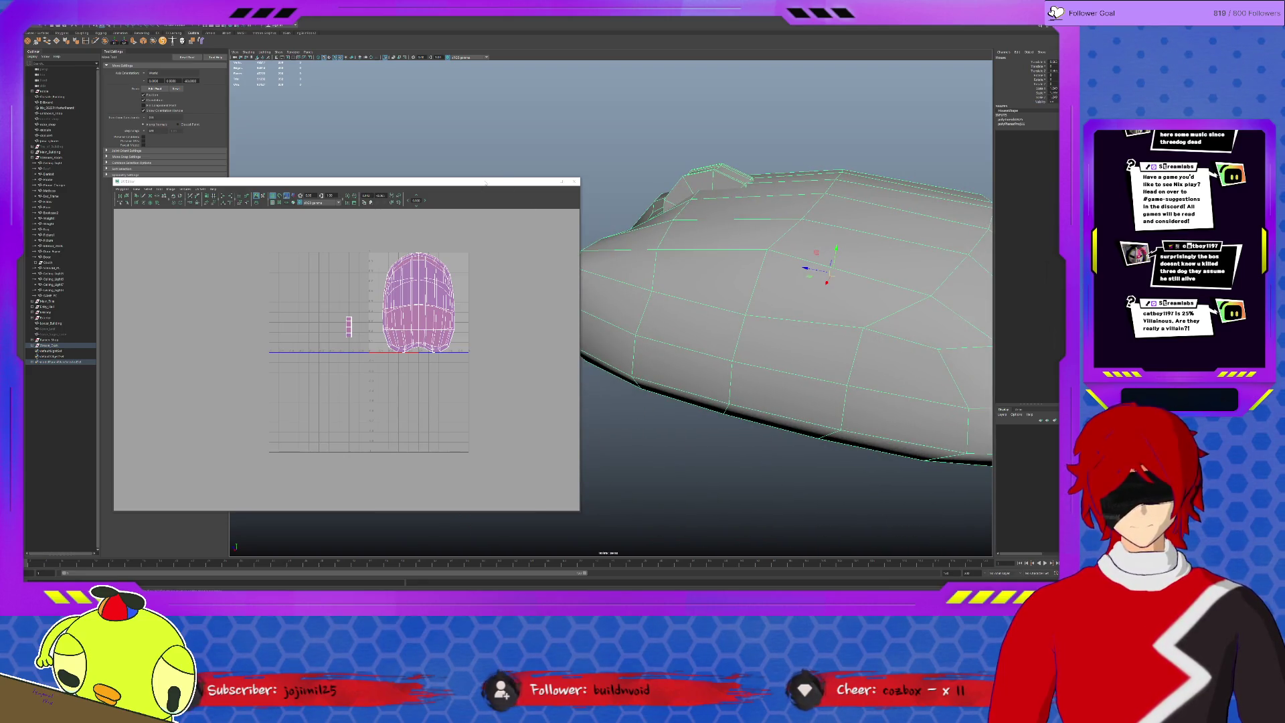
drag(341, 183, 257, 165)
drag(496, 331, 372, 312)
alt+drag(687, 217, 722, 241)
In edge mode, select the edge loop along the mouse's left side and enlarge the UV editor.
key(F10)
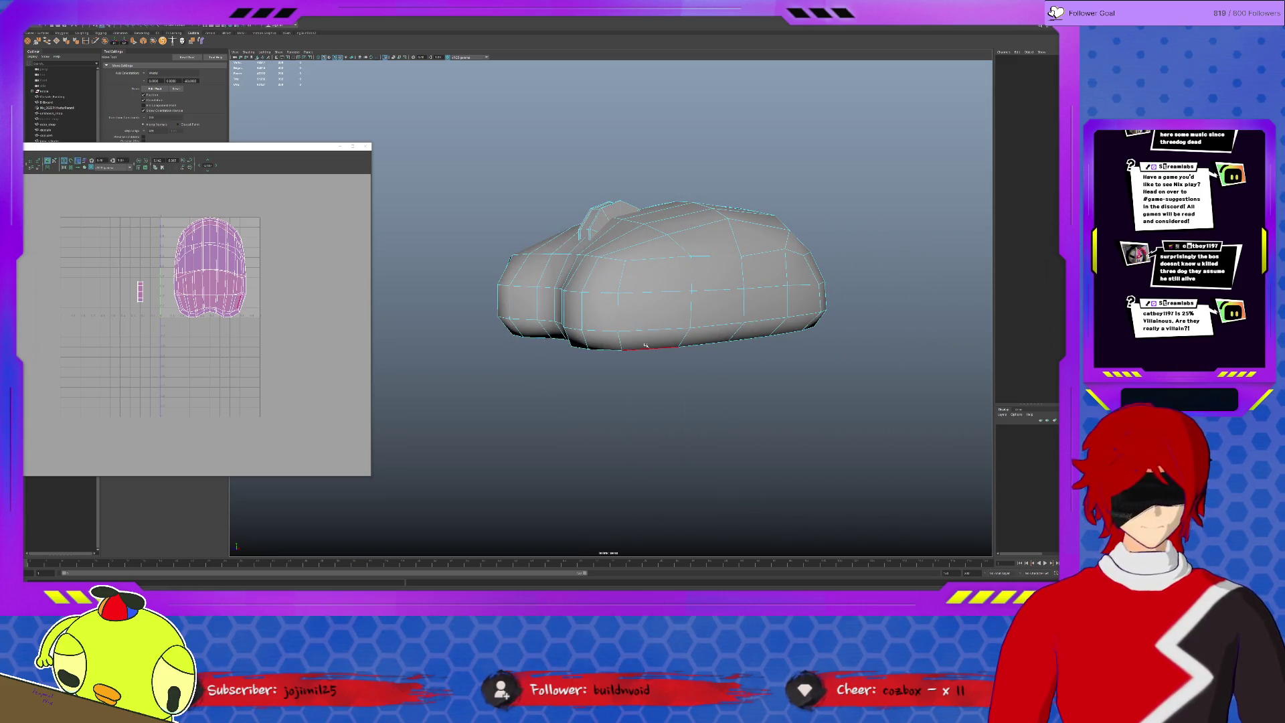
click(645, 338)
mouse_move(645, 338)
alt+mouse_down()
mouse_move(642, 353)
mouse_move(646, 326)
alt+mouse_up()
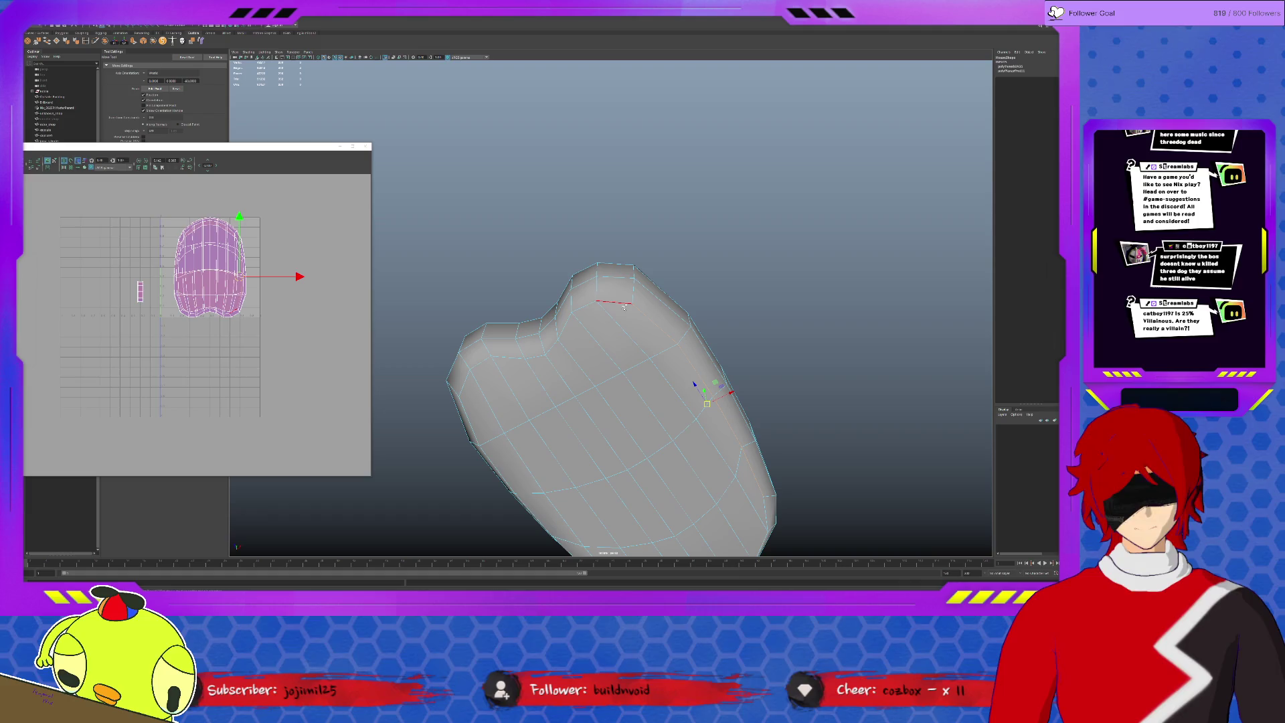
double_click(487, 401)
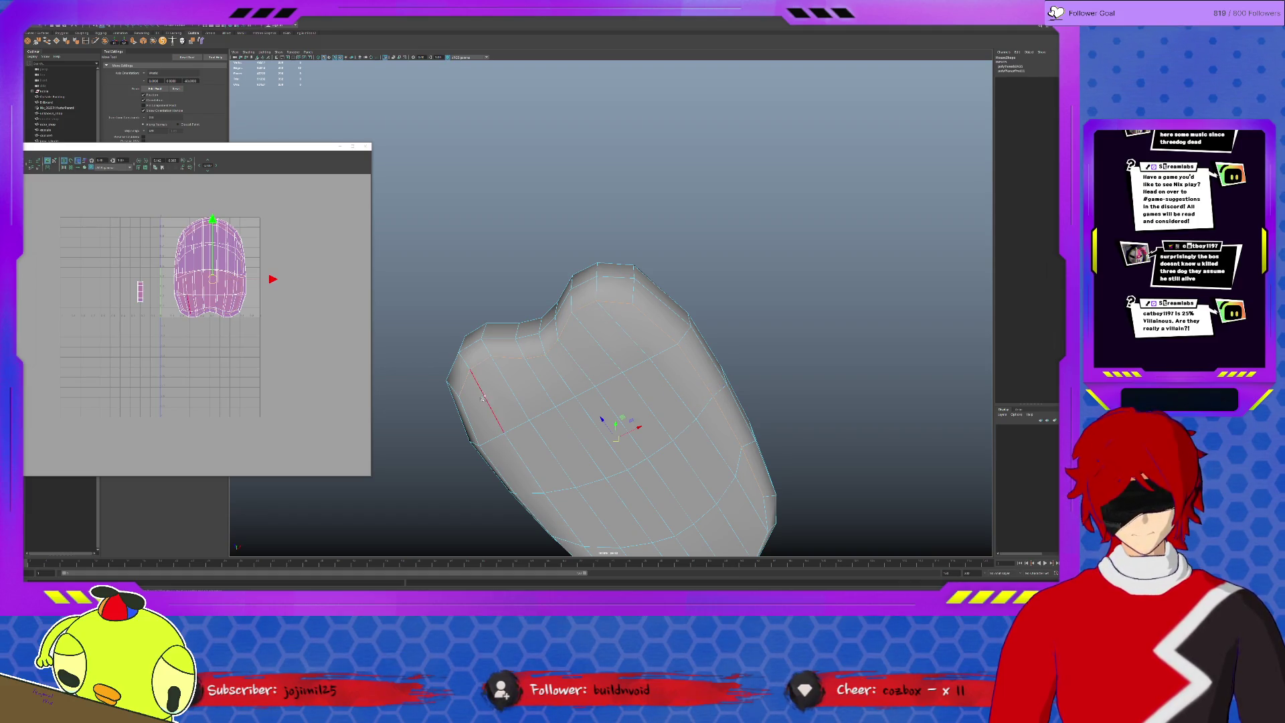
scroll(485, 397, down, 3)
alt+middle_drag(602, 482, 610, 365)
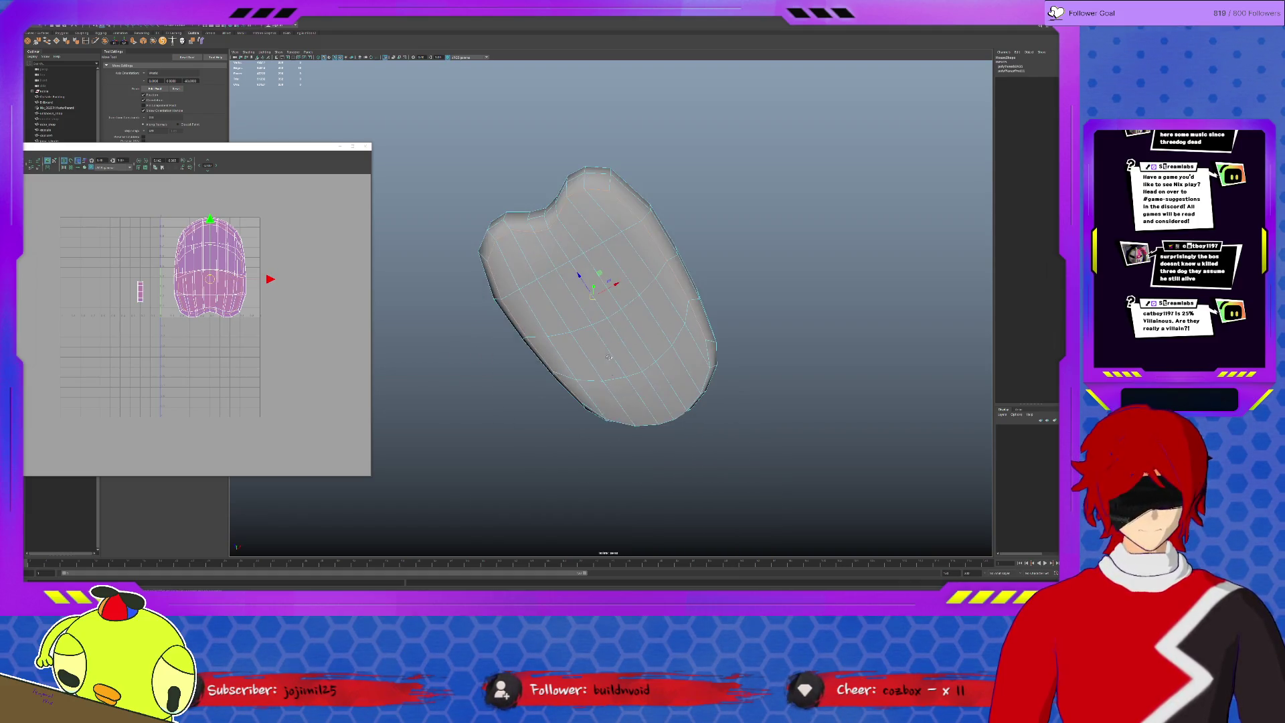
alt+drag(610, 366, 593, 422)
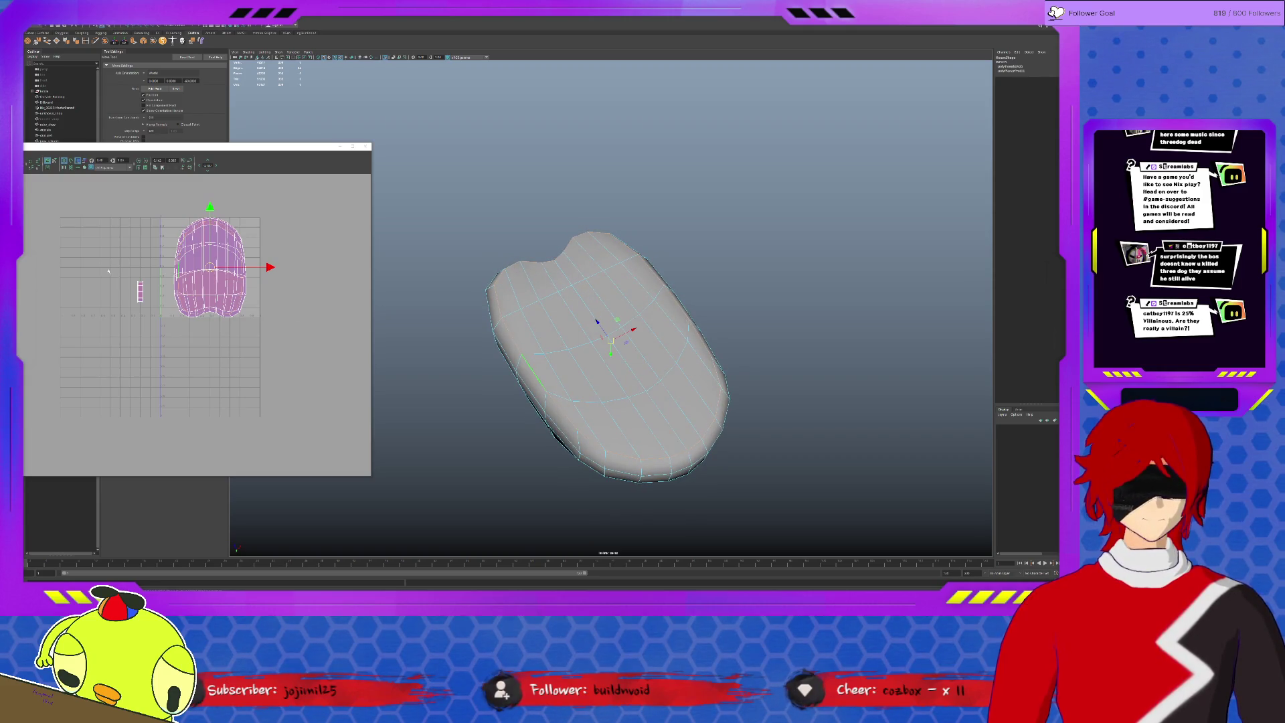
drag(371, 144, 464, 133)
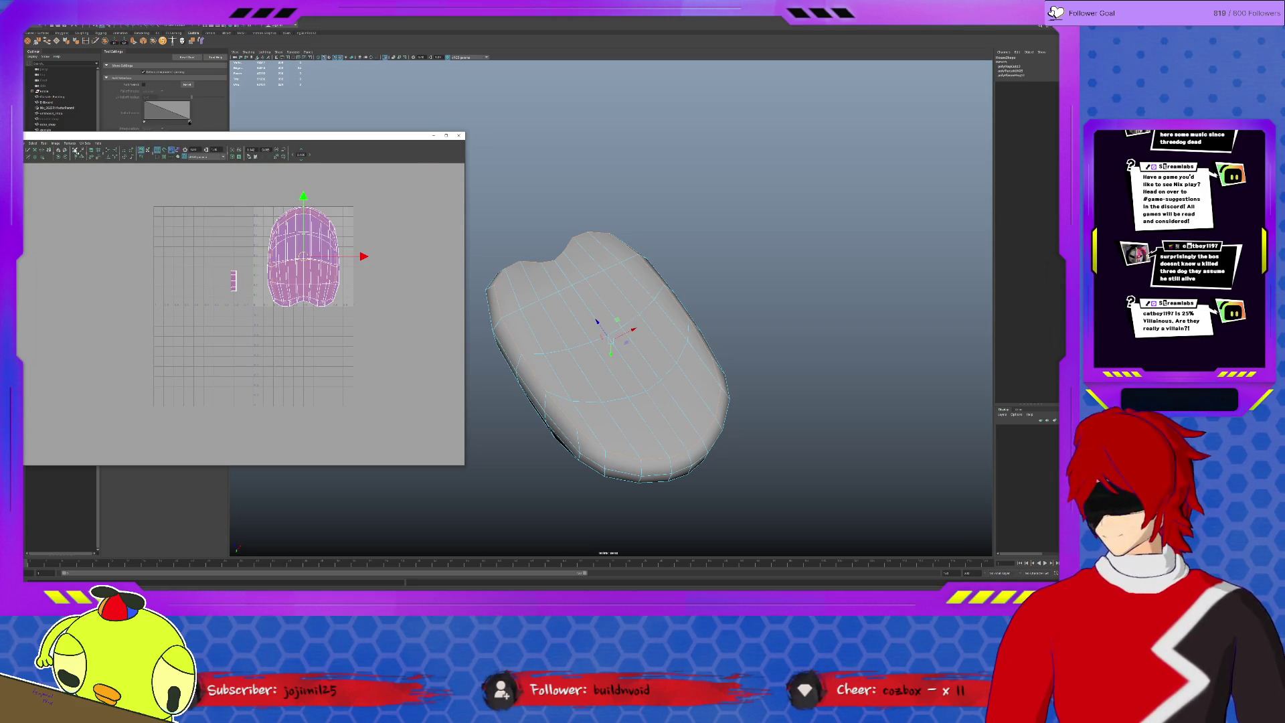
Move the mouse's UV shell right and unfold the blue shell so it spreads out.
click(308, 252)
drag(364, 256, 452, 256)
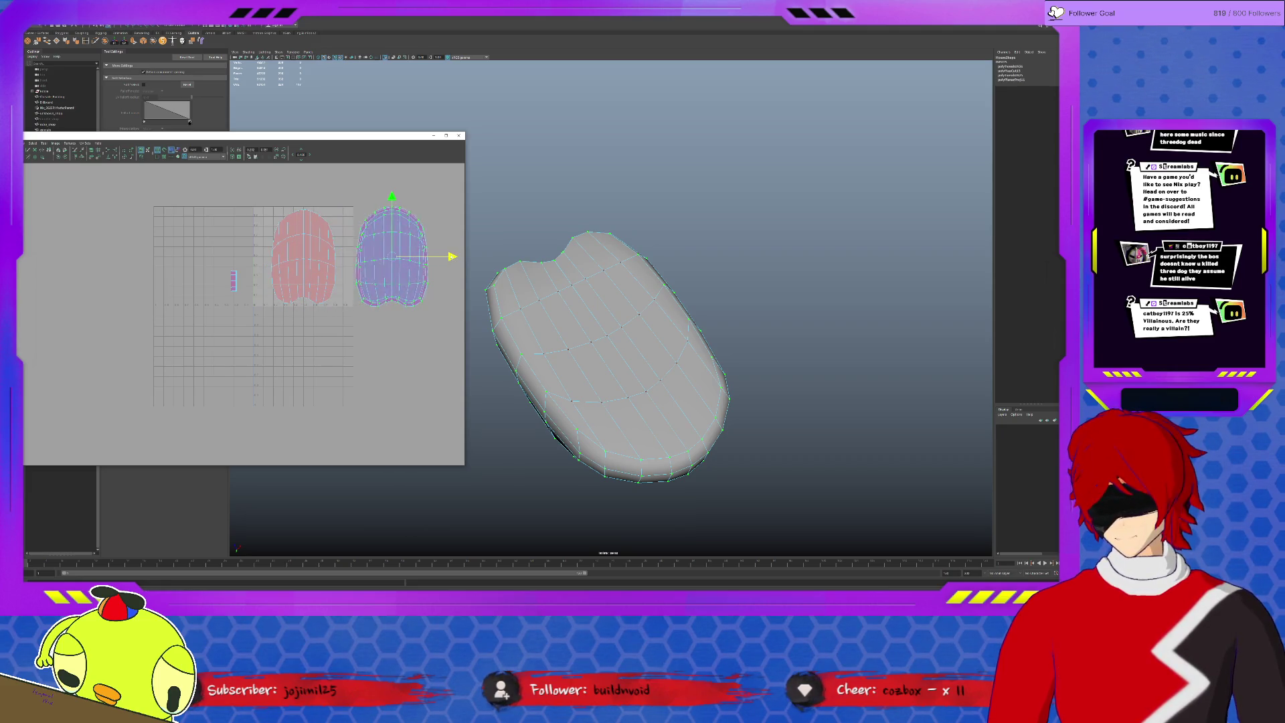
alt+drag(625, 307, 649, 374)
click(52, 143)
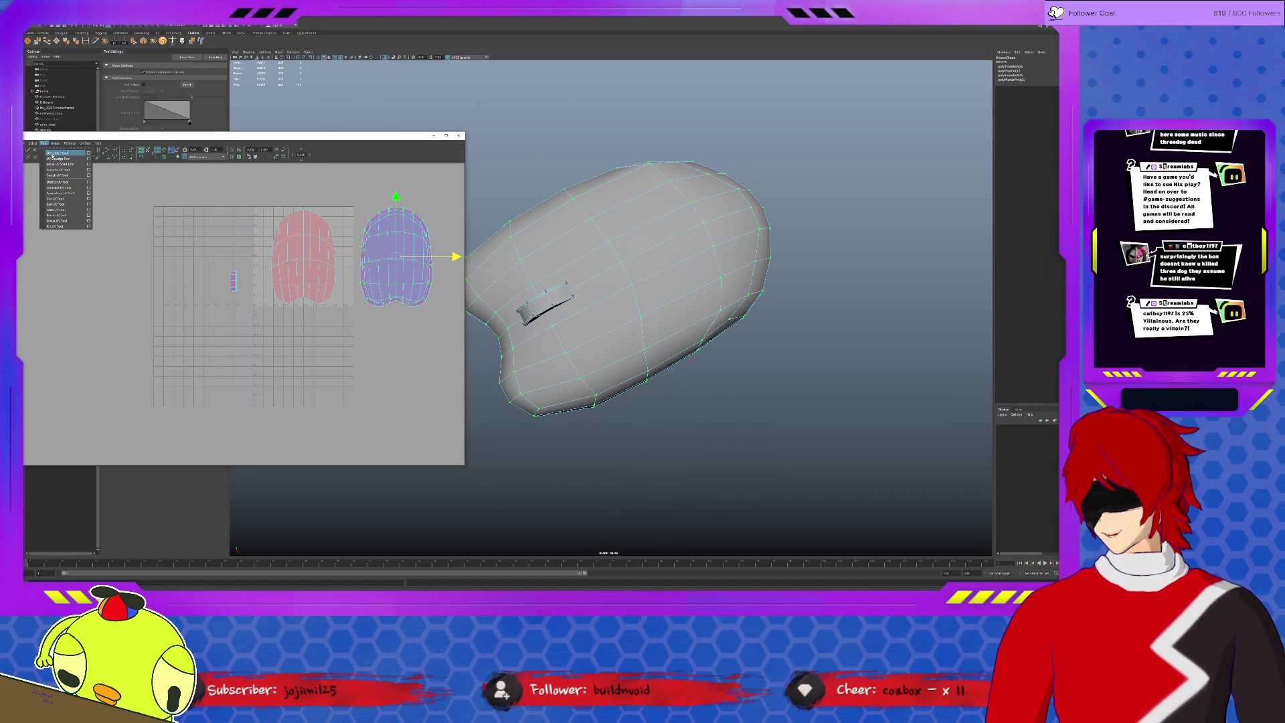
click(66, 167)
drag(352, 308, 366, 308)
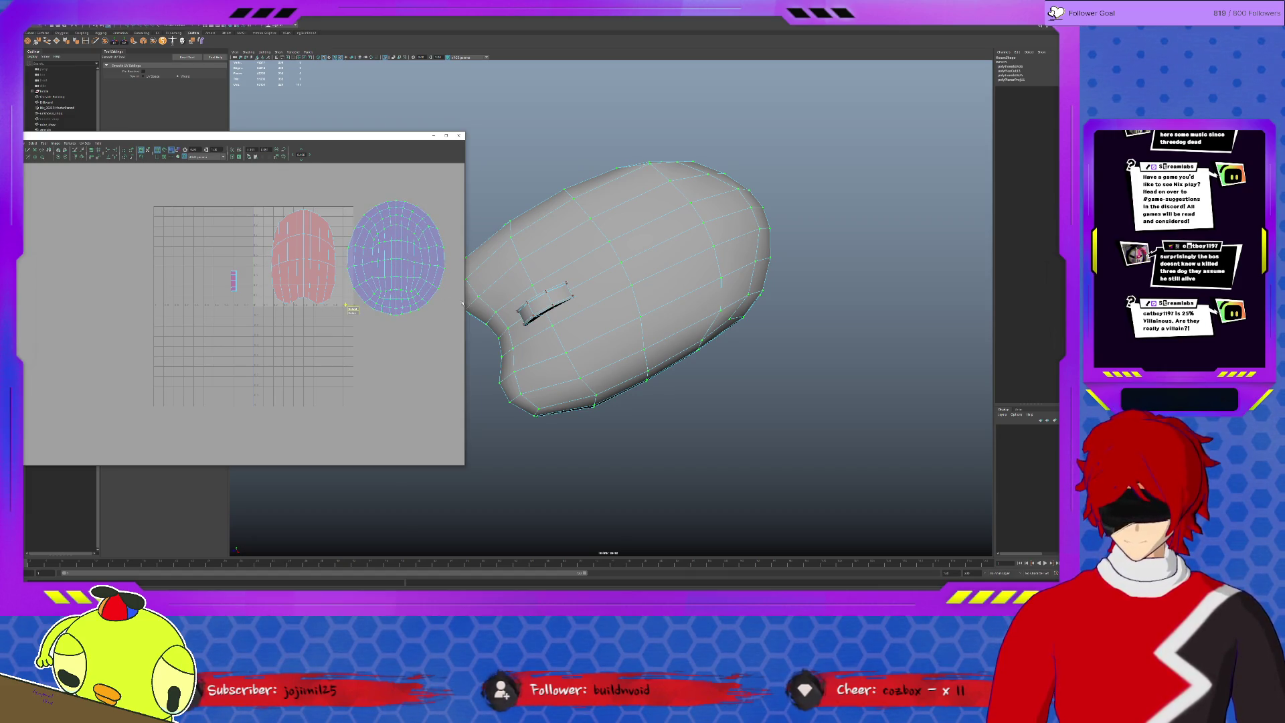
scroll(421, 300, up, 2)
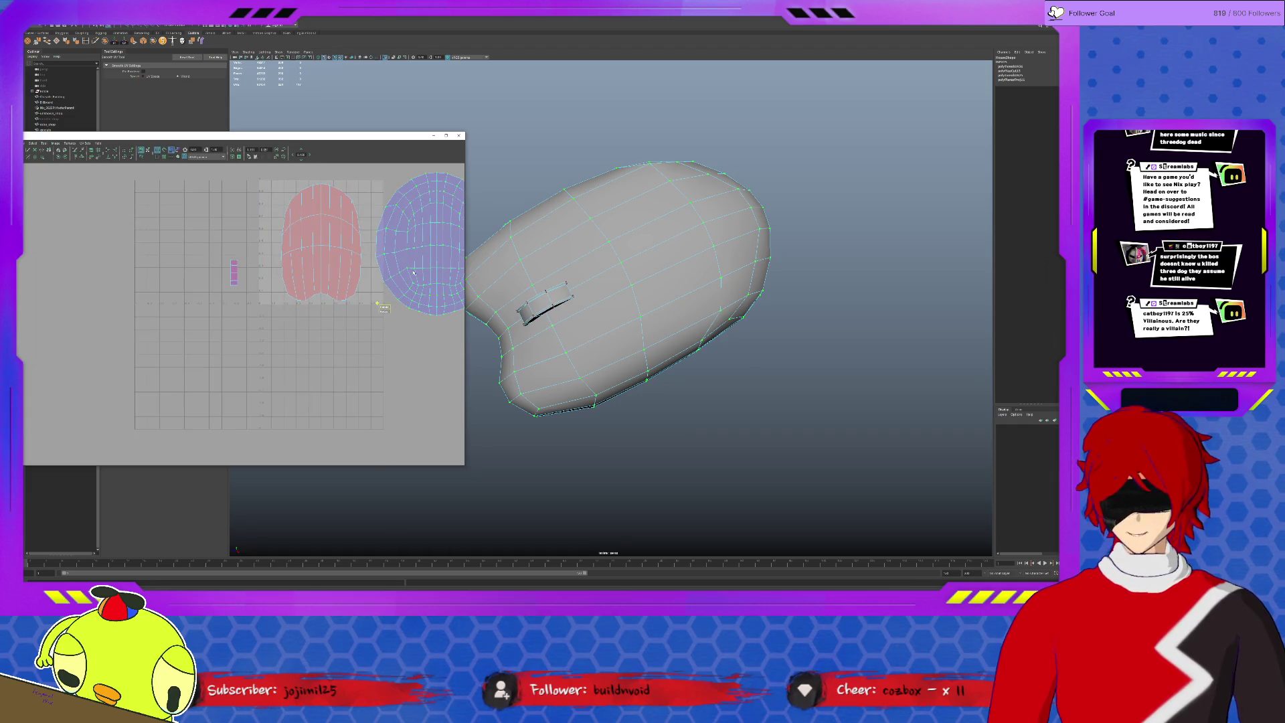
alt+middle_drag(414, 272, 368, 292)
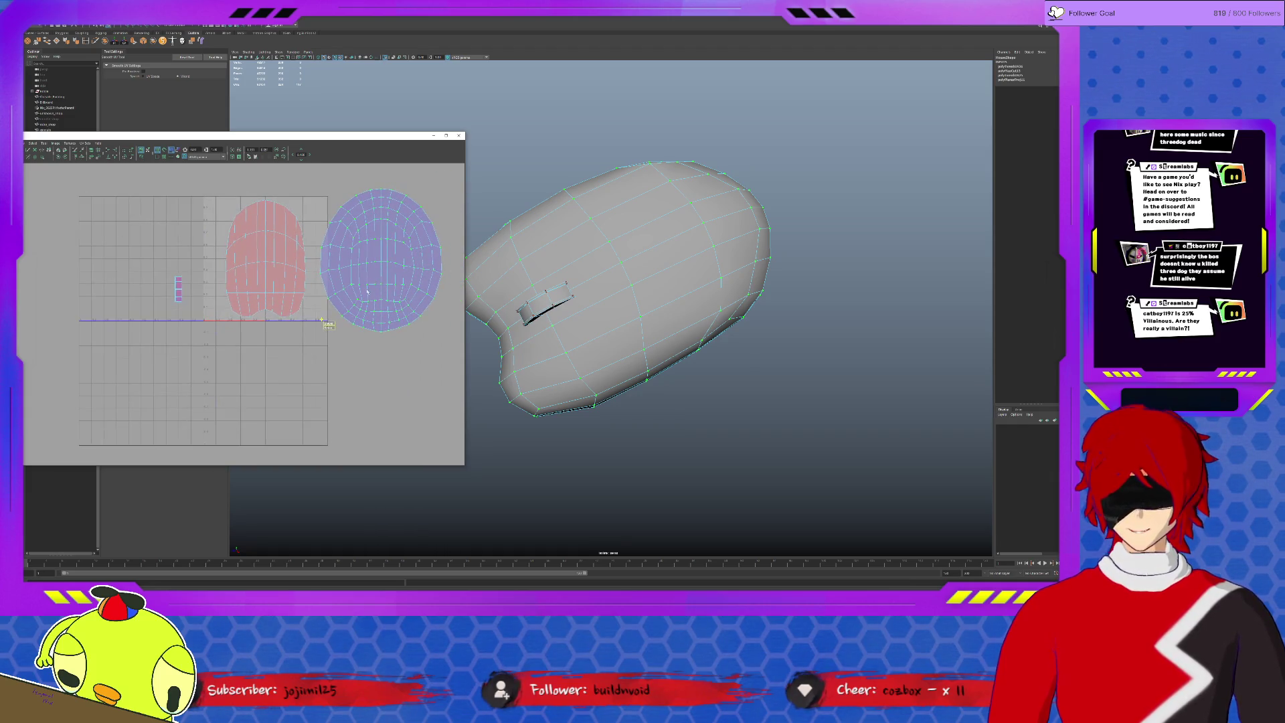
Fix the reversed red UV shell and reselect the mouse mesh.
click(327, 324)
click(215, 320)
click(60, 151)
click(258, 293)
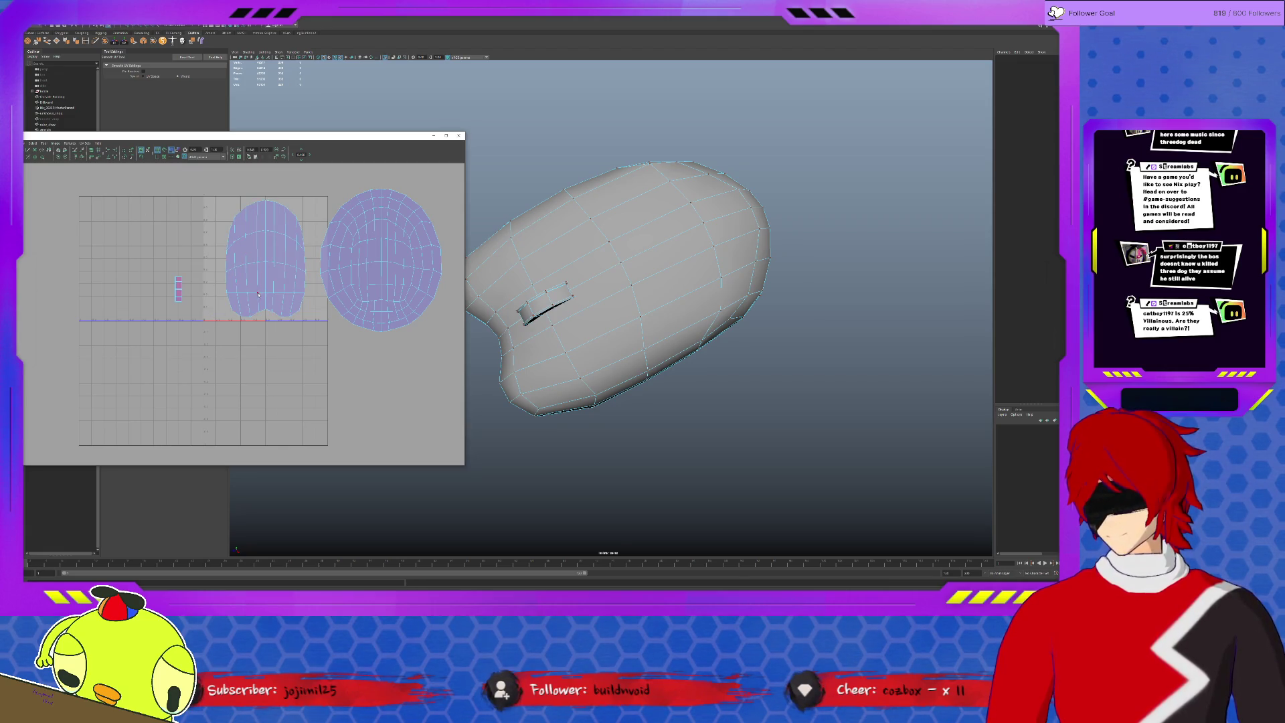
click(258, 293)
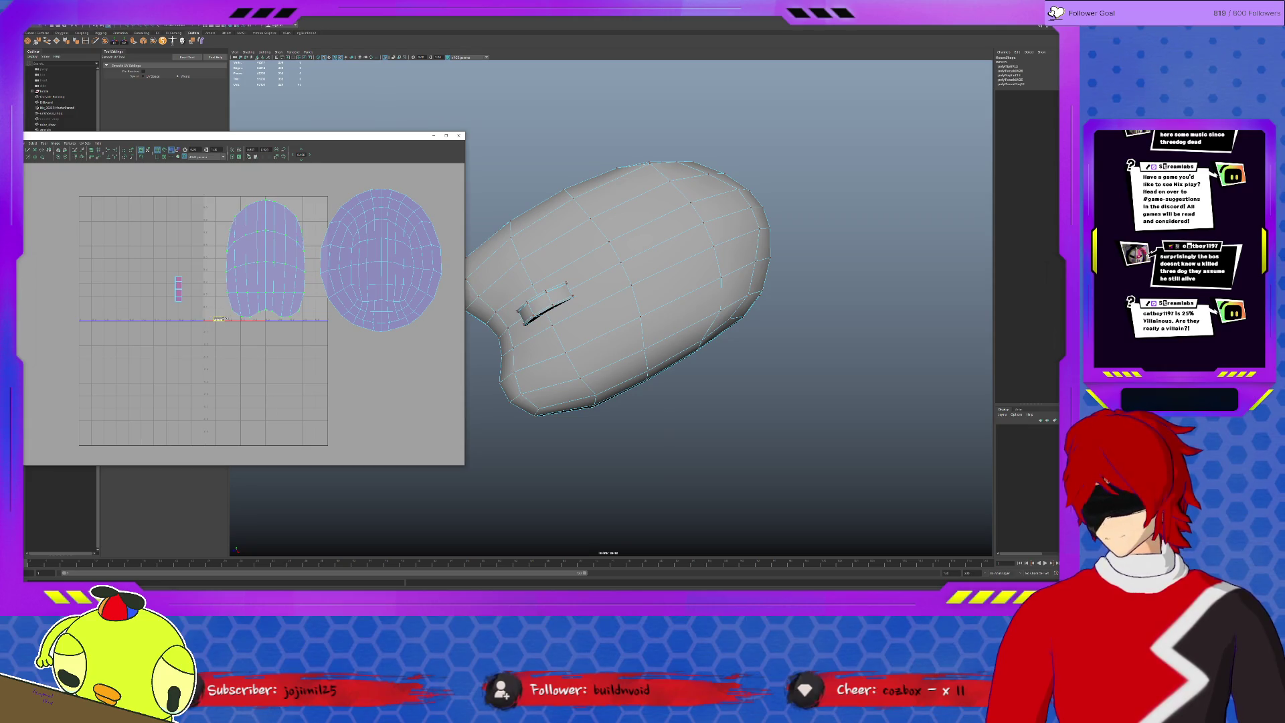
click(364, 273)
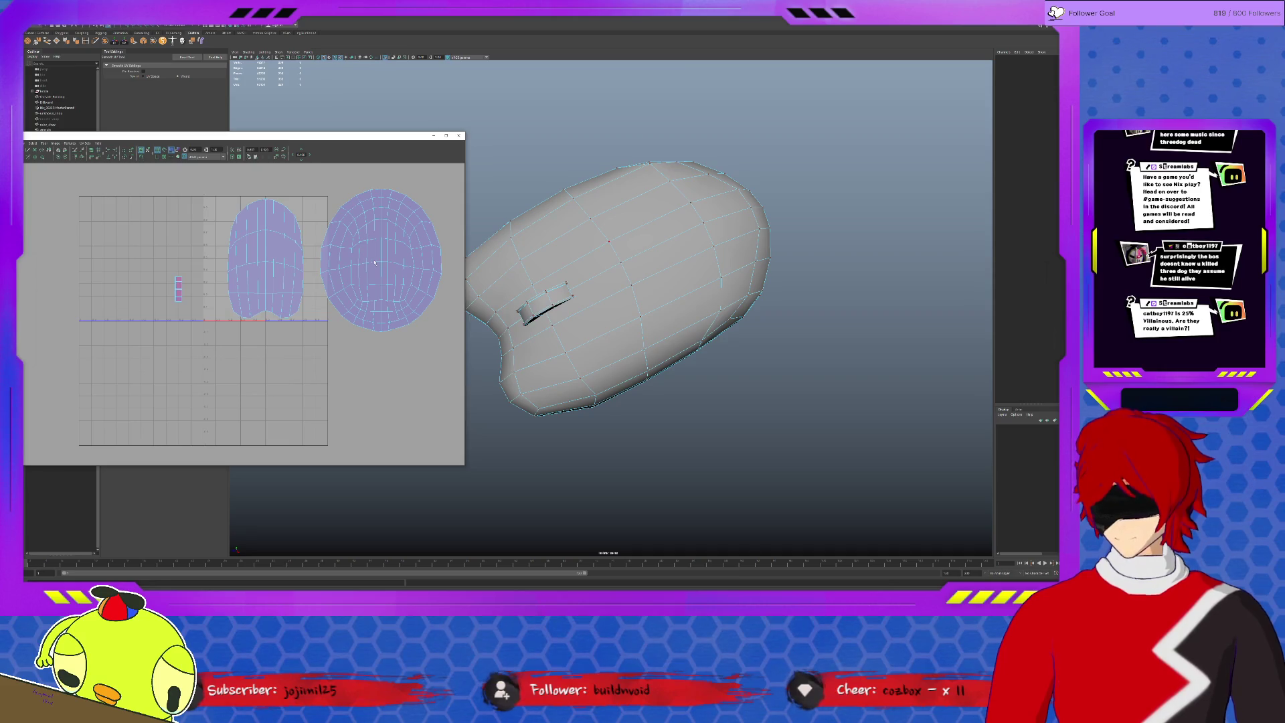
click(311, 335)
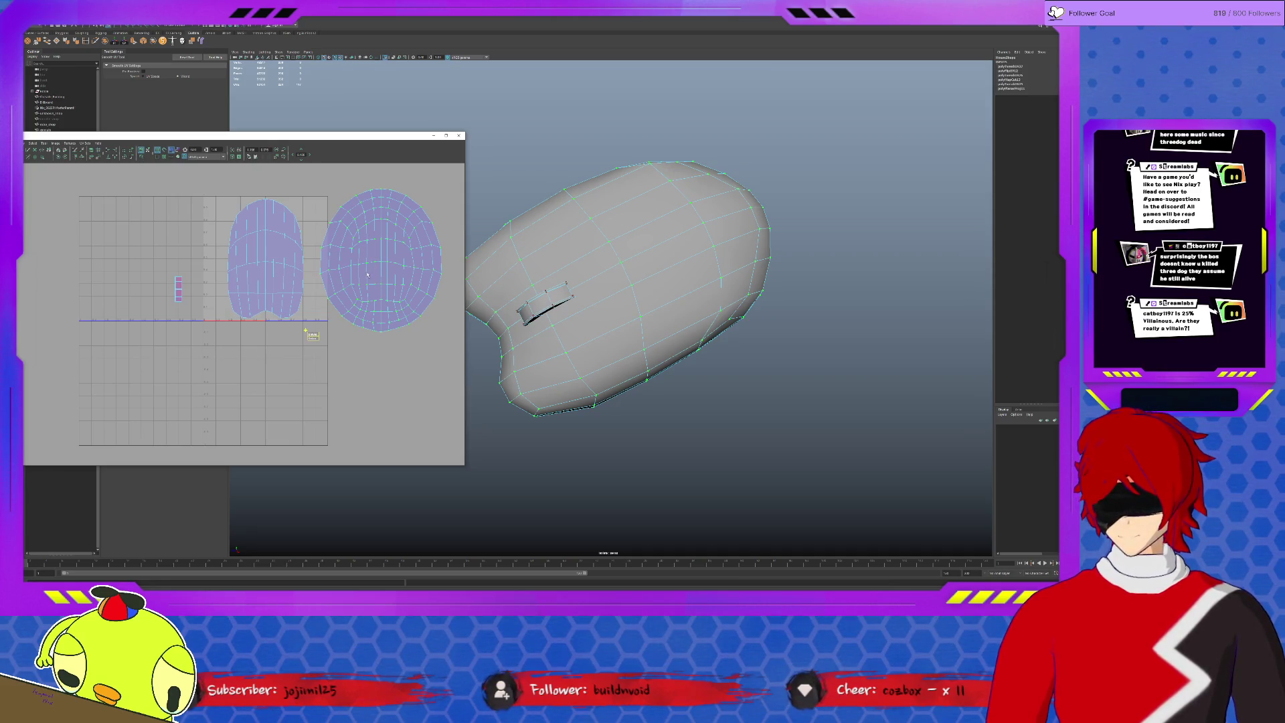
alt+drag(496, 351, 540, 295)
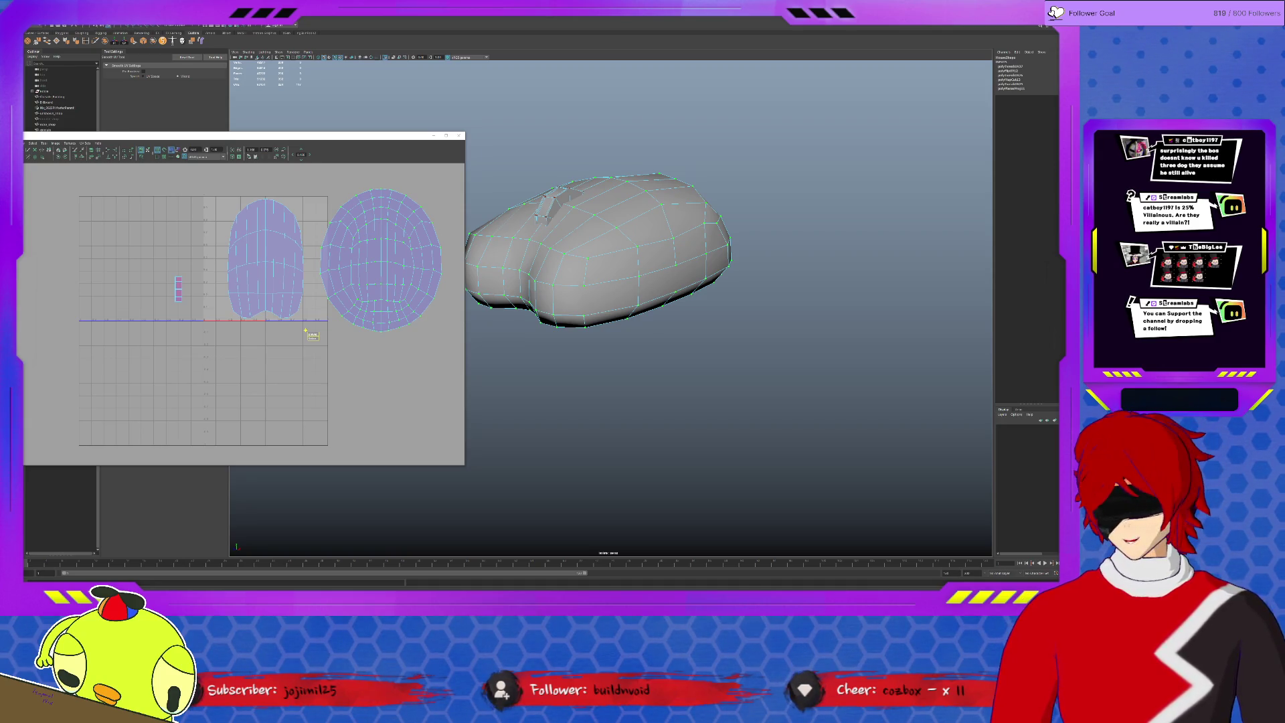
scroll(339, 236, down, 2)
scroll(369, 271, up, 2)
Slide the round right UV shell left onto the other head shell.
key(w)
drag(382, 259, 268, 257)
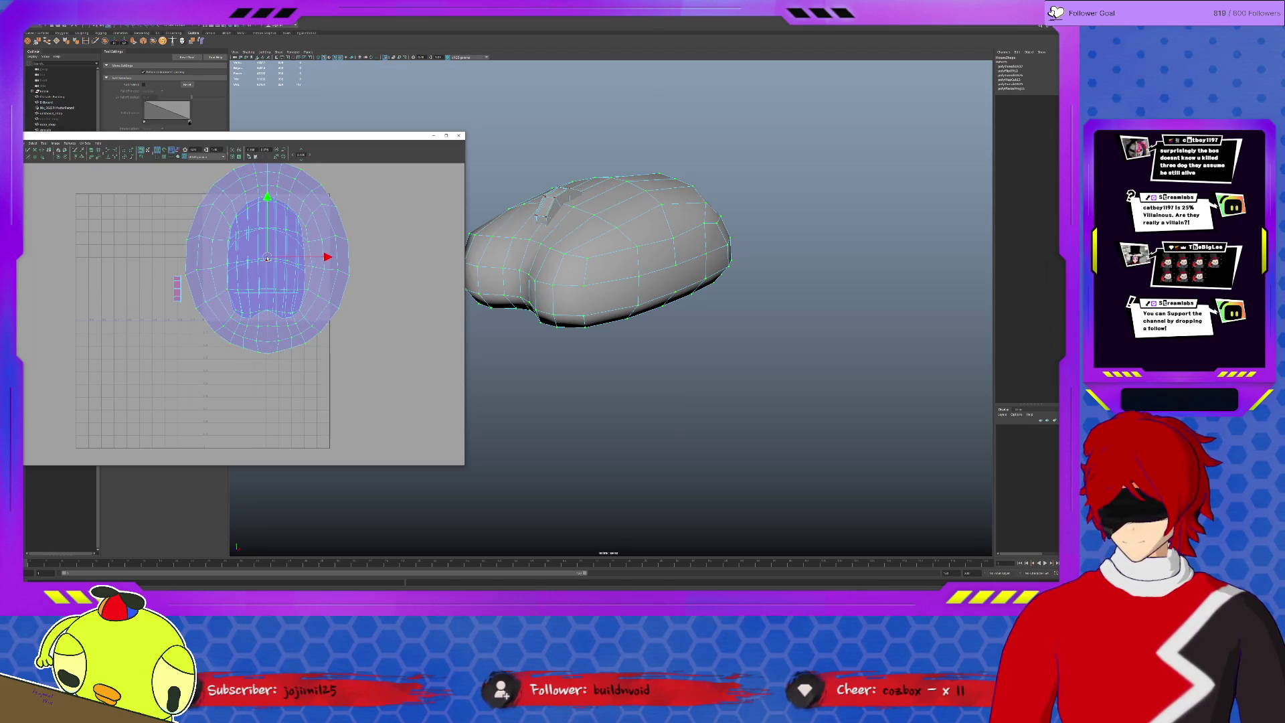
Scale the overlapping shells down into the 0–1 grid and move the eye shell out of the head shell.
key(r)
drag(267, 199, 267, 194)
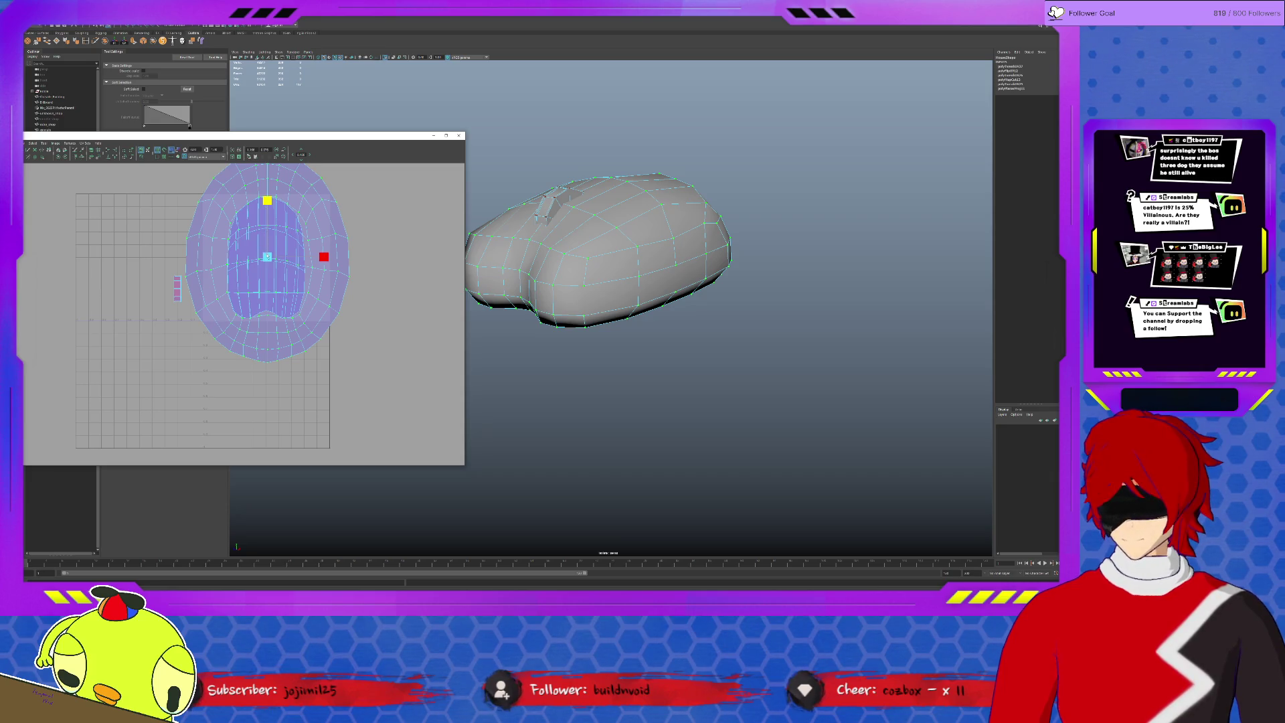
mouse_move(267, 259)
mouse_down()
mouse_move(256, 290)
mouse_move(345, 326)
mouse_up()
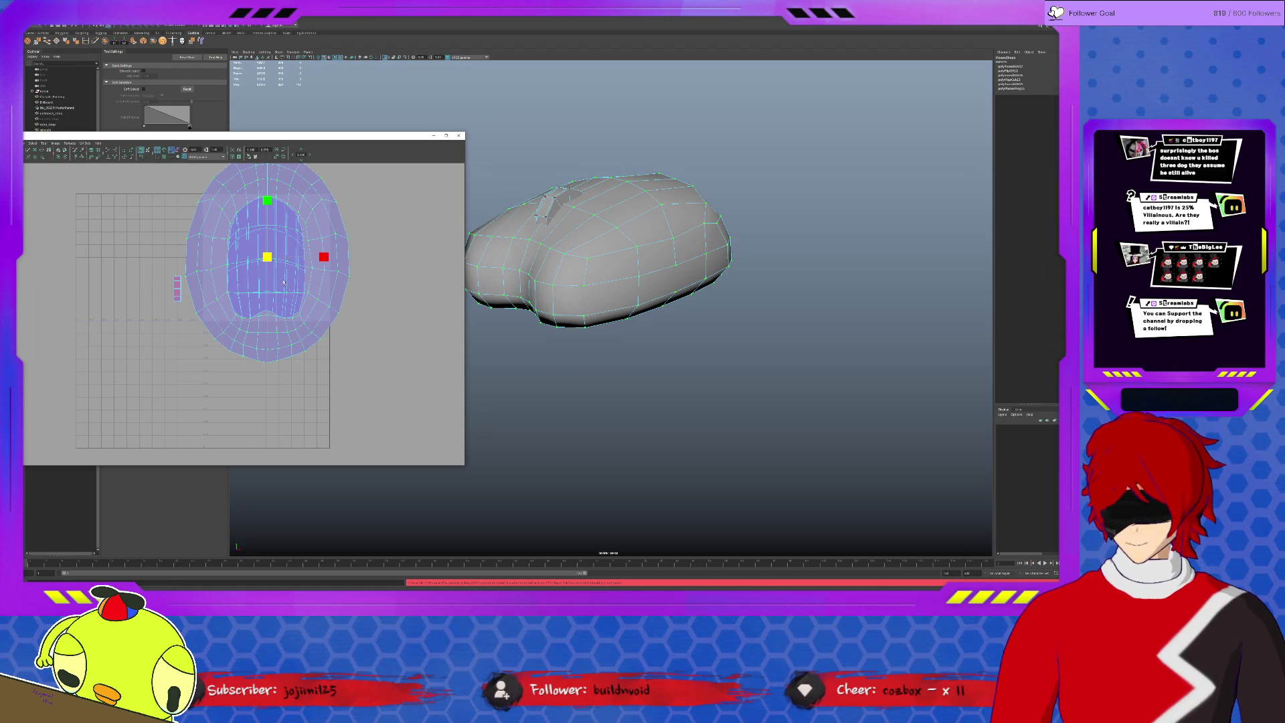
drag(267, 258, 273, 259)
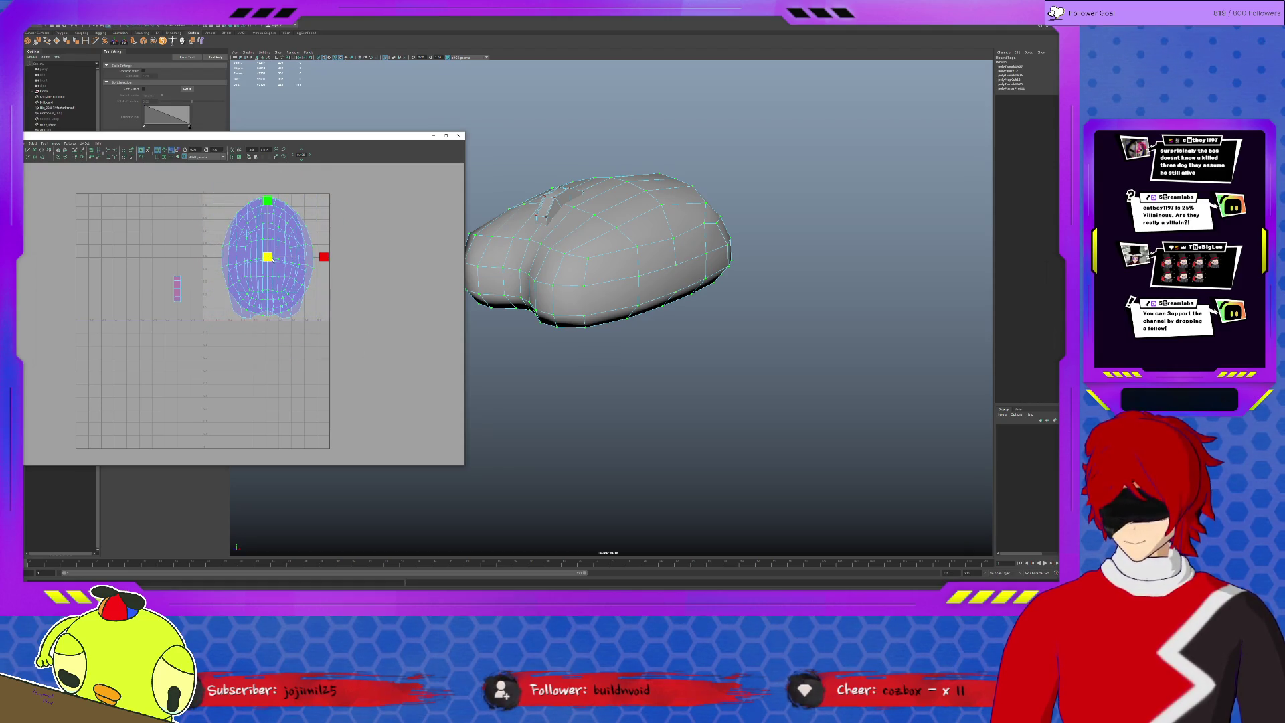
key(w)
drag(267, 257, 379, 247)
Scale the head shell down and move the large shell left within the grid's upper half.
click(297, 251)
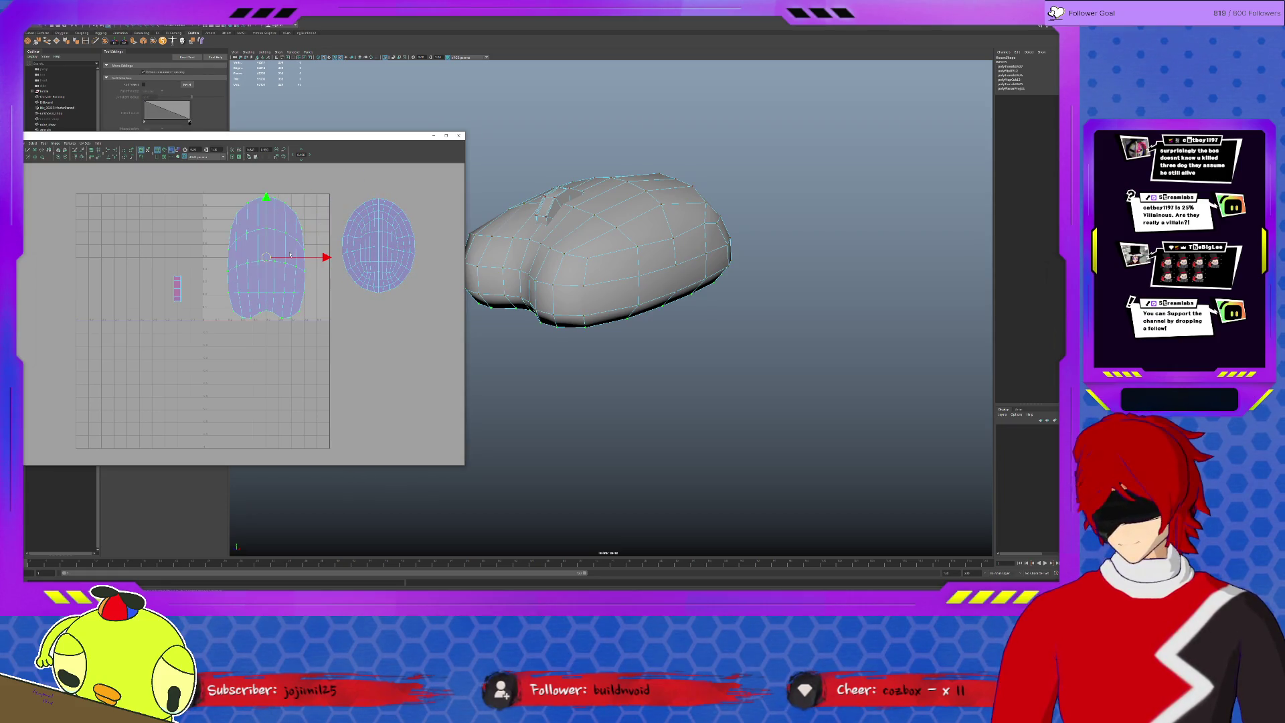
key(r)
mouse_move(259, 262)
mouse_down()
mouse_move(239, 263)
mouse_move(309, 222)
mouse_up()
key(w)
click(377, 245)
mouse_move(377, 244)
mouse_down()
mouse_move(247, 231)
mouse_move(247, 242)
mouse_up()
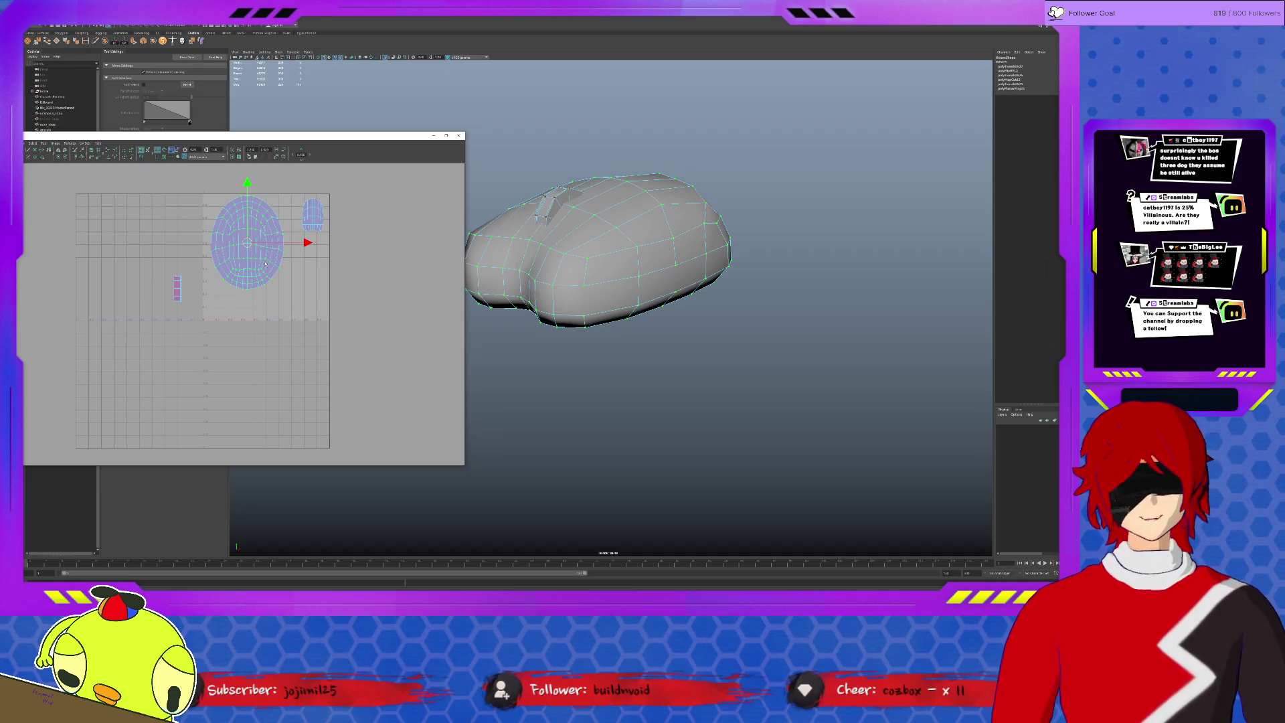
mouse_move(632, 286)
alt+mouse_down()
mouse_move(600, 254)
mouse_move(672, 233)
mouse_move(663, 302)
mouse_move(672, 271)
mouse_move(668, 287)
alt+mouse_up()
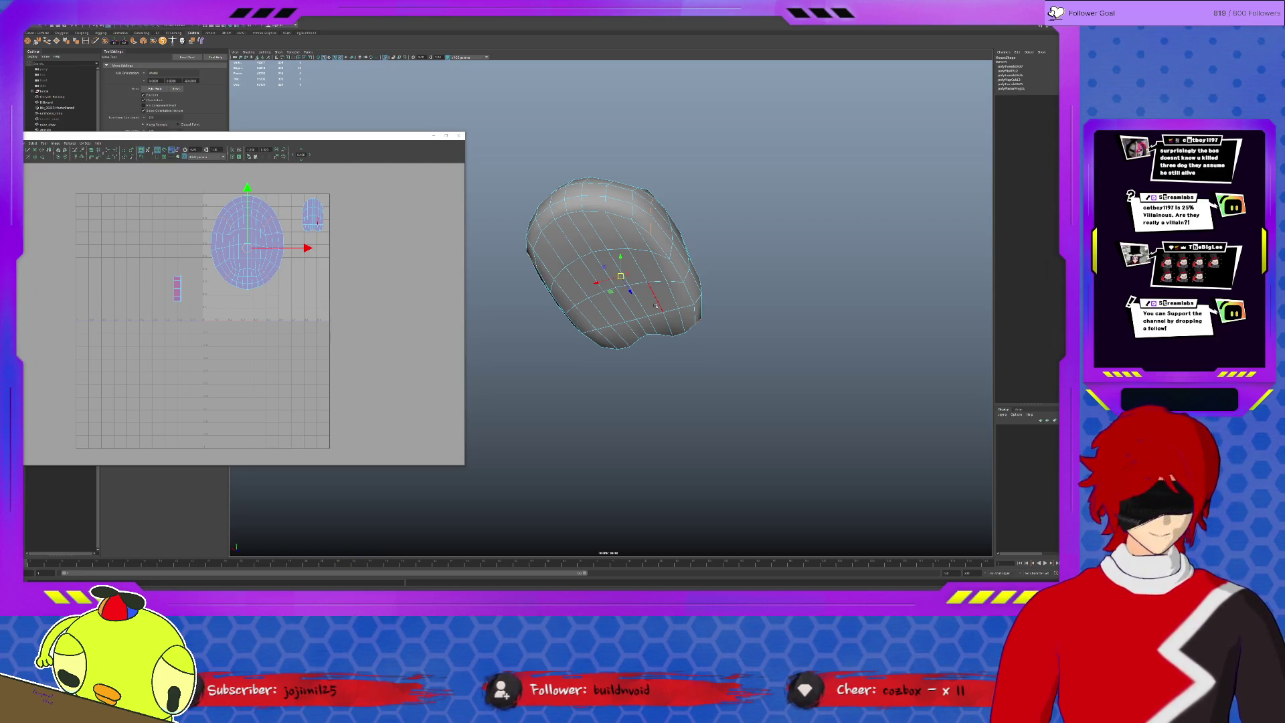
Select the small flap on the head mesh and bring up the component marking menu.
mouse_move(656, 305)
alt+mouse_down()
mouse_move(689, 243)
mouse_move(630, 251)
alt+mouse_up()
scroll(629, 250, up, 5)
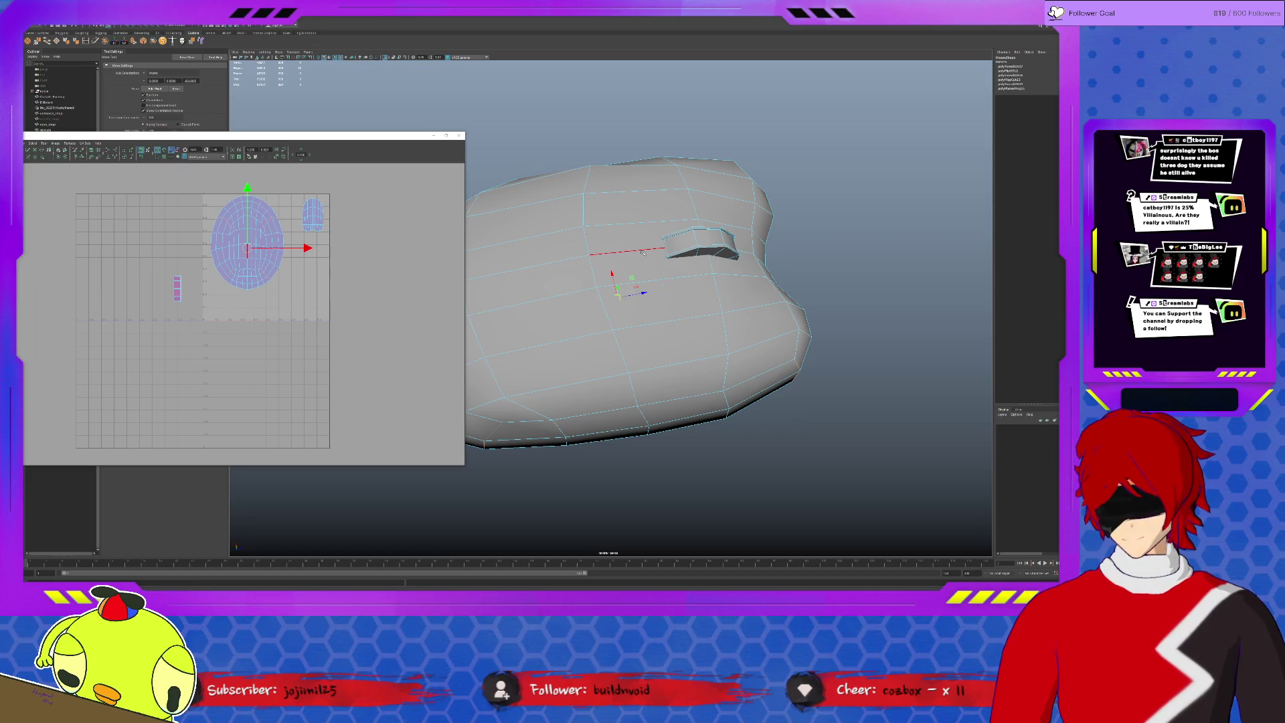
click(643, 249)
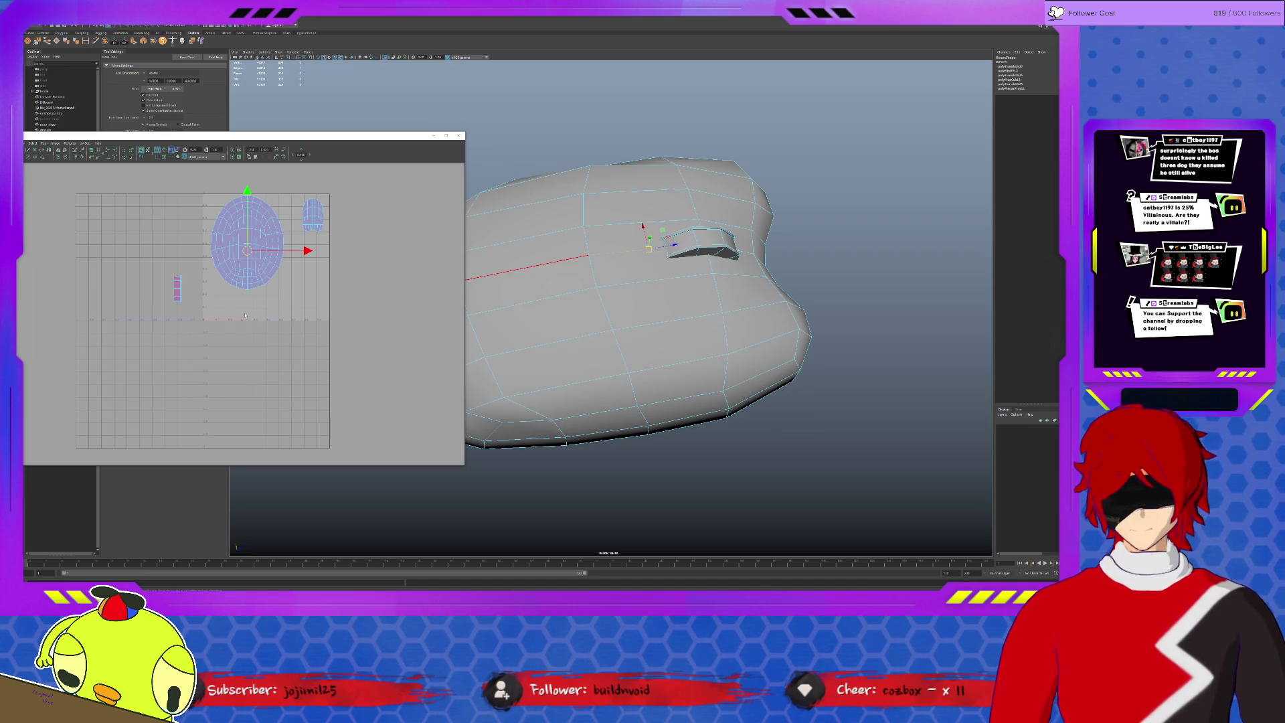
right_click(710, 238)
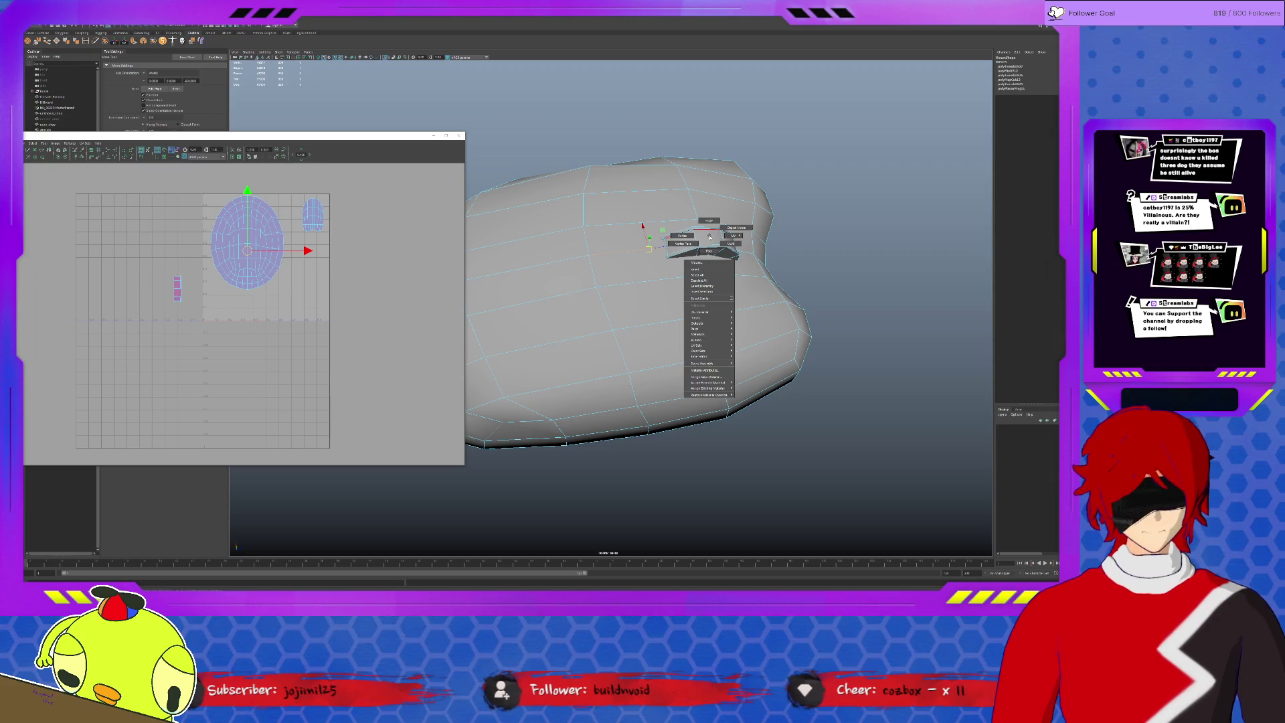
Select the small pink UV shell and move it right, clear of the head shells.
click(707, 250)
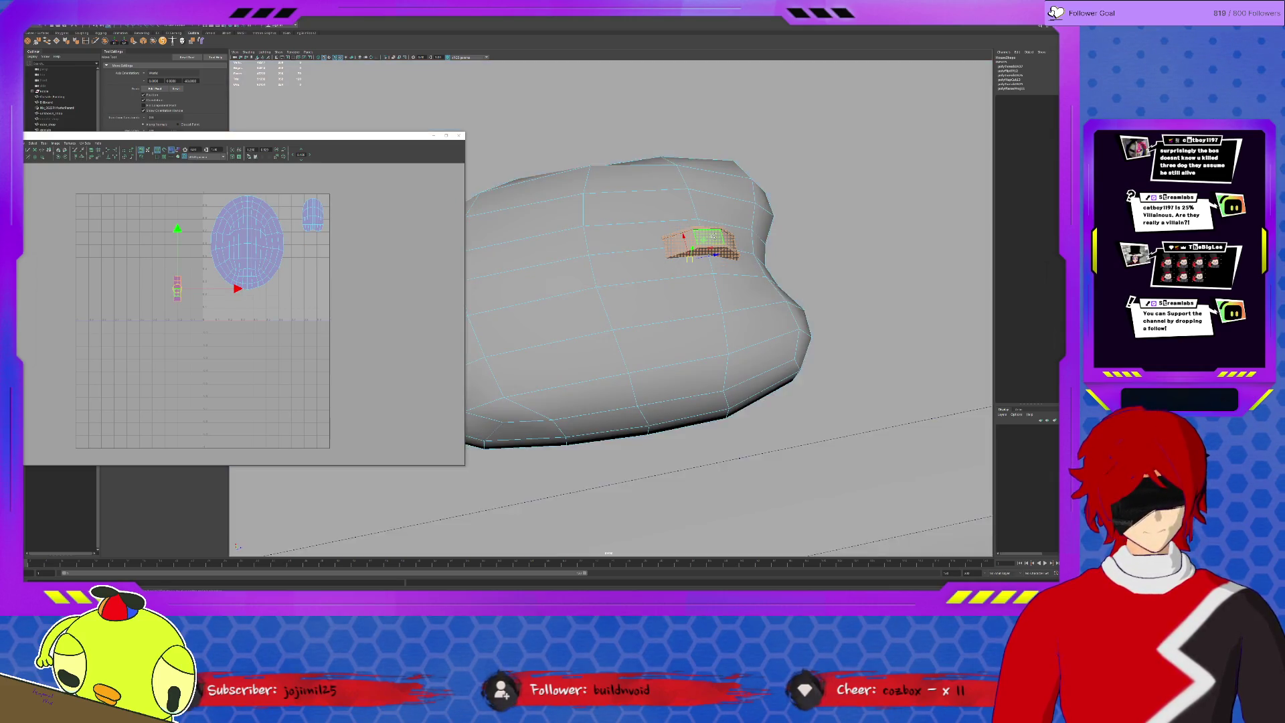
scroll(698, 216, down, 5)
click(698, 217)
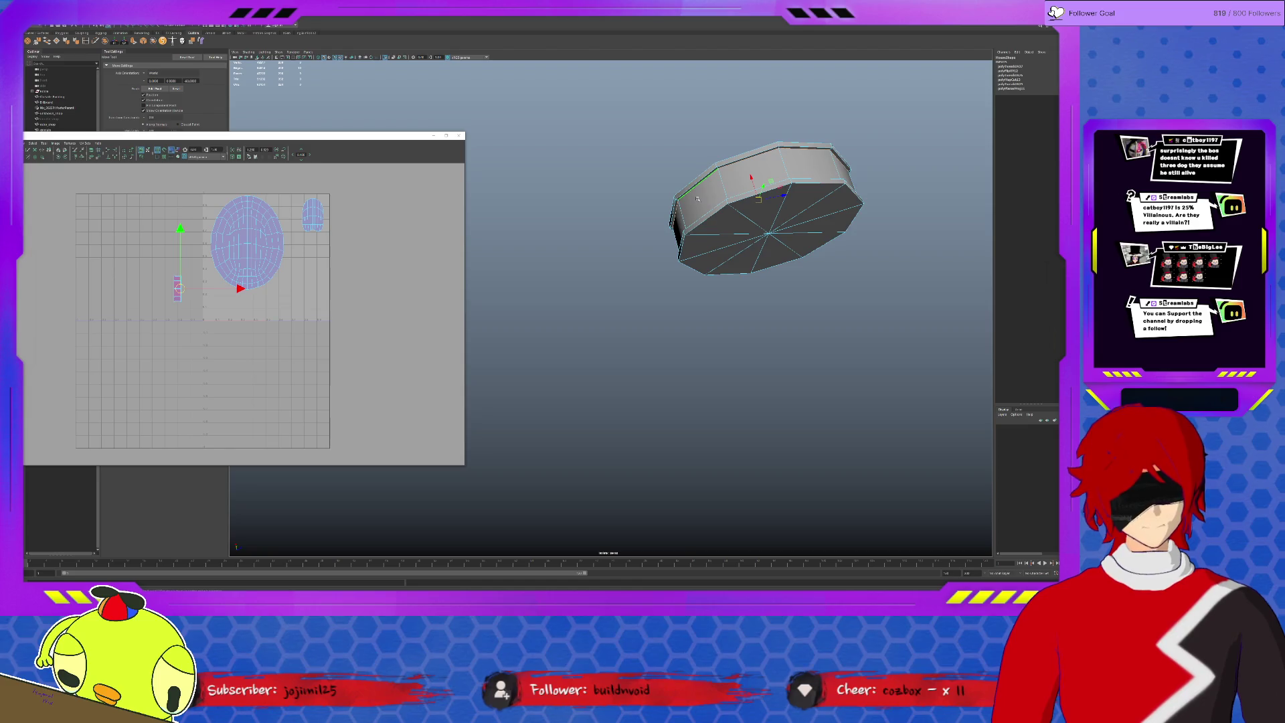
alt+drag(697, 217, 713, 412)
click(710, 416)
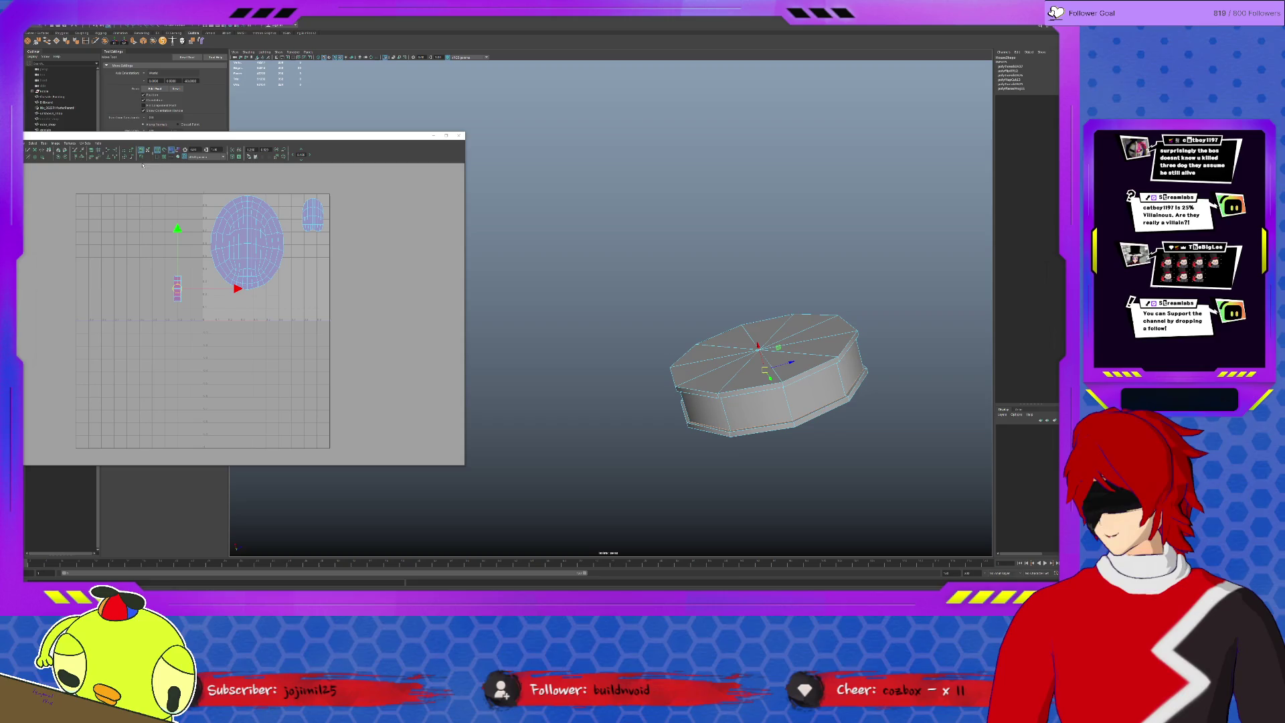
key(q)
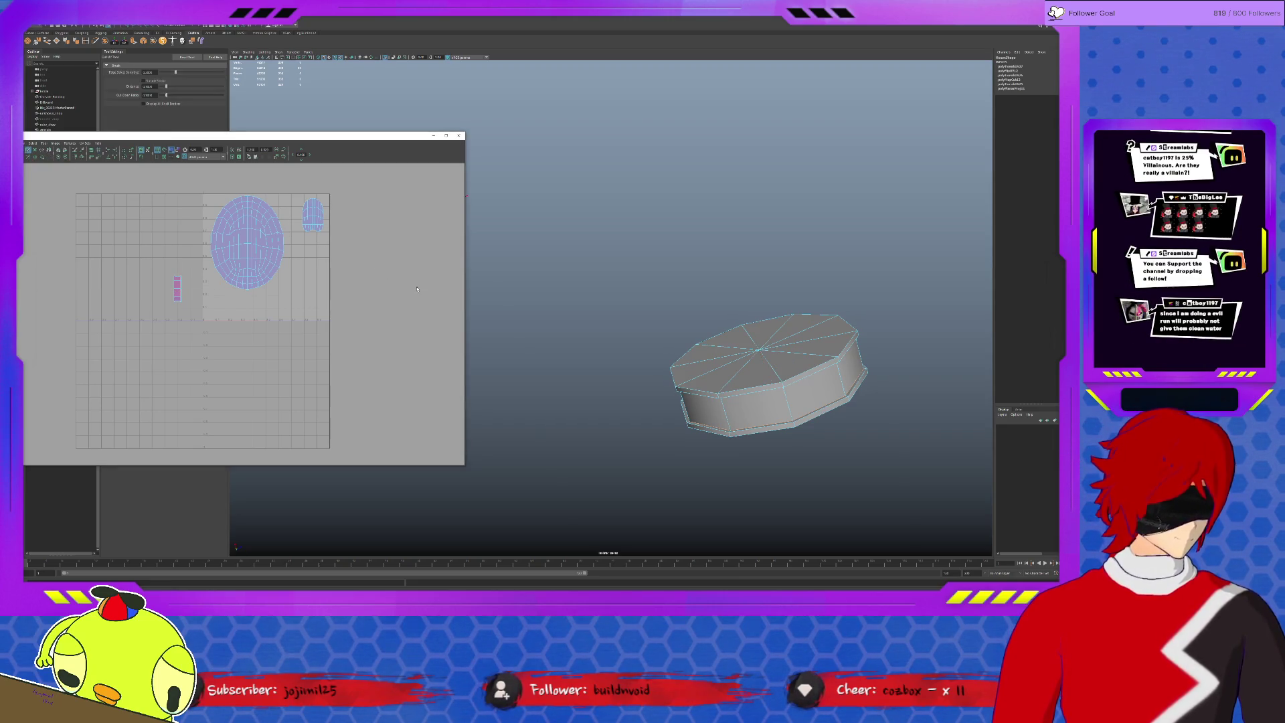
scroll(406, 285, up, 1)
scroll(384, 277, up, 2)
scroll(384, 278, up, 1)
right_click(162, 274)
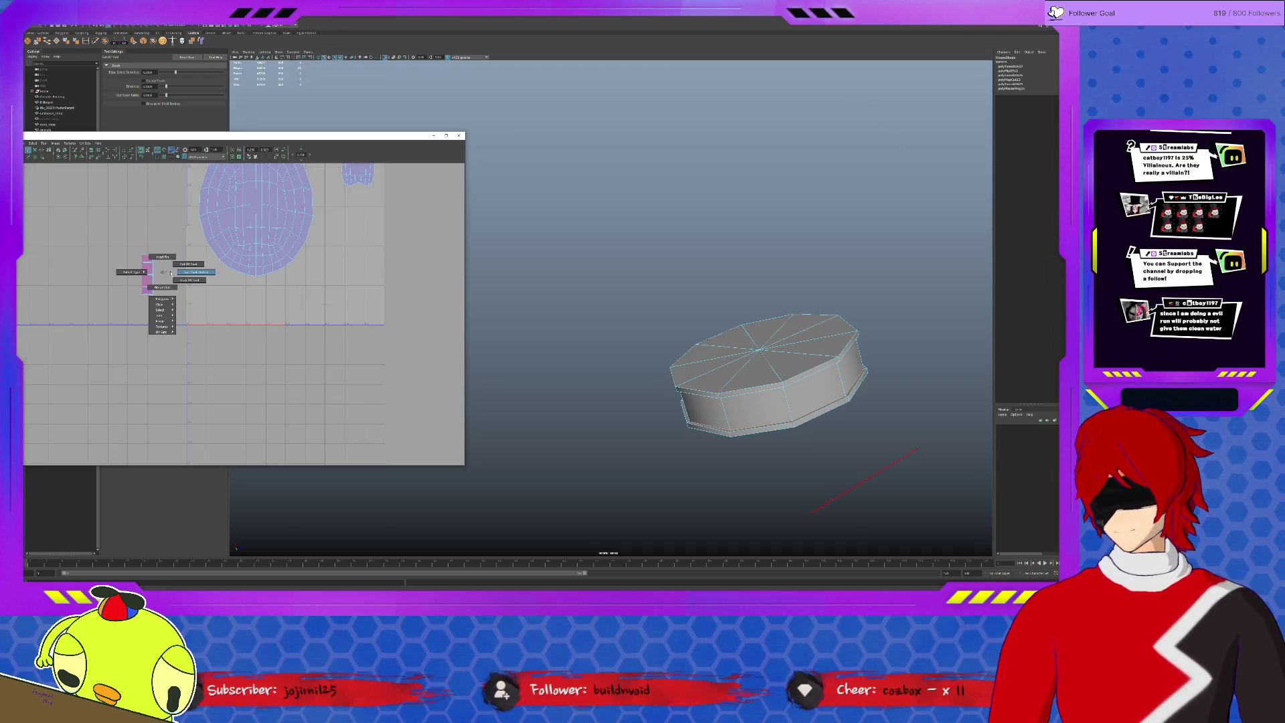
right_drag(163, 273, 167, 272)
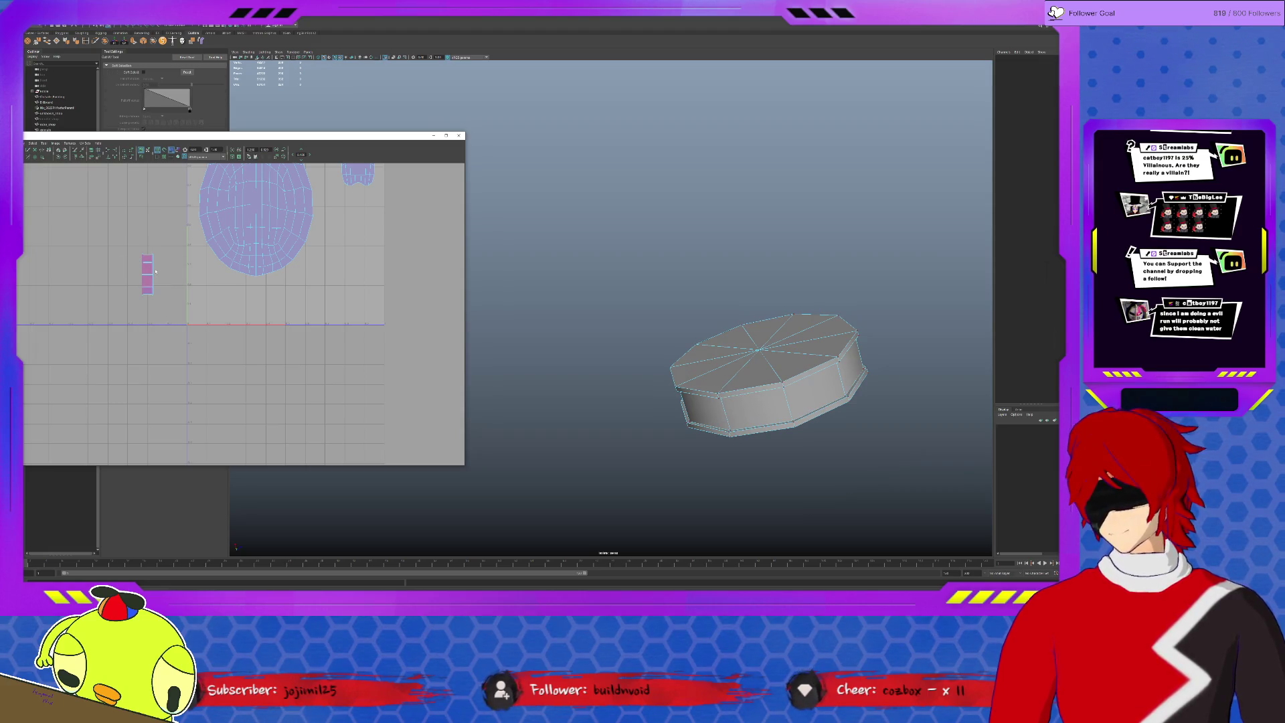
click(150, 271)
key(w)
drag(207, 274, 276, 273)
Cut the cylinder's UVs along the chosen edges and shift the shell horizontally.
alt+drag(688, 302, 688, 362)
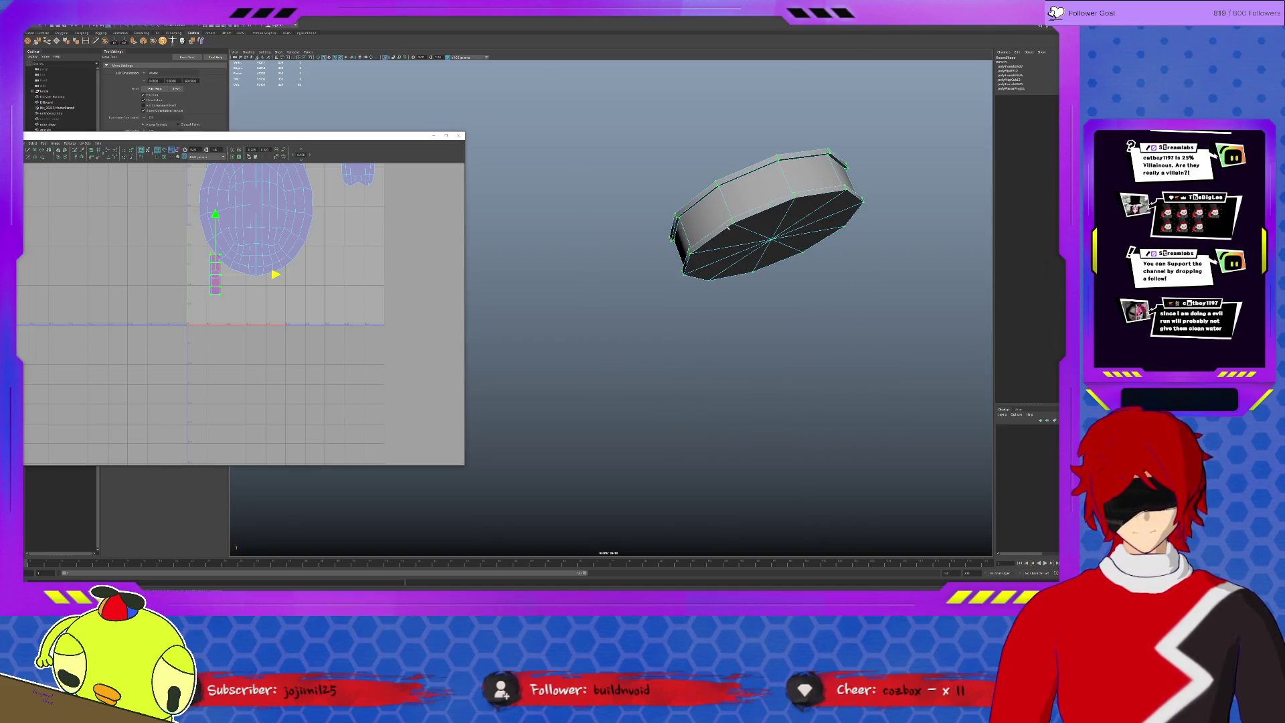
mouse_move(724, 199)
alt+mouse_down()
mouse_move(807, 224)
mouse_move(763, 201)
alt+mouse_up()
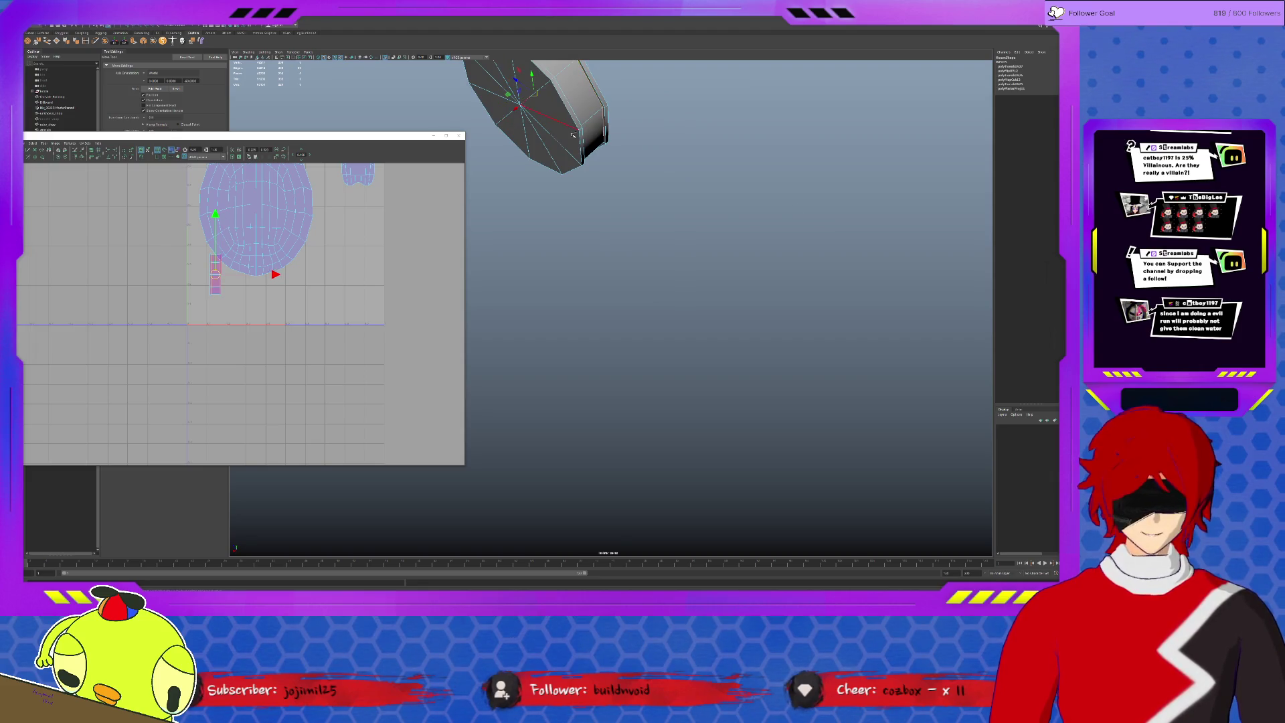
click(77, 153)
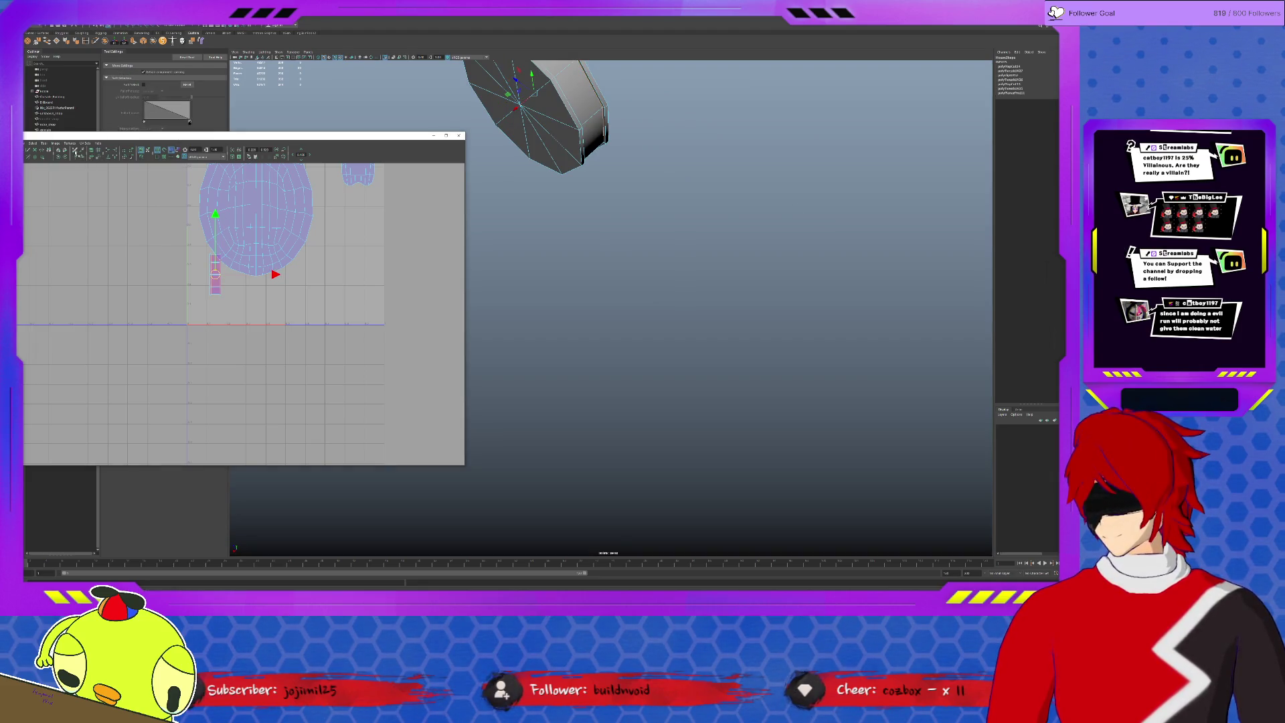
shift+right_drag(214, 267, 211, 291)
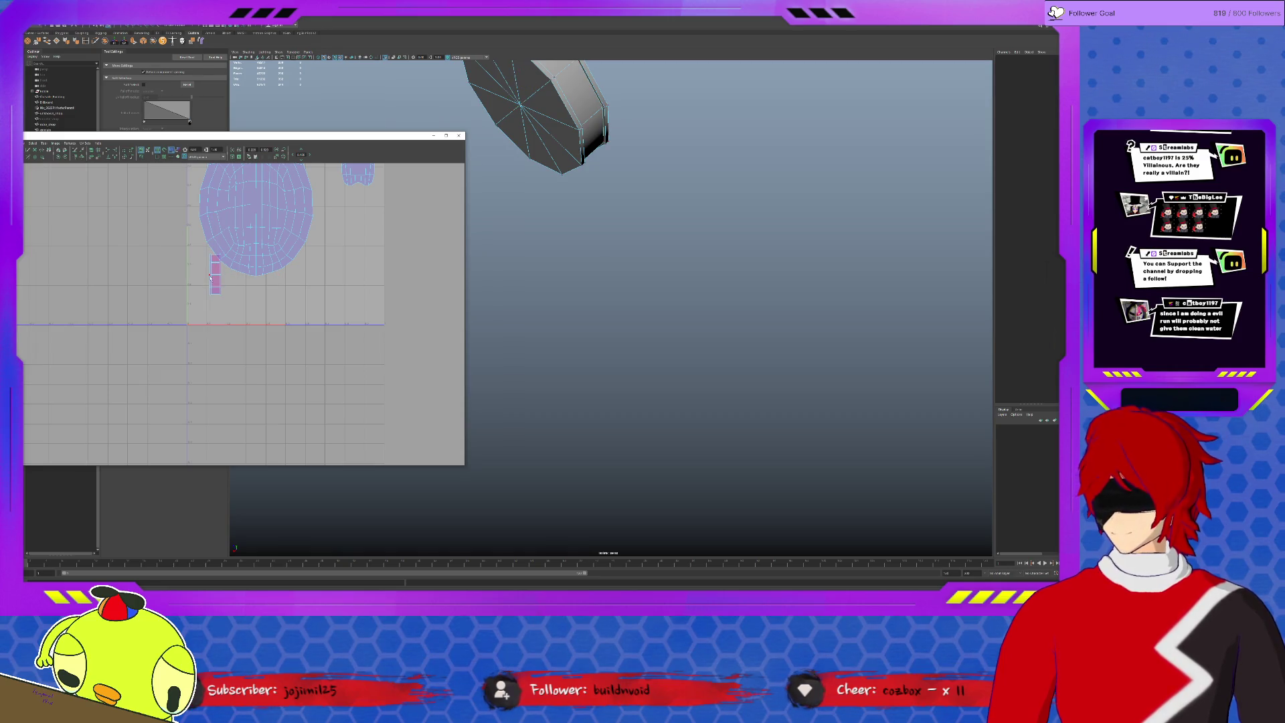
click(267, 274)
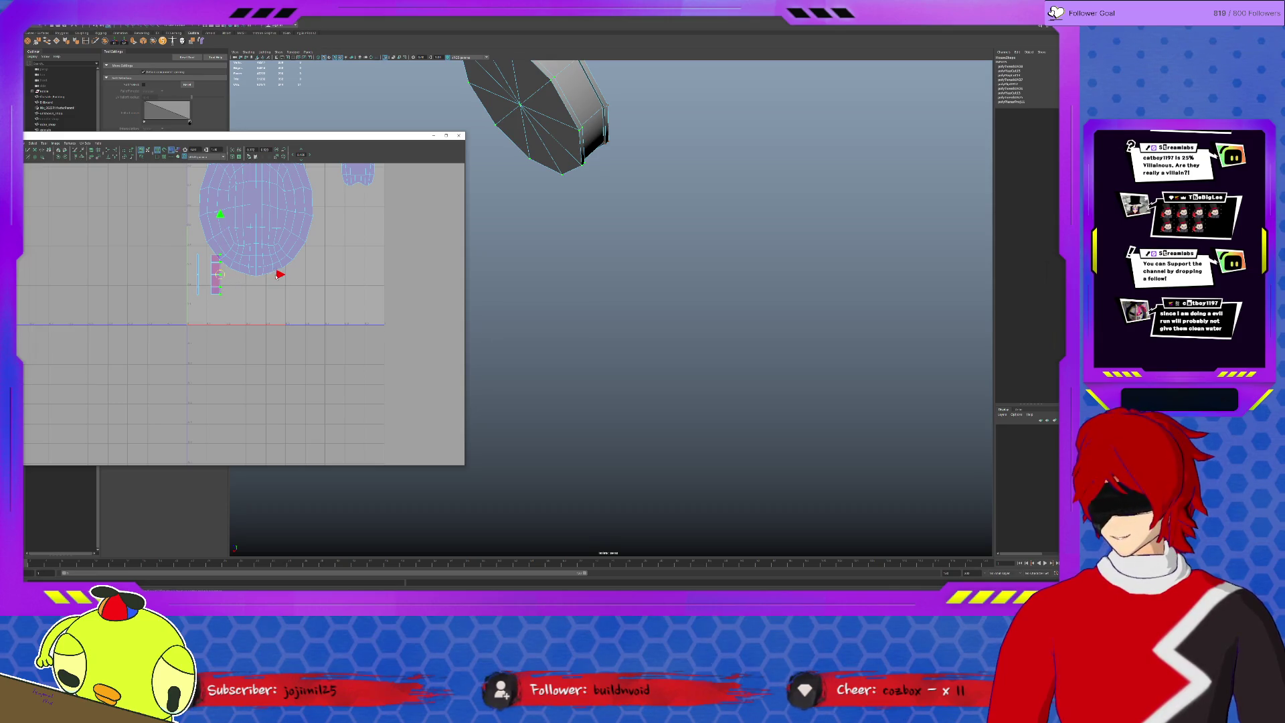
mouse_move(260, 279)
mouse_down()
mouse_move(241, 278)
mouse_move(398, 273)
mouse_up()
alt+drag(591, 151, 610, 130)
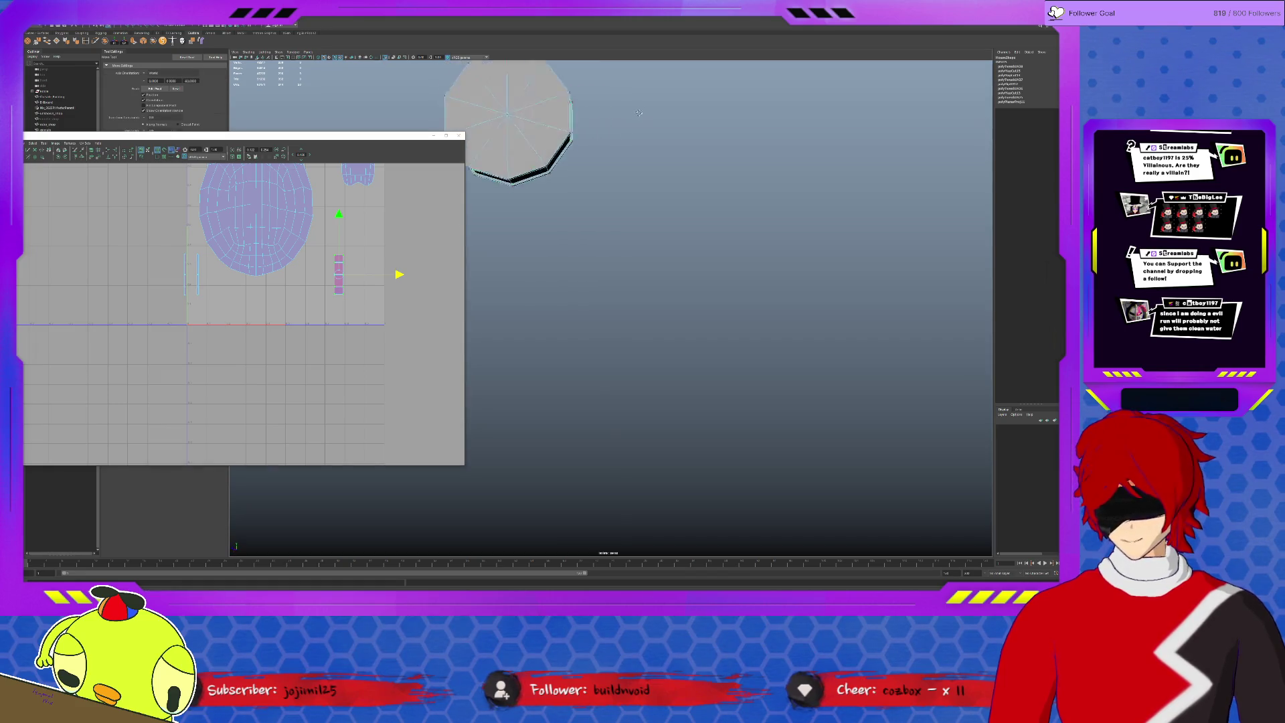
Smooth the cylinder's thin UV strip and shrink it to fit the tile.
click(527, 185)
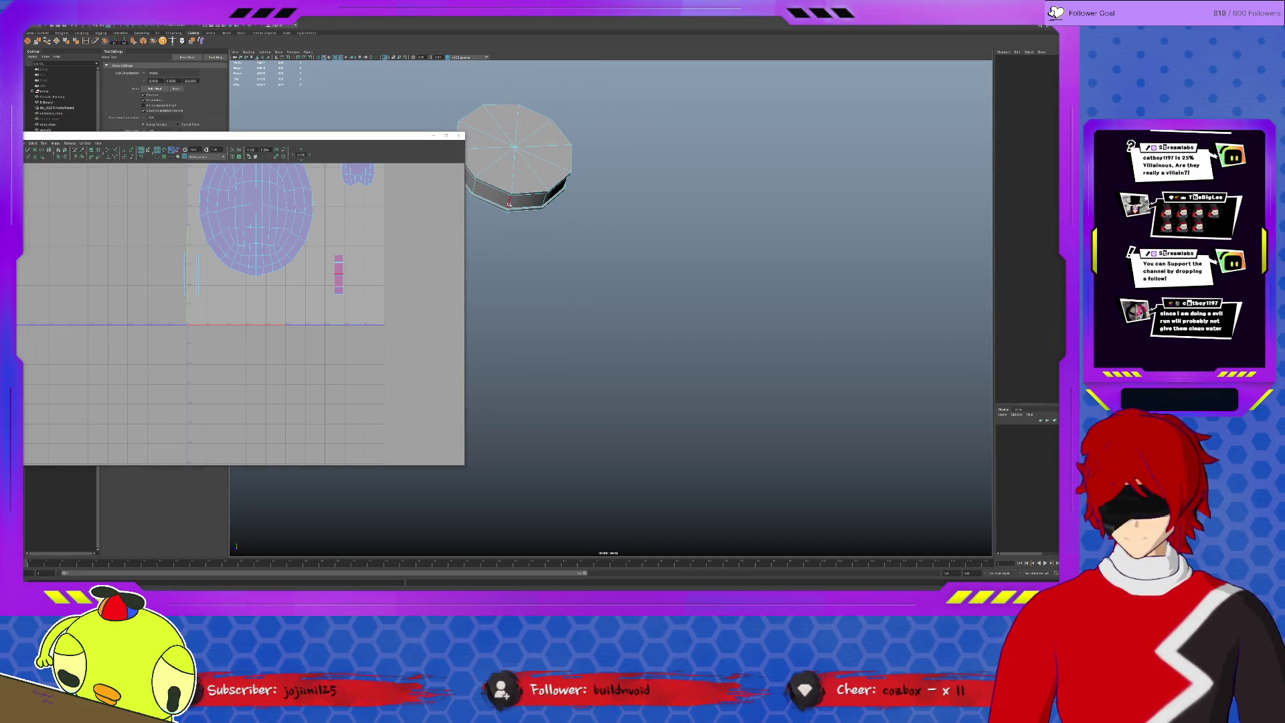
click(510, 201)
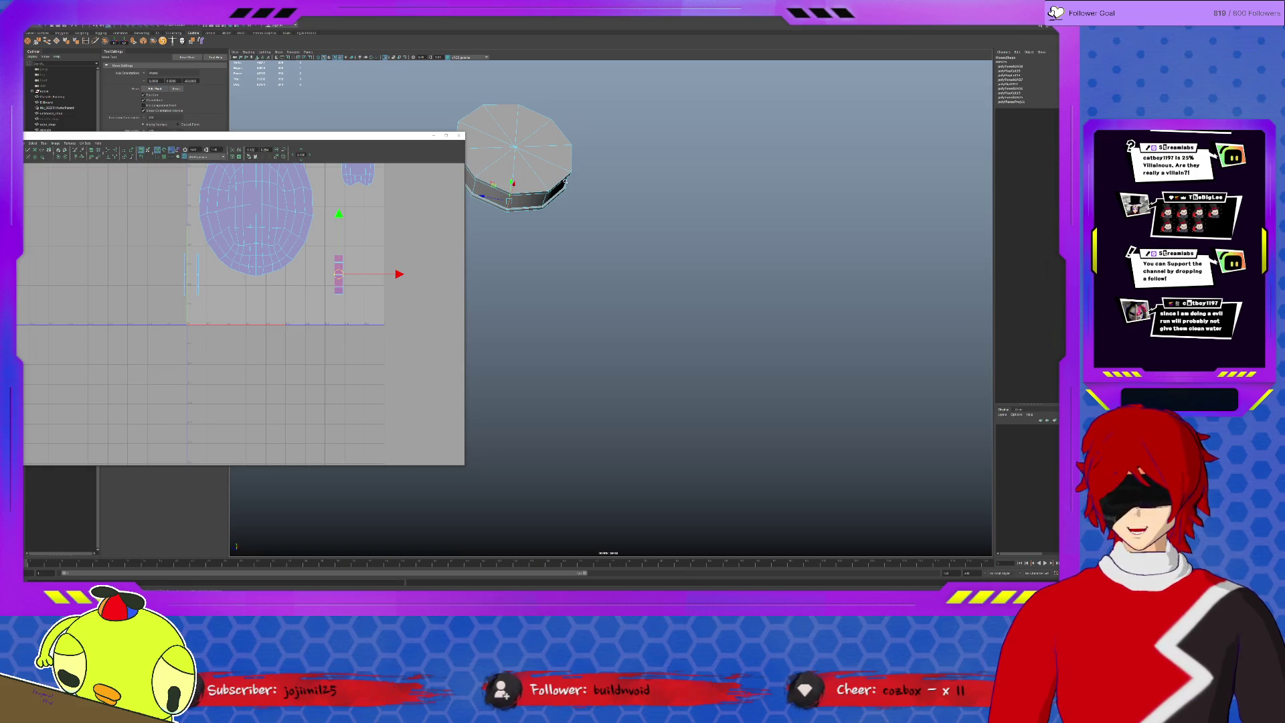
click(75, 152)
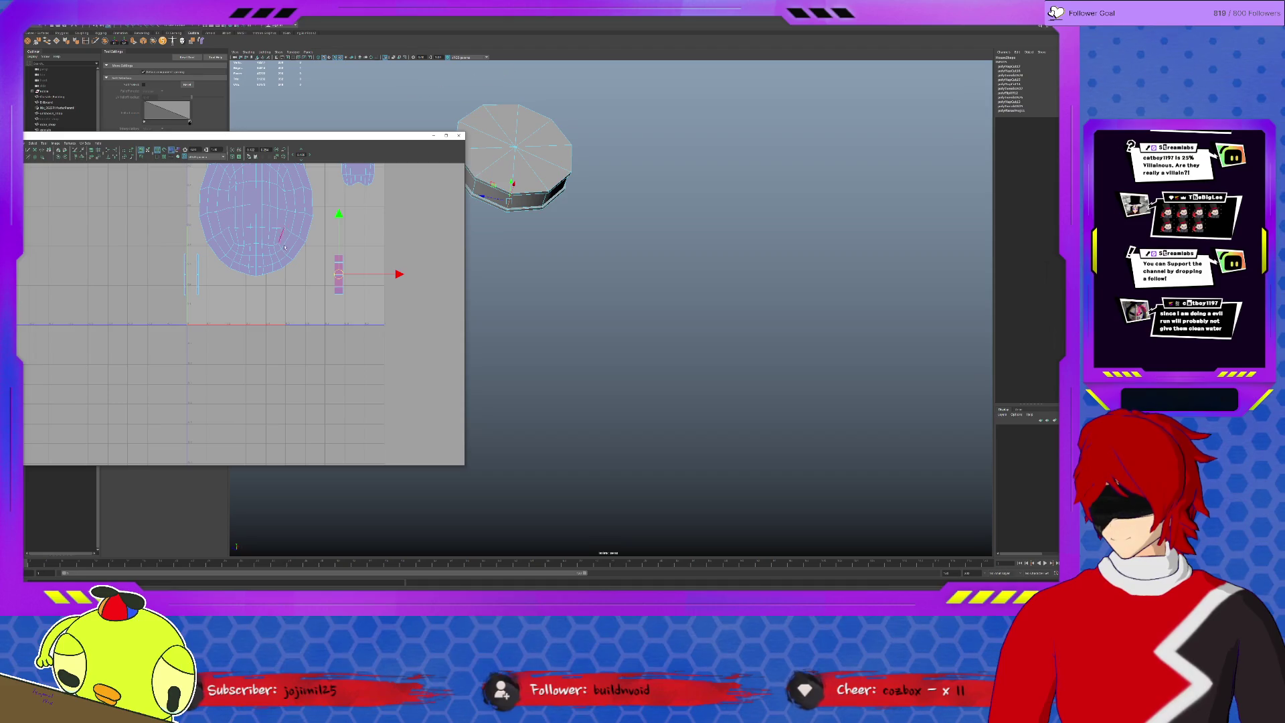
scroll(363, 300, down, 3)
scroll(362, 299, down, 2)
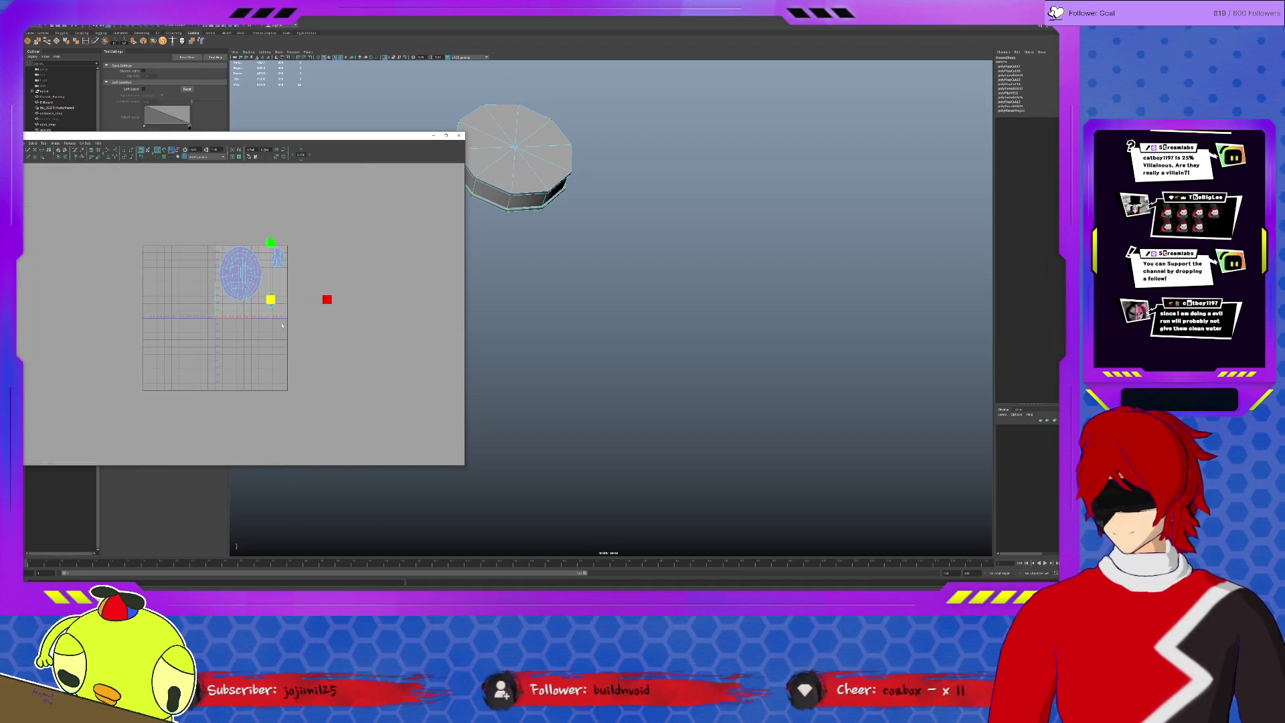
click(44, 144)
click(58, 173)
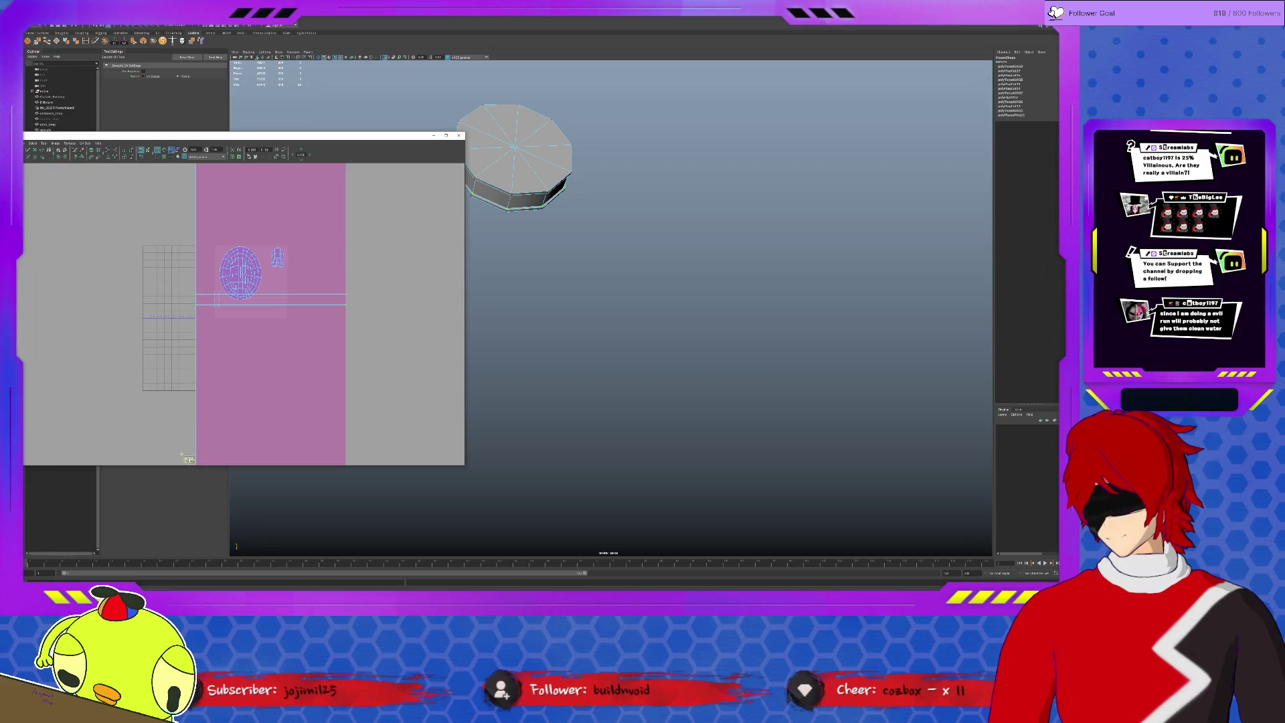
scroll(188, 459, down, 2)
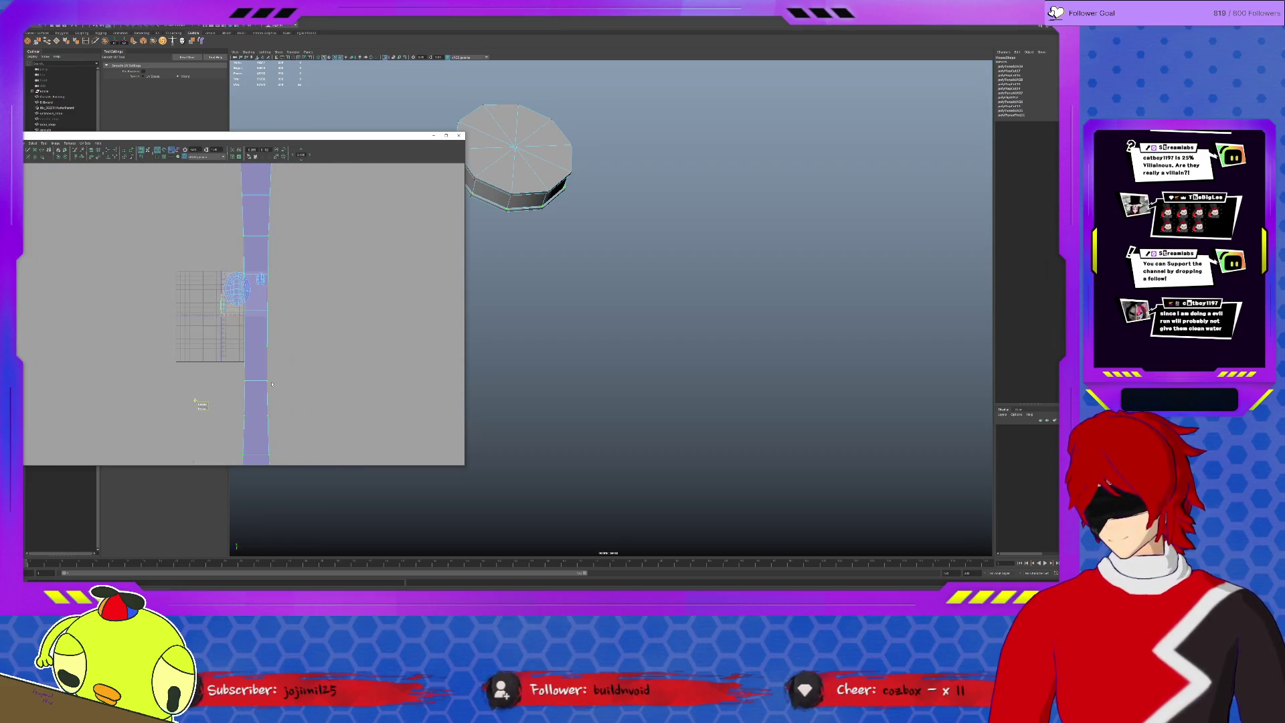
scroll(272, 385, down, 2)
scroll(214, 354, down, 1)
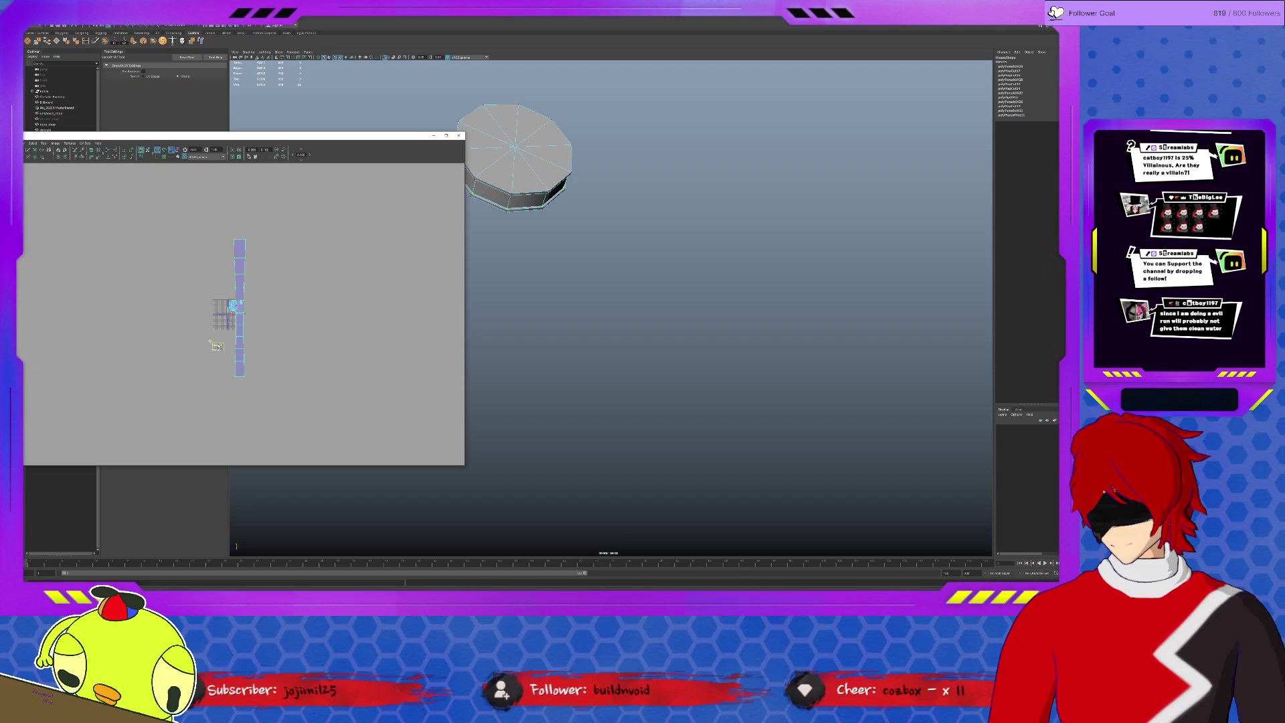
scroll(253, 342, up, 1)
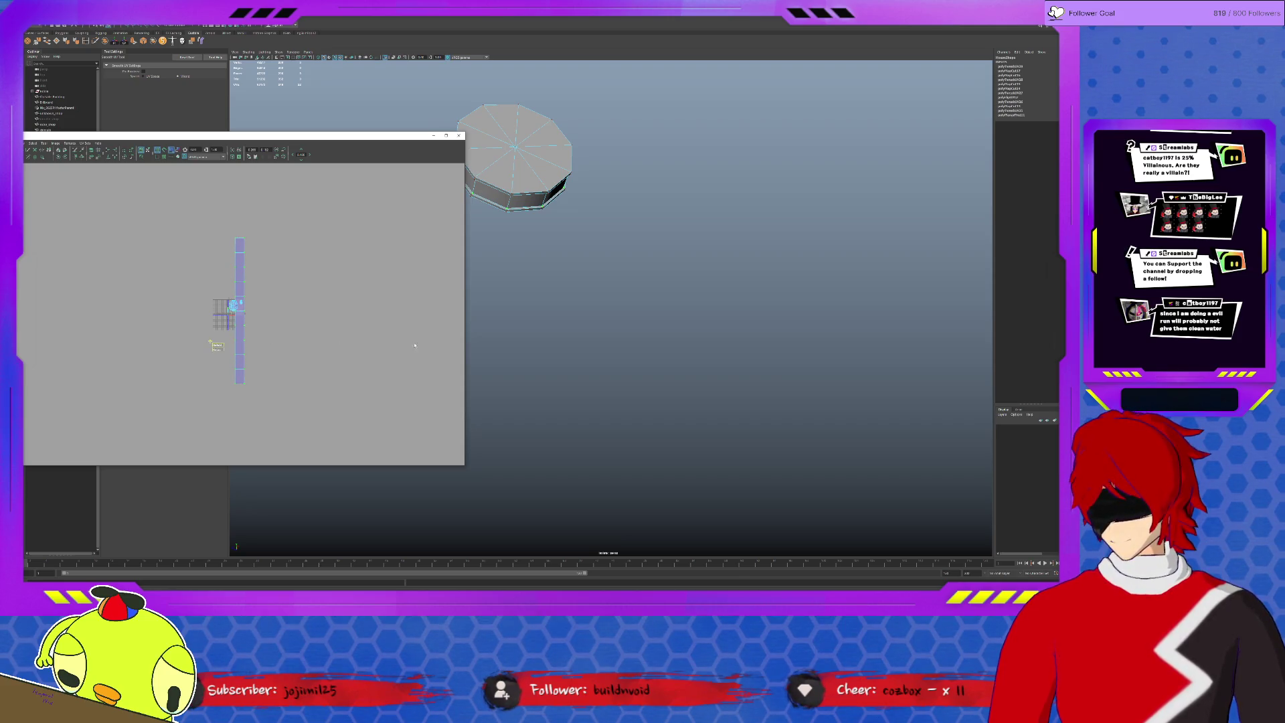
key(r)
drag(239, 310, 200, 348)
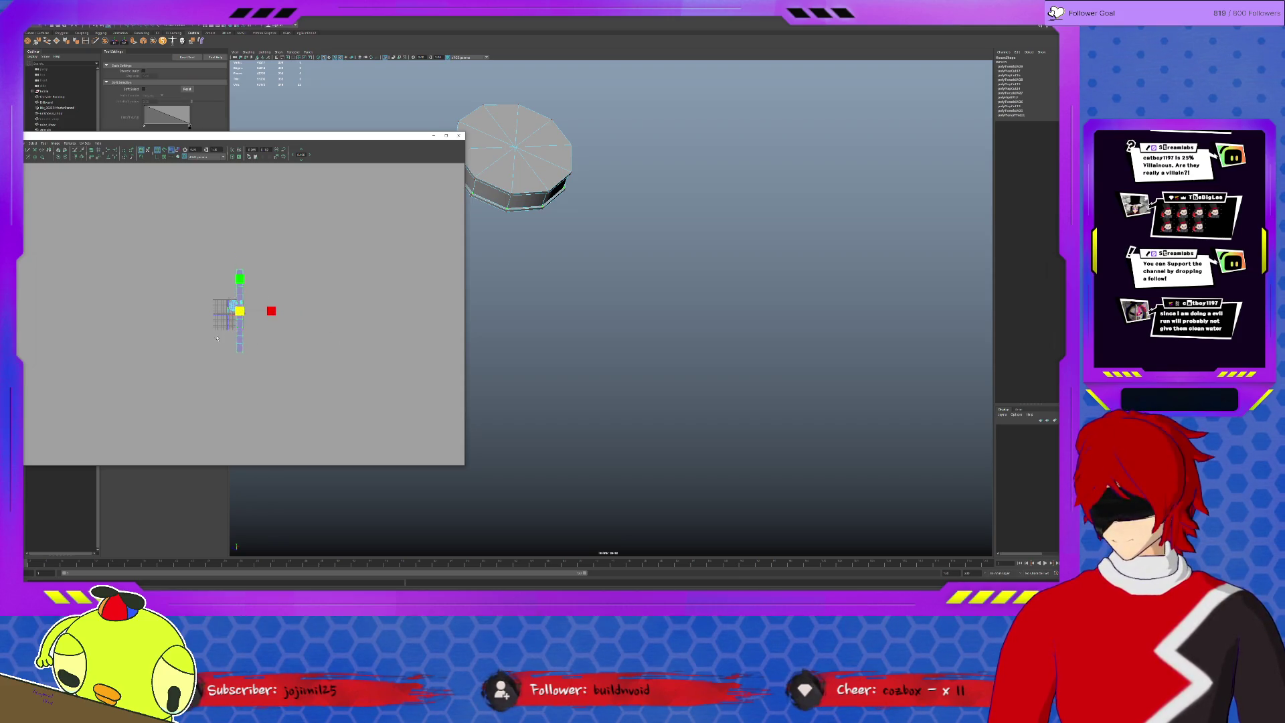
key(f)
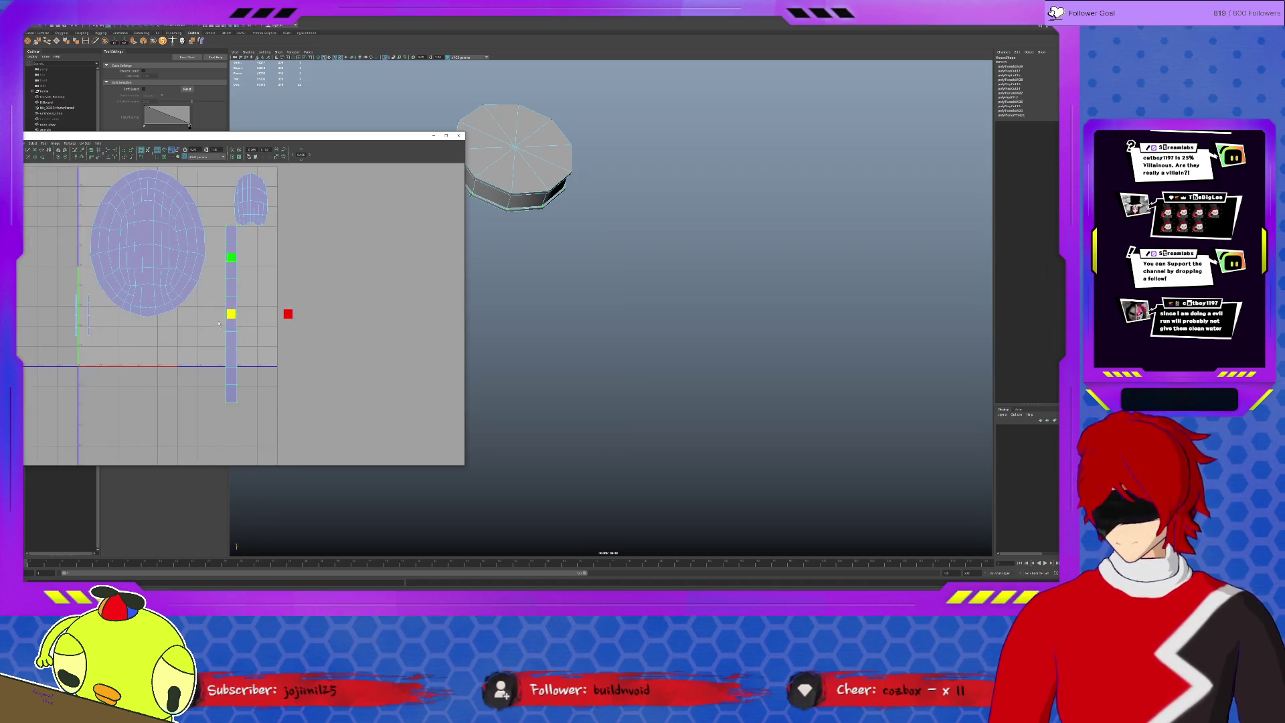
Place the strip beside the oval shell, nudge the small top shell left, and reselect the strip.
key(w)
drag(232, 314, 268, 284)
click(251, 199)
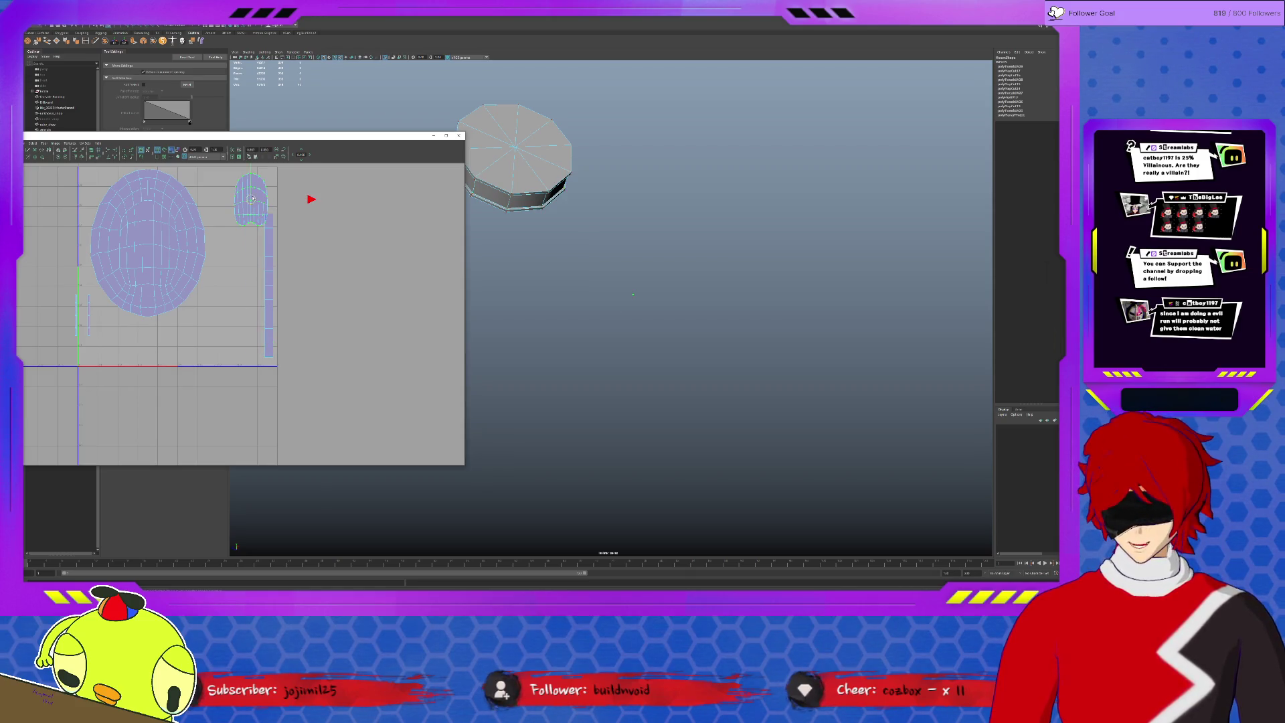
drag(252, 198, 241, 198)
scroll(241, 198, down, 1)
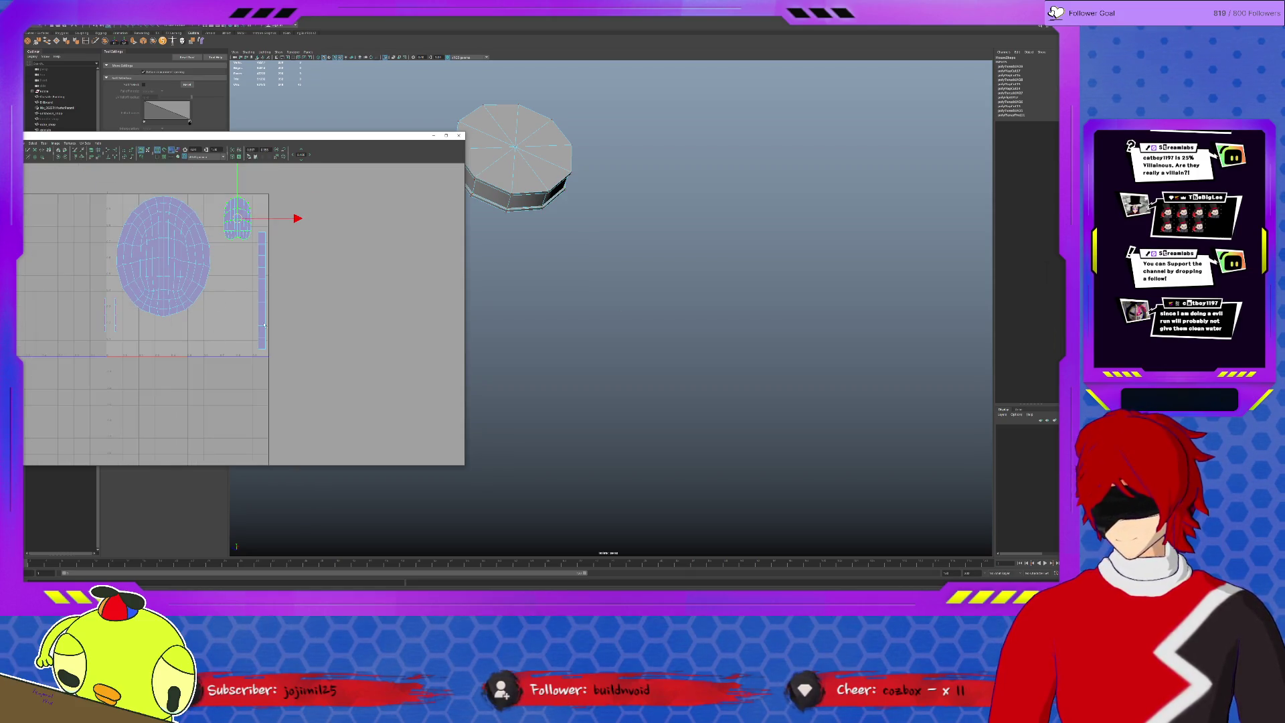
alt+middle_drag(242, 198, 221, 323)
click(200, 346)
key(space)
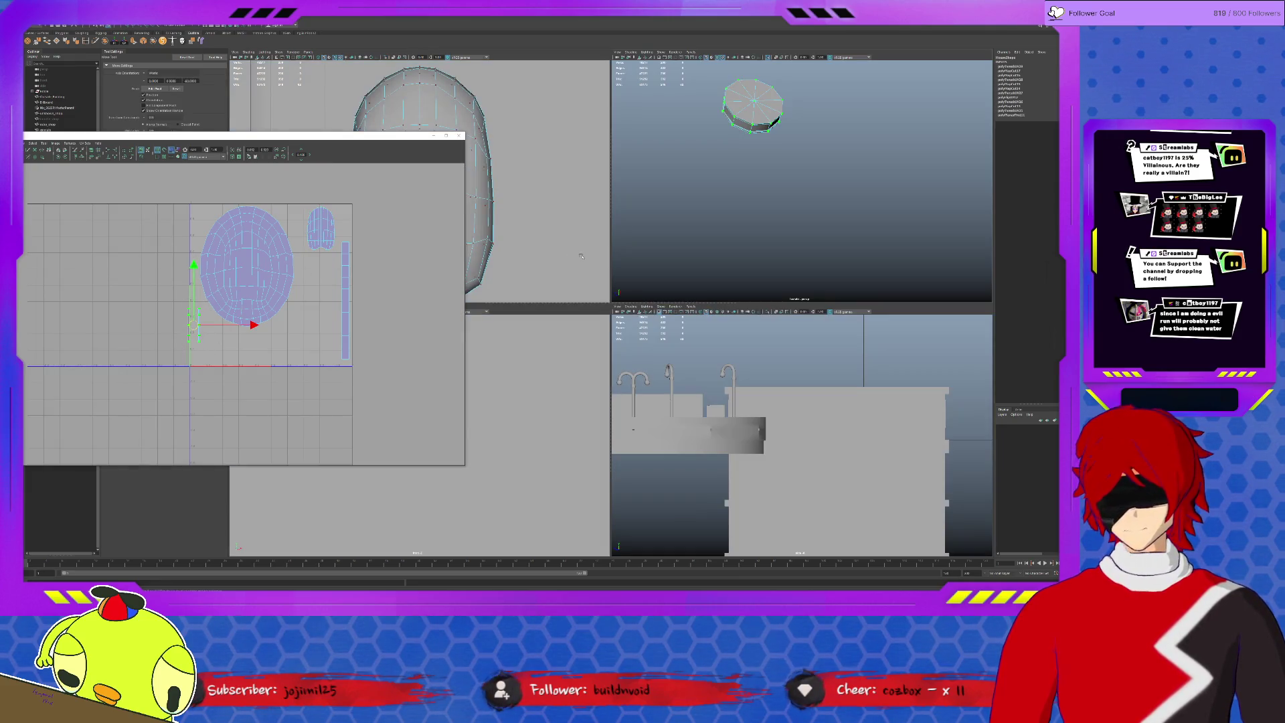
Select the cap UVs along the oval shell's lower-left edge.
key(space)
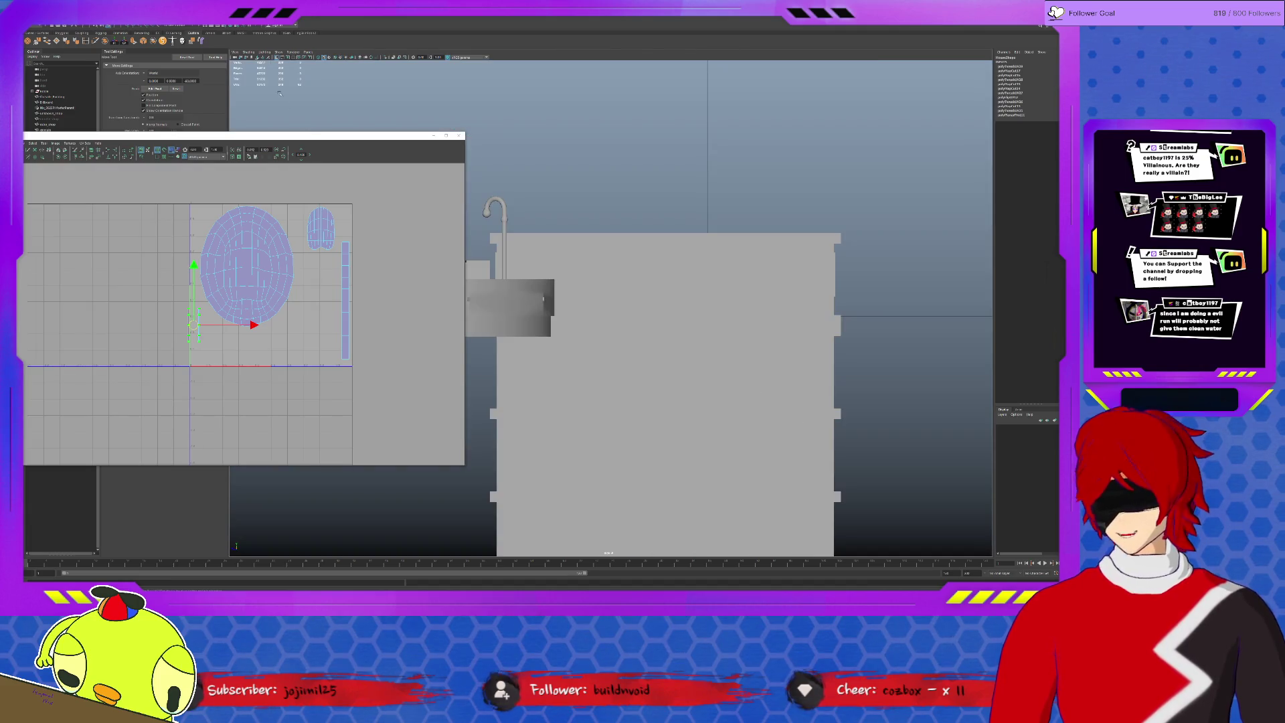
click(161, 25)
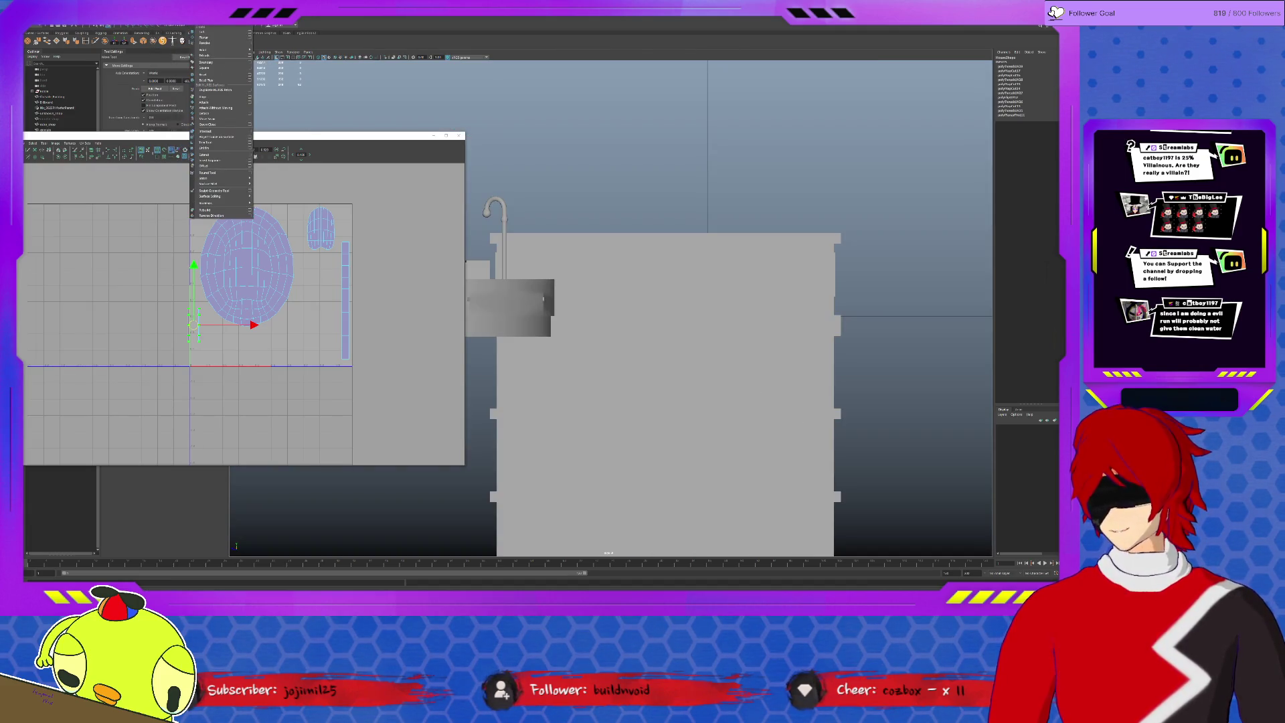
click(265, 284)
drag(215, 269, 197, 298)
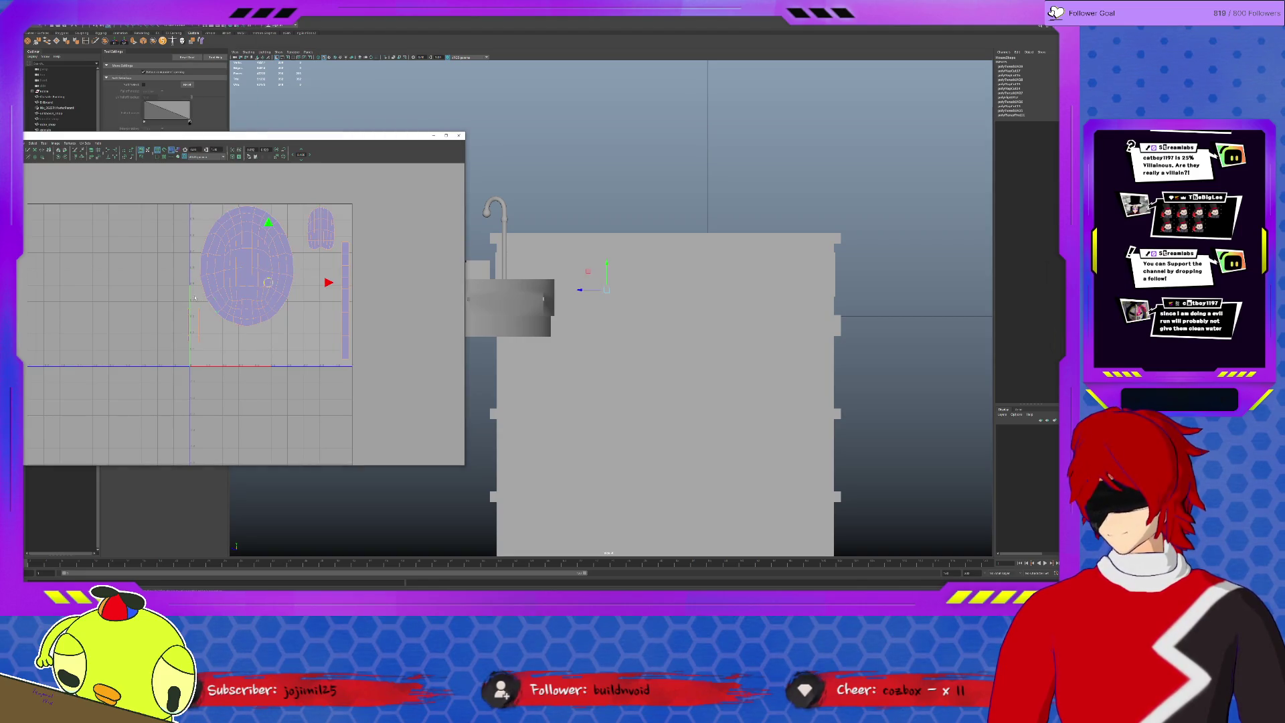
drag(206, 360, 206, 360)
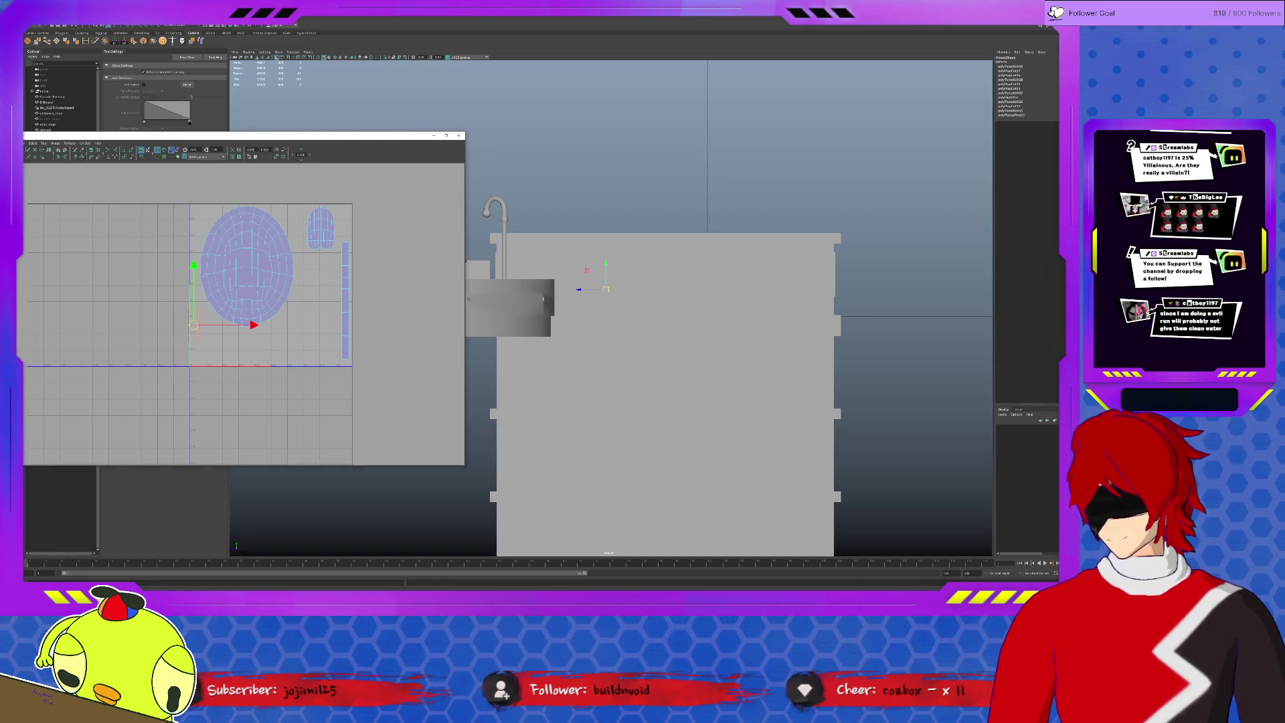
Give the cap faces a cylindrical projection and shrink the new shell below the oval.
click(225, 27)
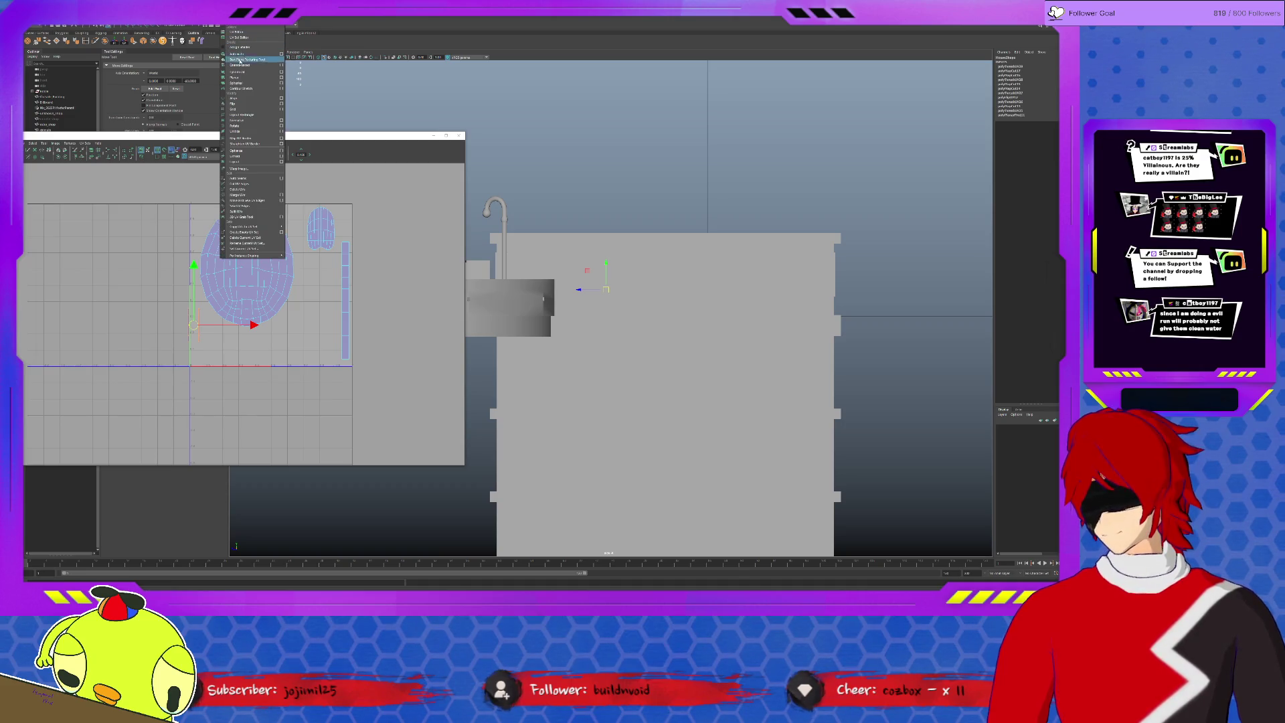
click(250, 67)
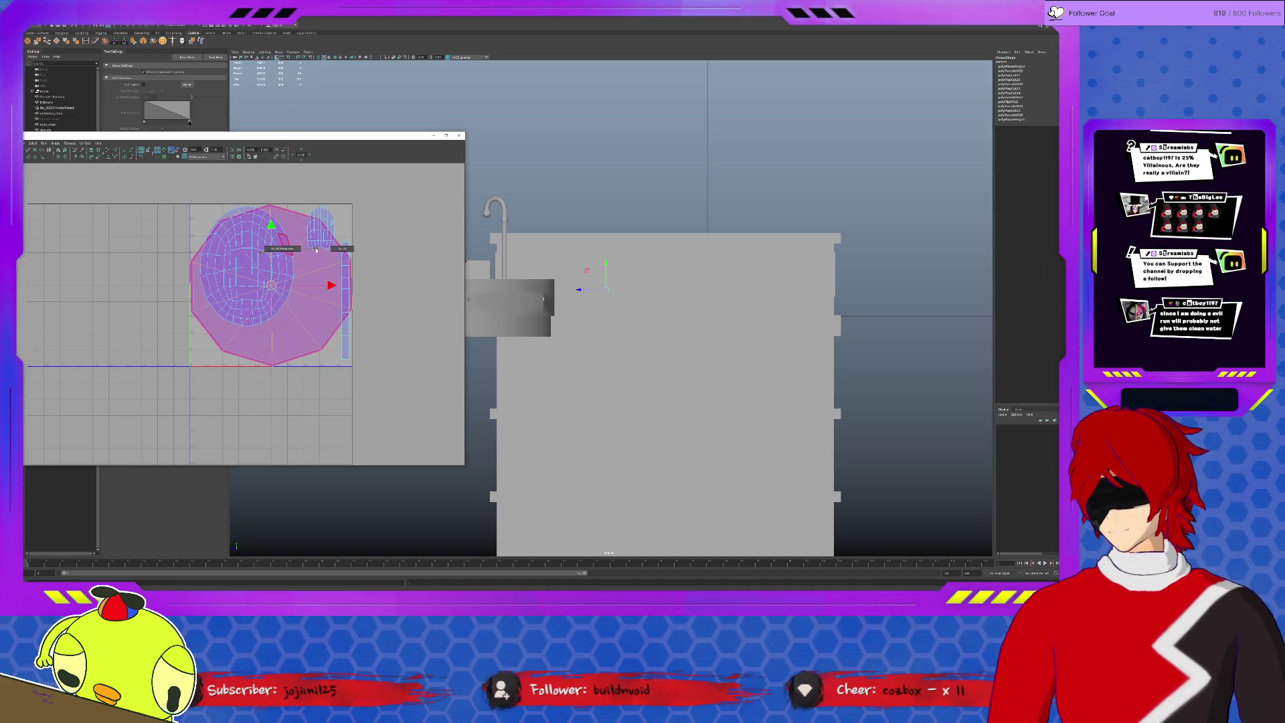
drag(269, 285, 221, 342)
key(space)
key(space)
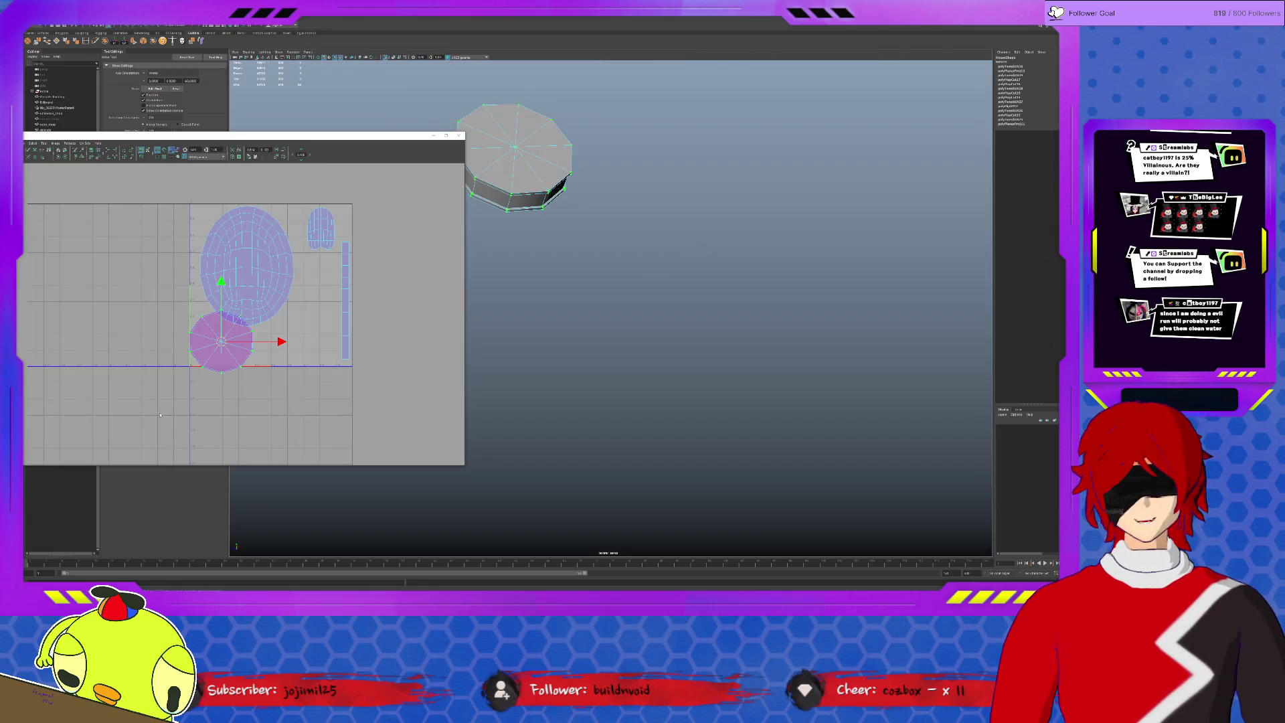
scroll(193, 387, up, 3)
scroll(193, 386, up, 2)
Scale the pink cap shell down and move it right to uncover the other cap shell.
key(r)
drag(215, 392, 196, 390)
alt+middle_drag(189, 389, 232, 335)
scroll(234, 335, up, 1)
right_click(201, 338)
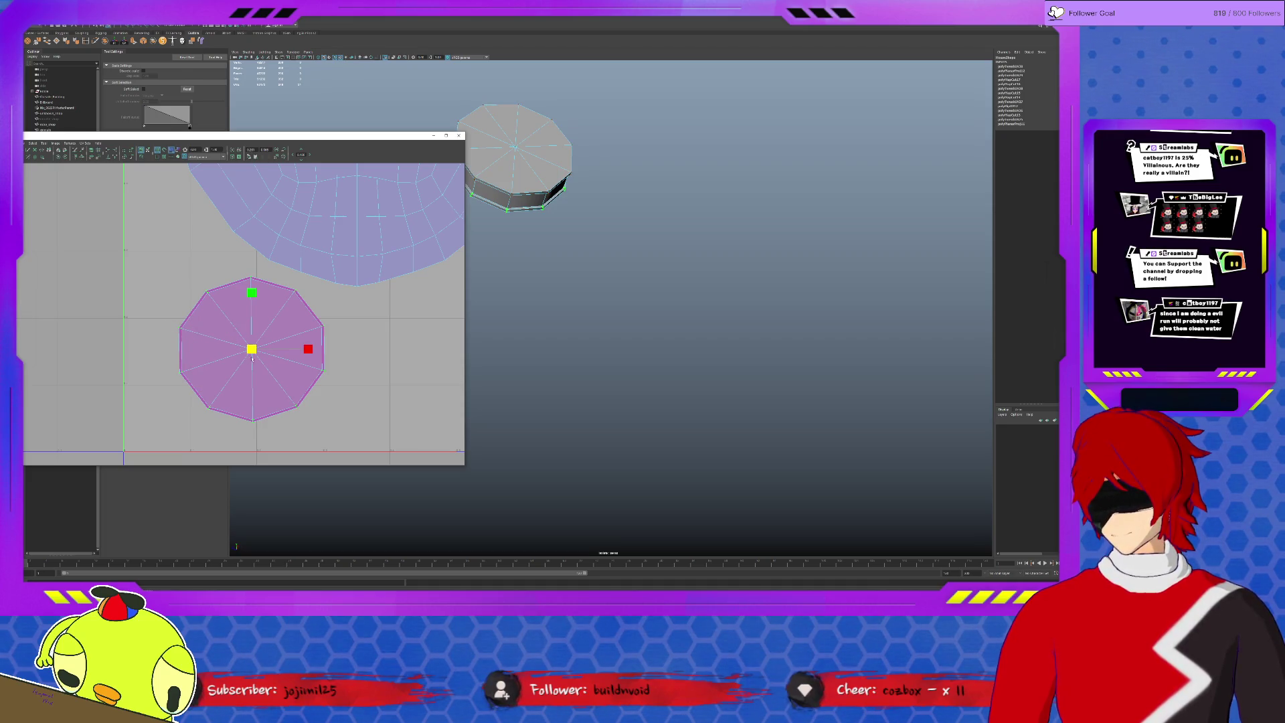
drag(251, 360, 419, 360)
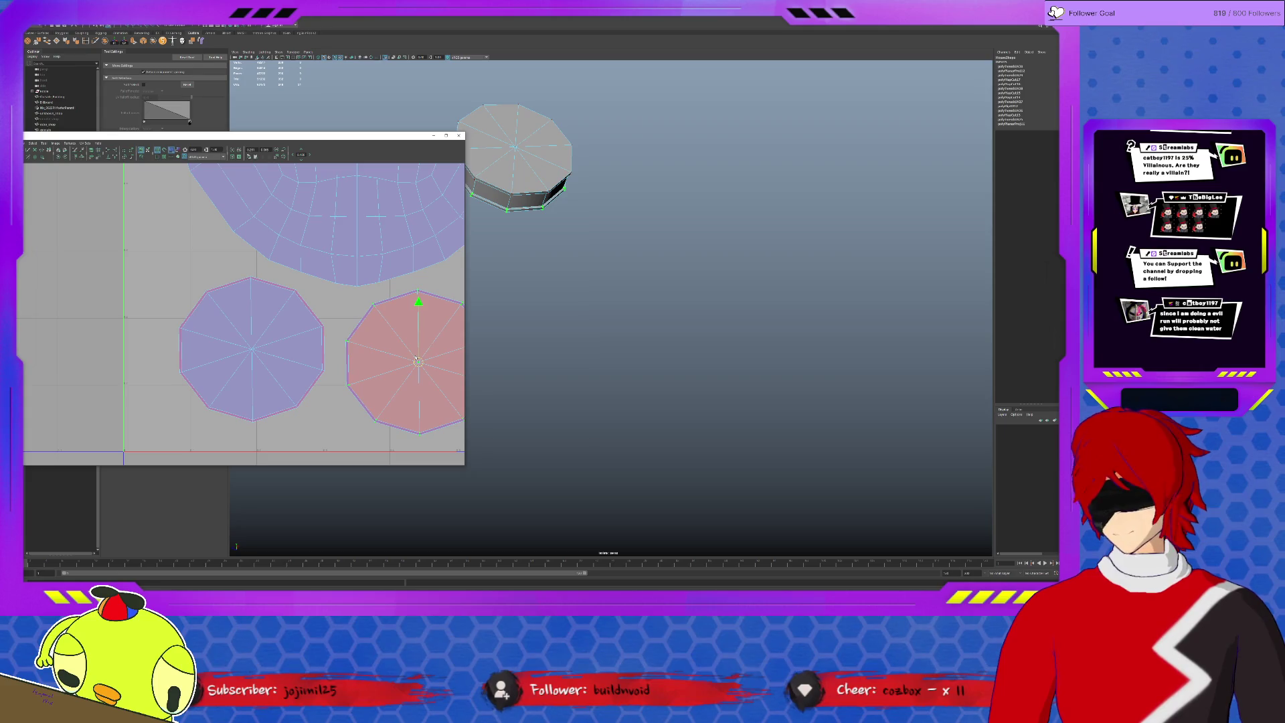
click(60, 150)
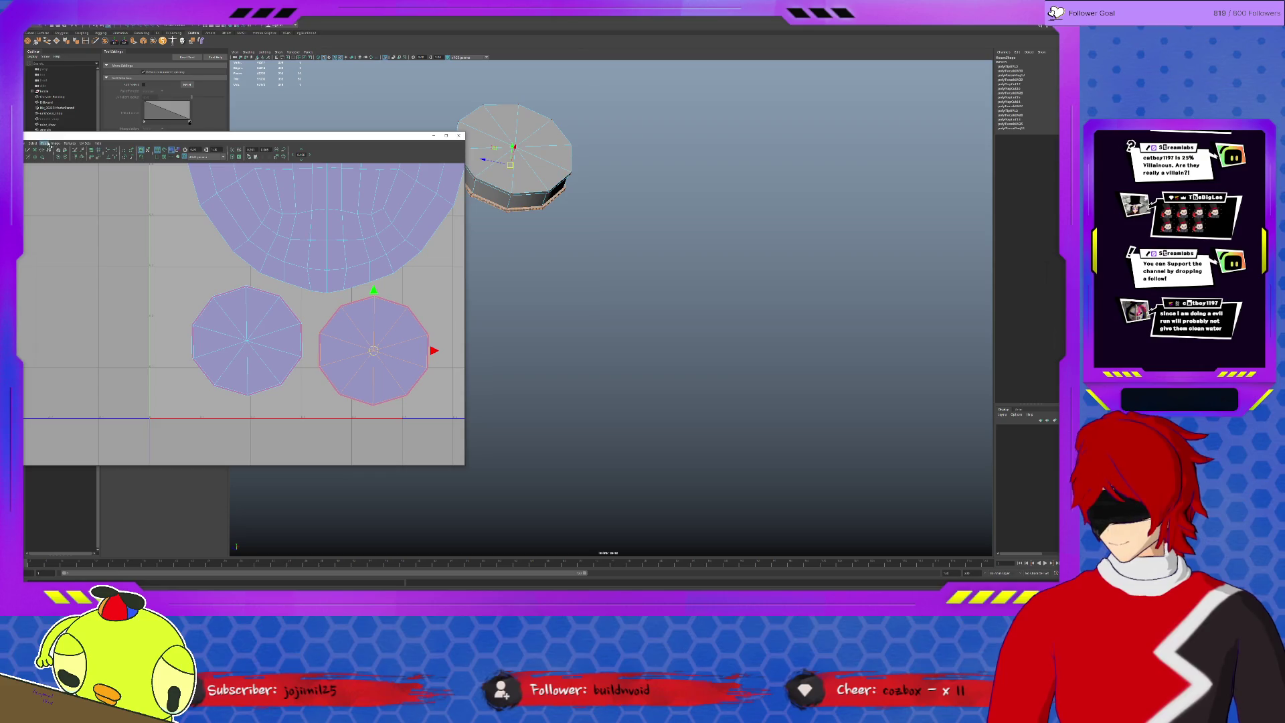
With the Smooth UV Tool, unfold and enlarge each cap shell into a decagon.
click(48, 144)
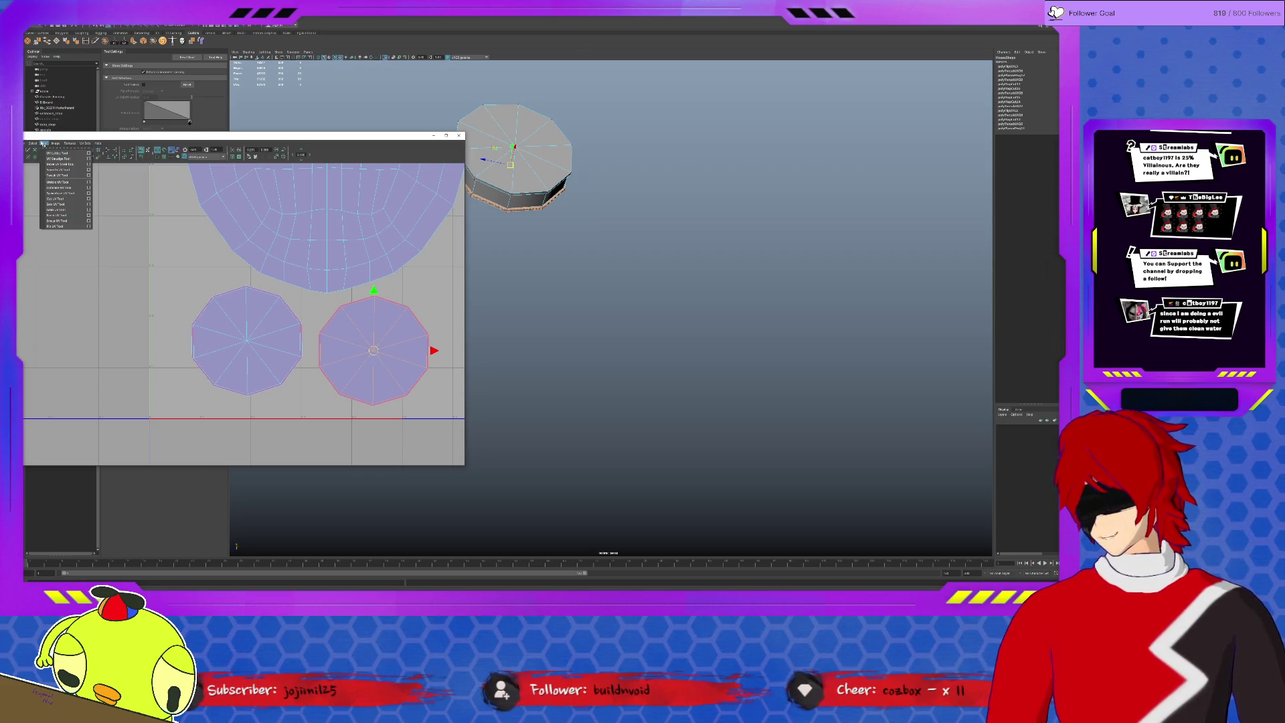
click(61, 168)
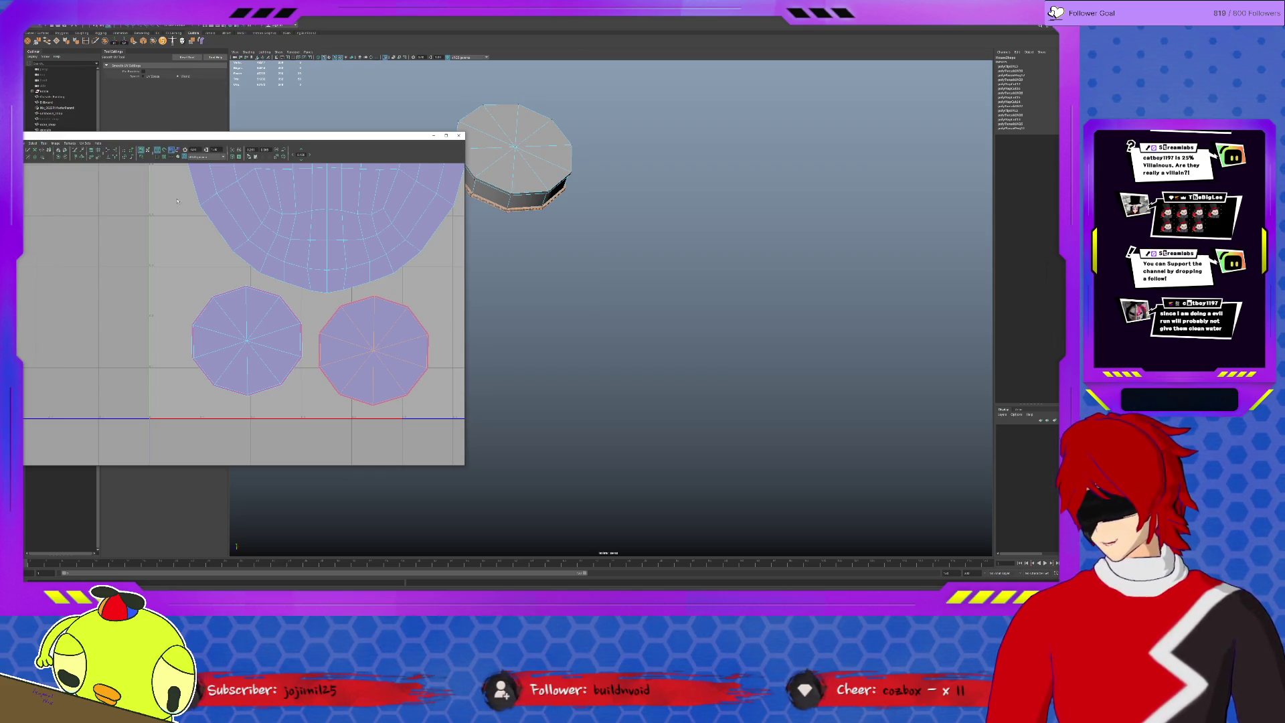
scroll(349, 343, down, 2)
right_click(331, 341)
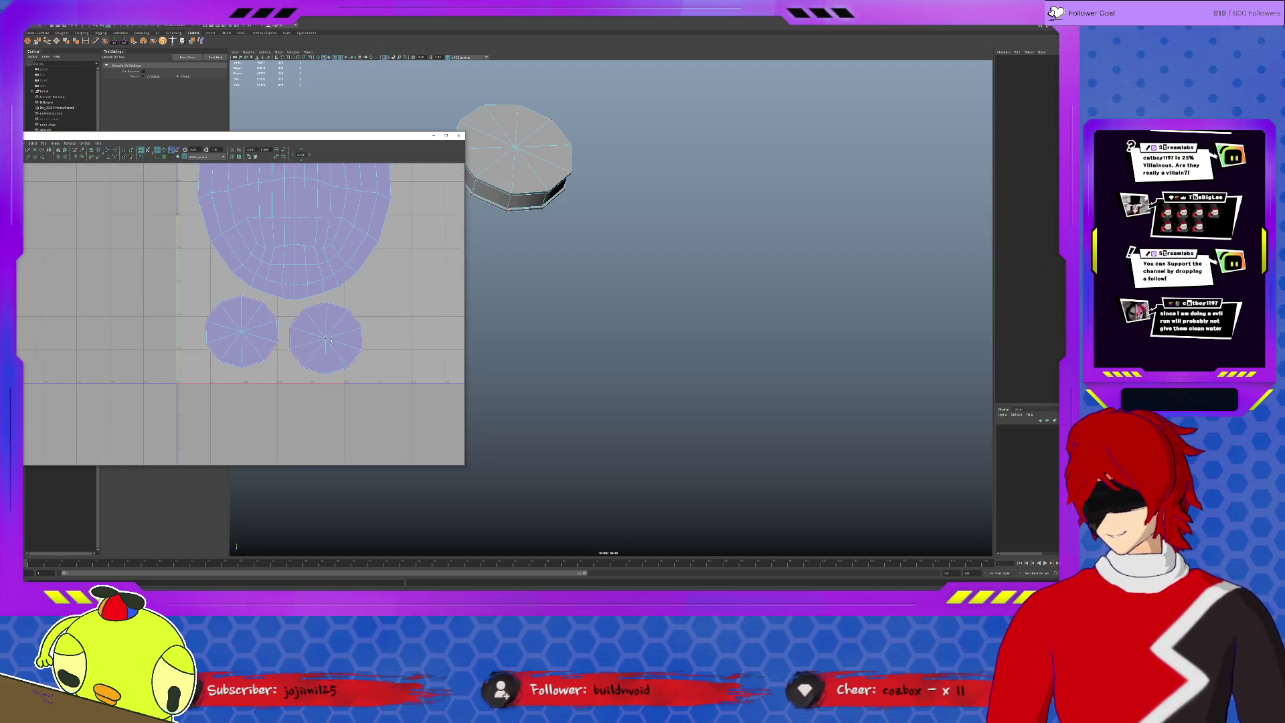
click(280, 380)
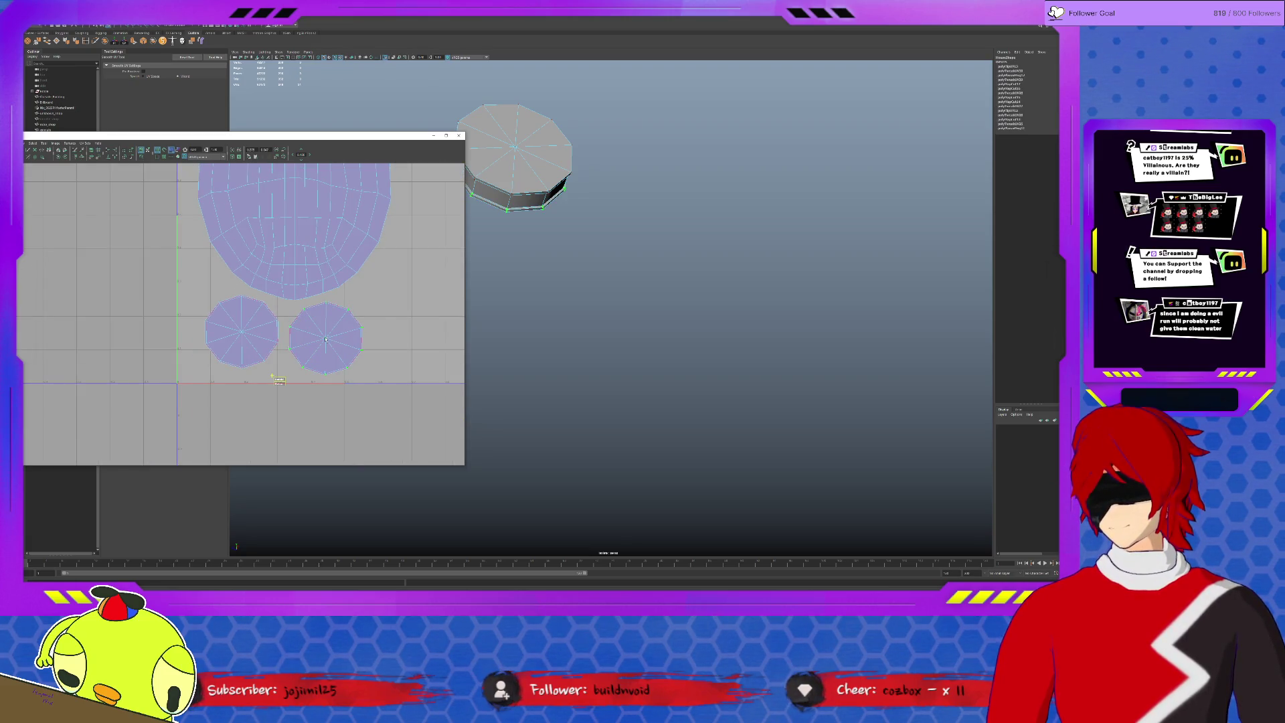
drag(280, 380, 285, 380)
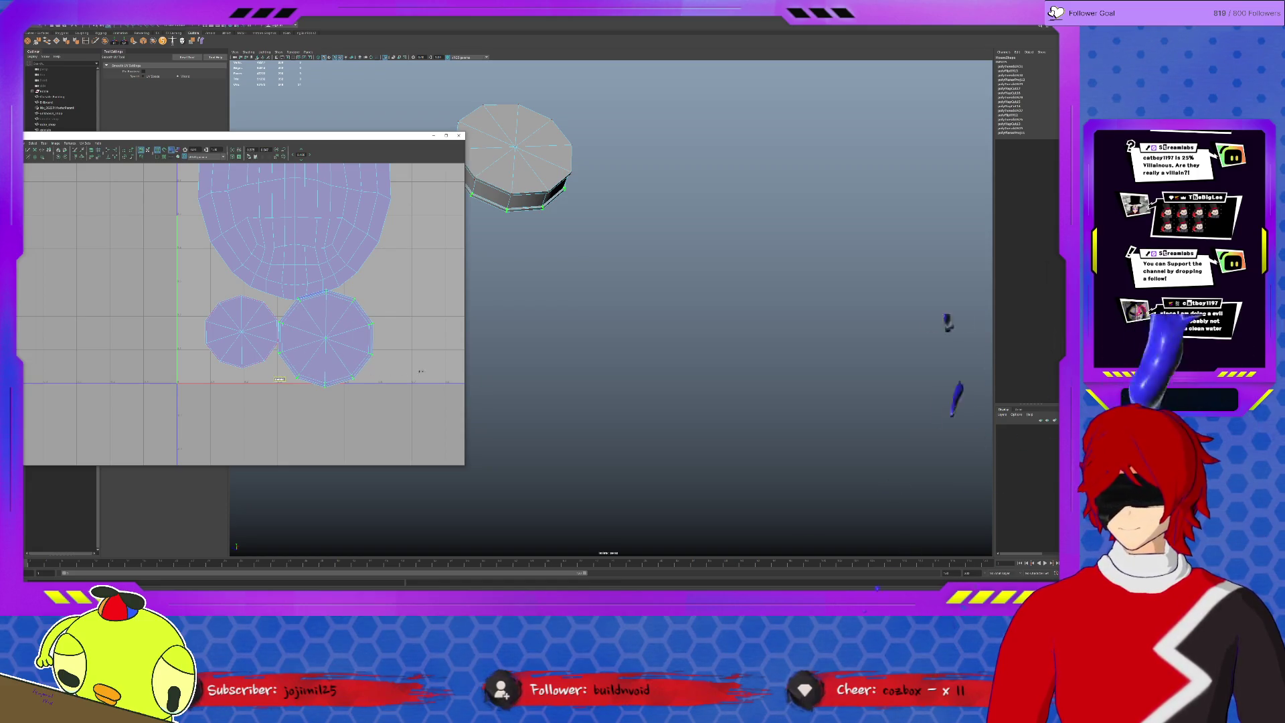
click(803, 472)
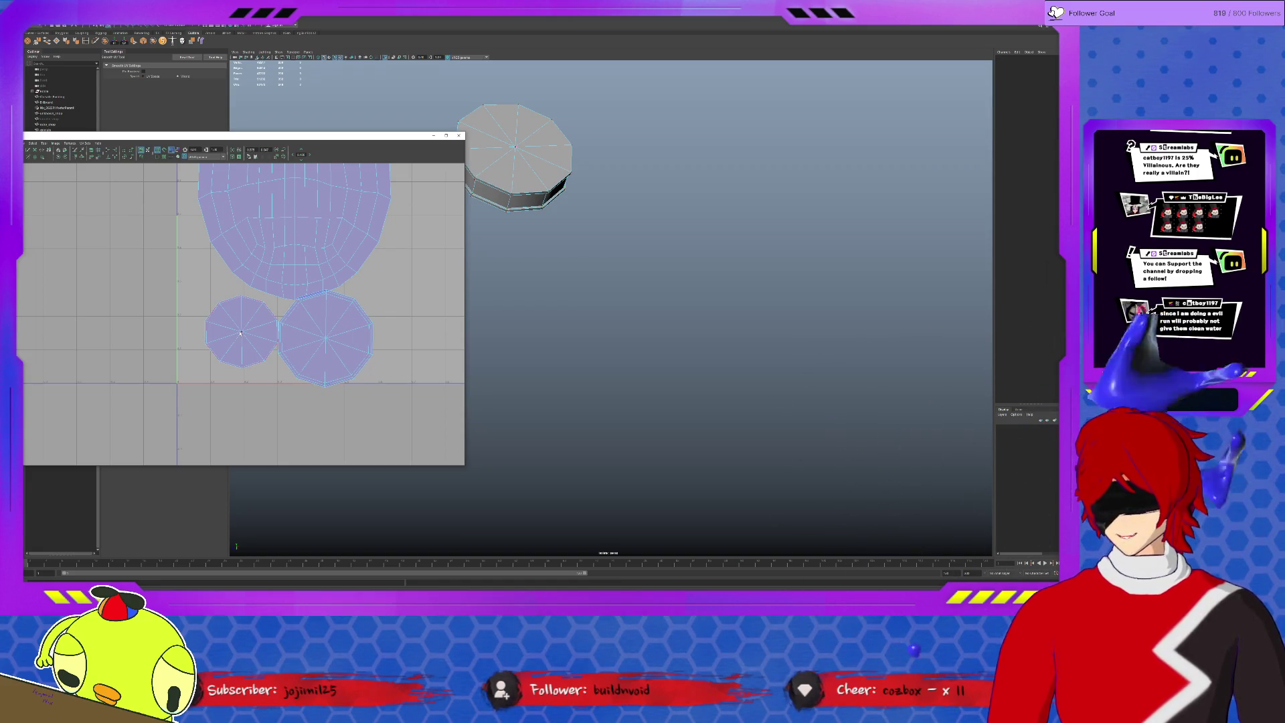
click(241, 333)
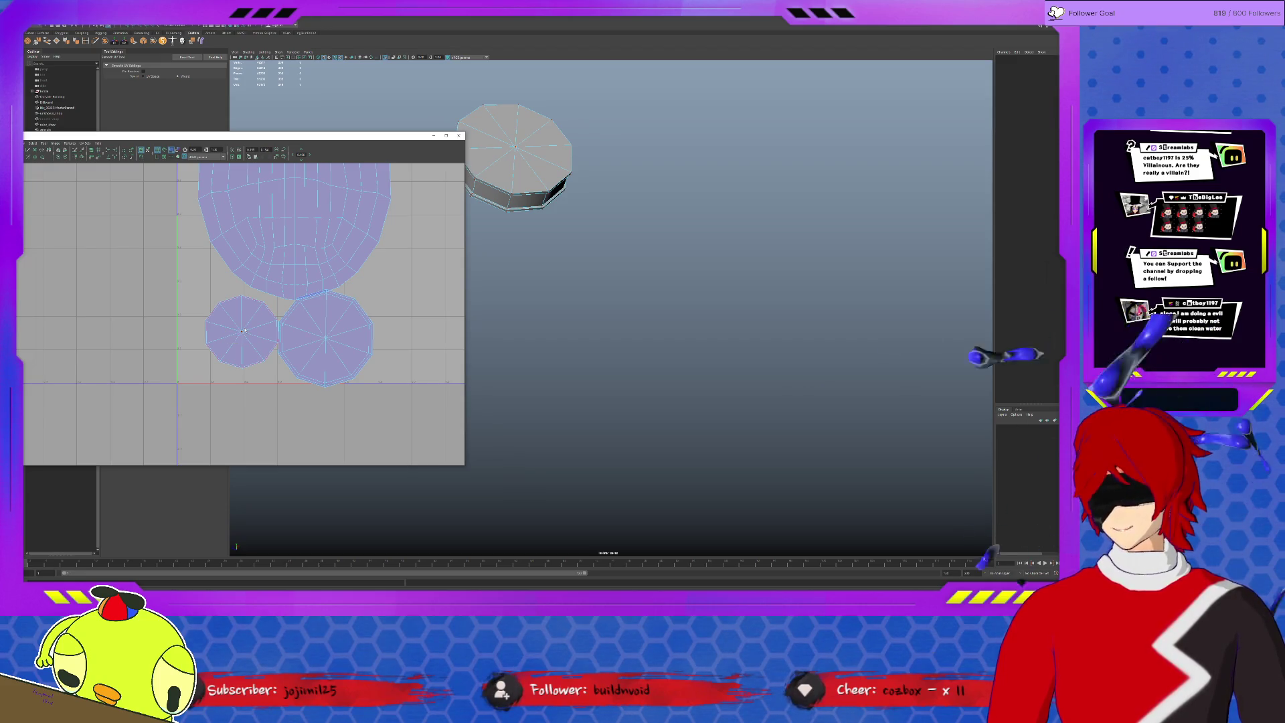
drag(198, 376, 194, 374)
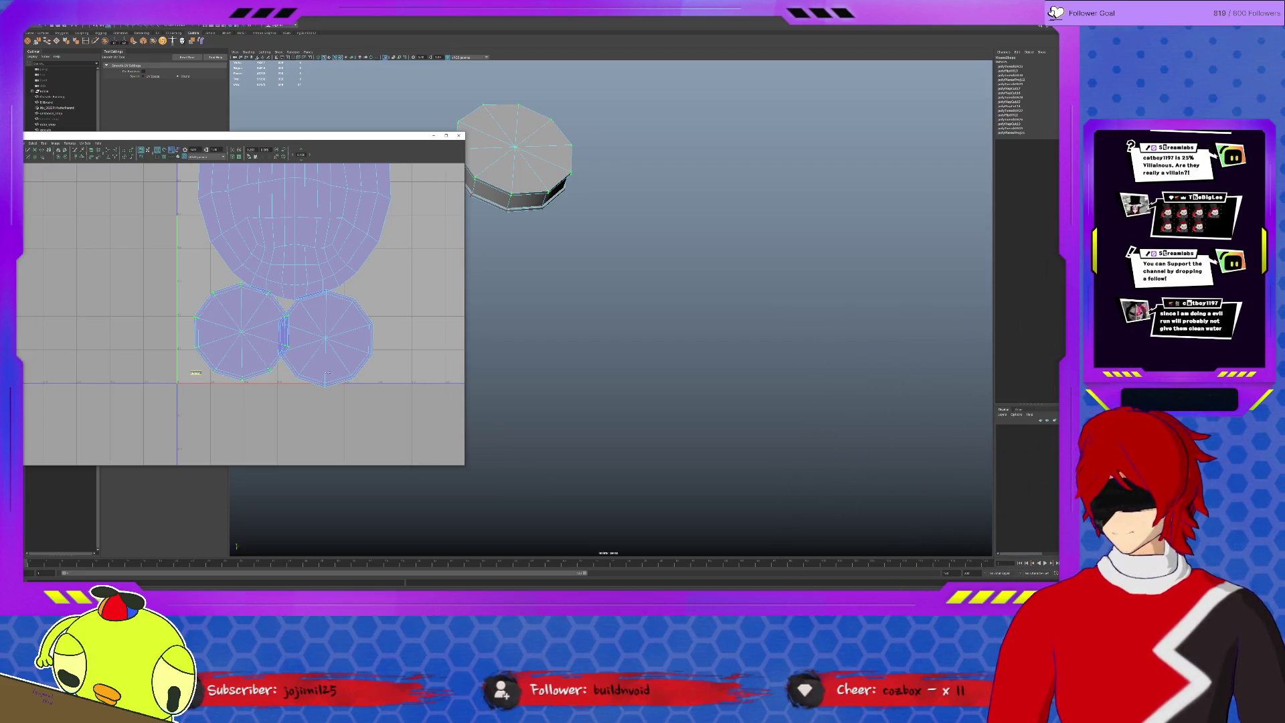
Nudge the left cap shell left and down, then select both cap shells for scaling.
key(w)
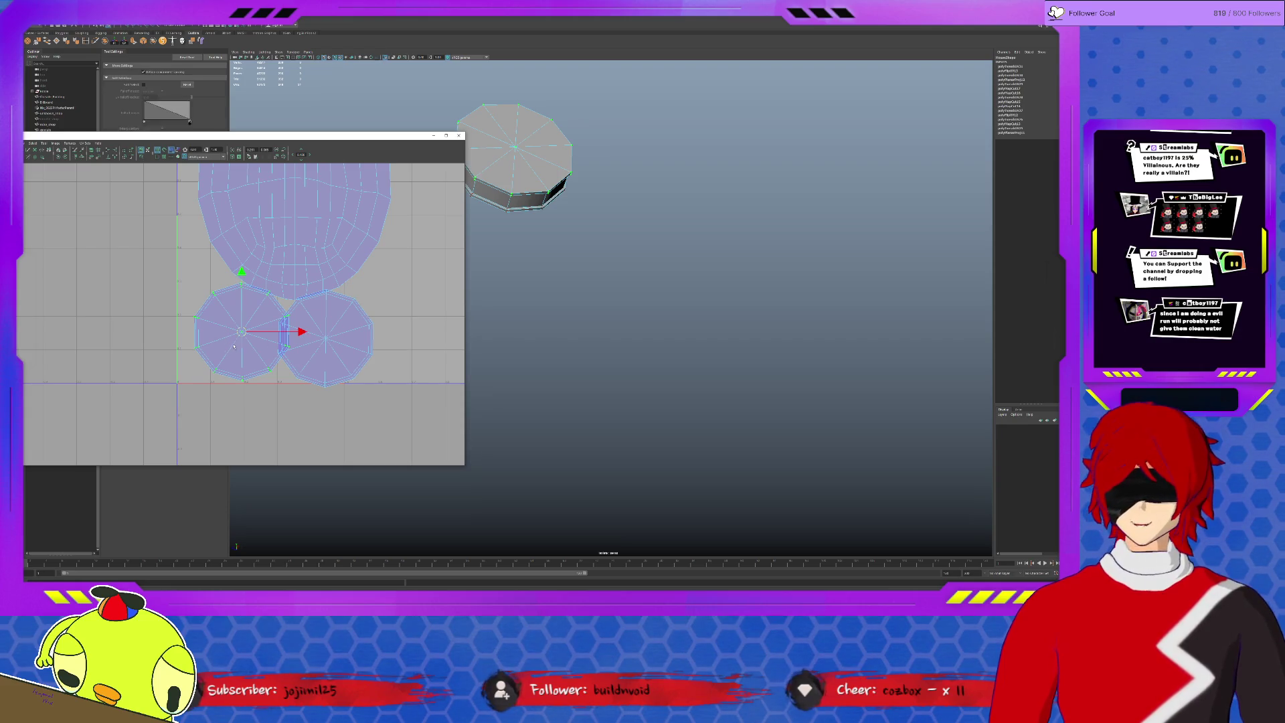
drag(241, 331, 230, 338)
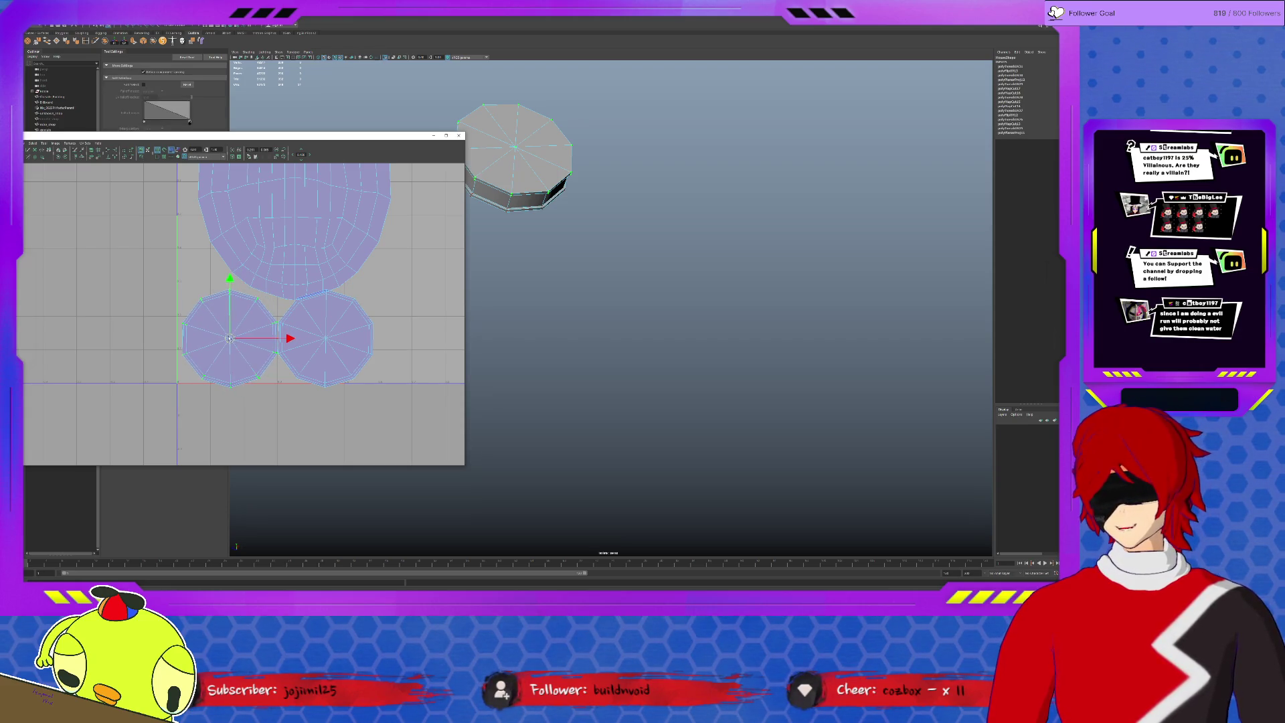
shift+click(325, 341)
key(r)
Scale both cap shells down, move them right beside the oval shell, and nudge the left one slightly left.
drag(279, 338, 306, 324)
scroll(283, 338, down, 3)
key(w)
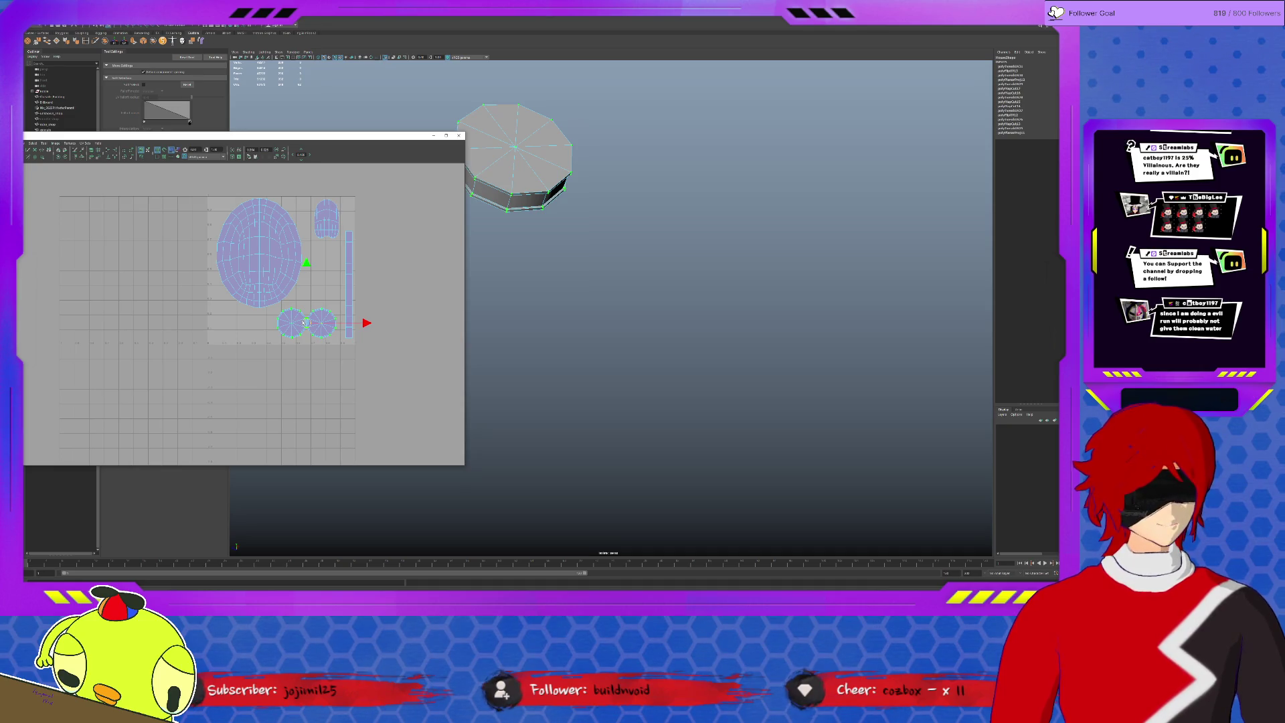
click(314, 338)
scroll(329, 340, up, 5)
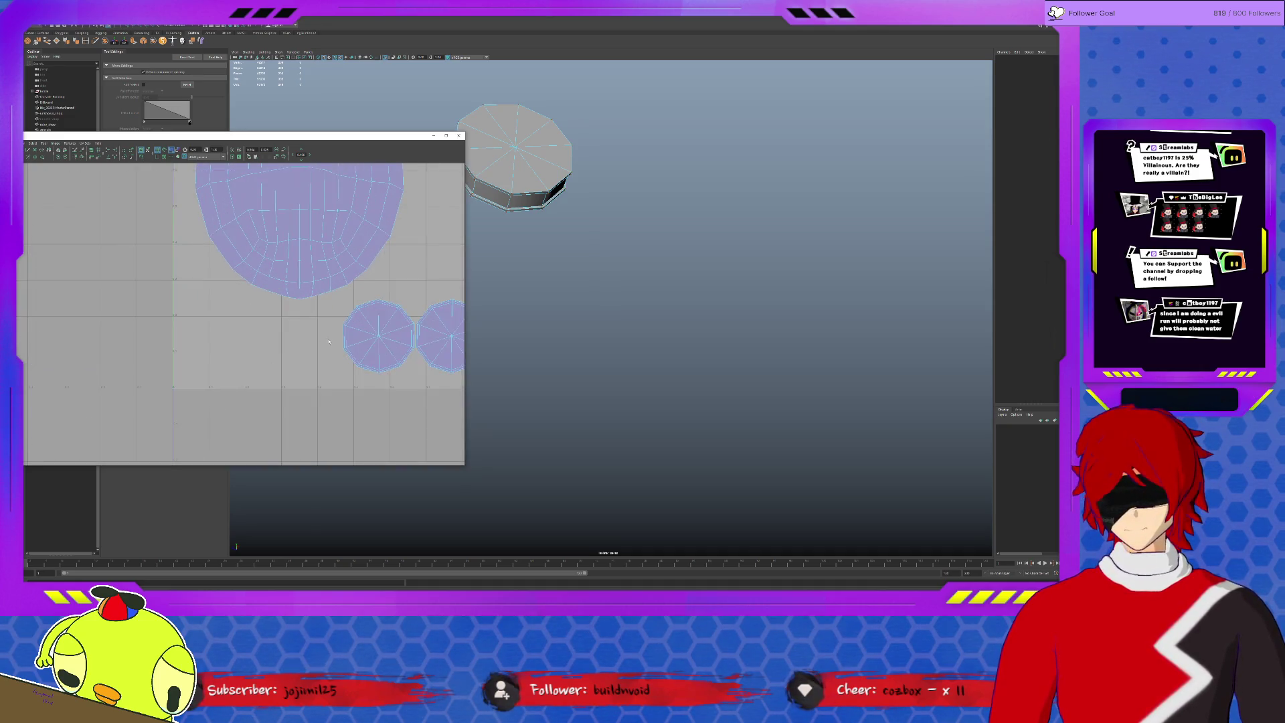
scroll(328, 339, up, 3)
scroll(312, 342, up, 2)
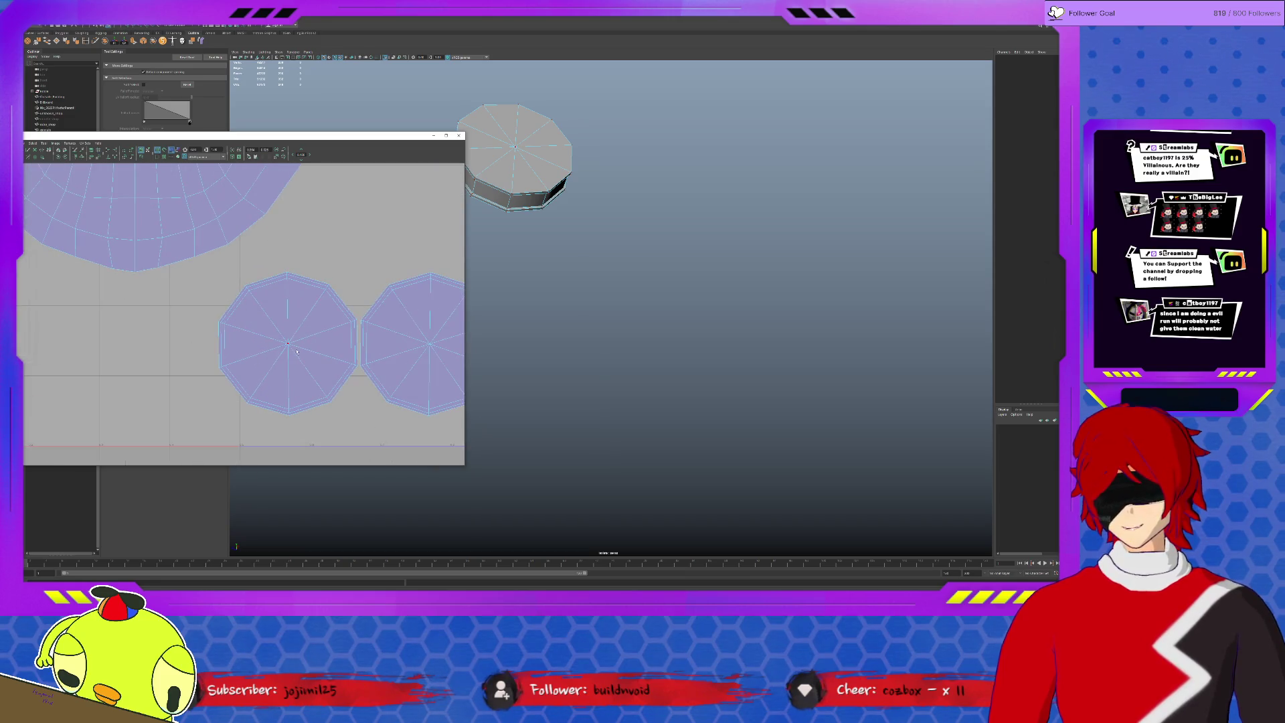
click(287, 345)
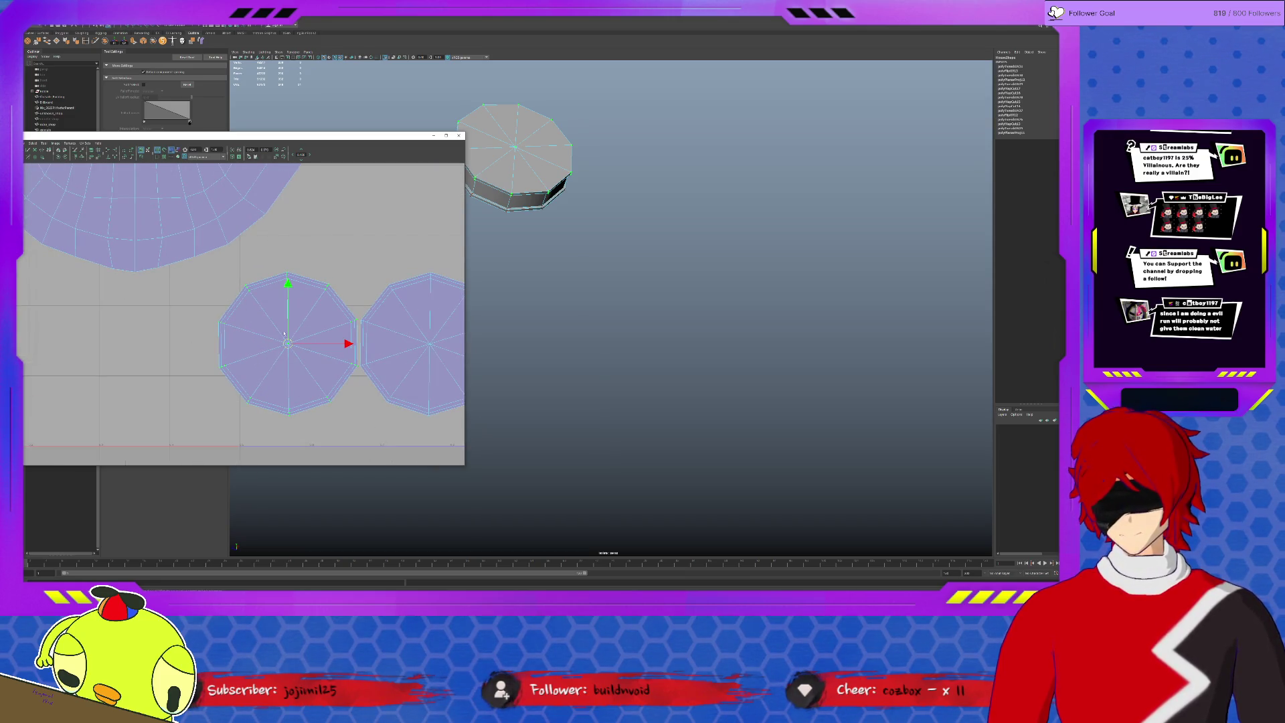
alt+middle_drag(256, 333, 179, 320)
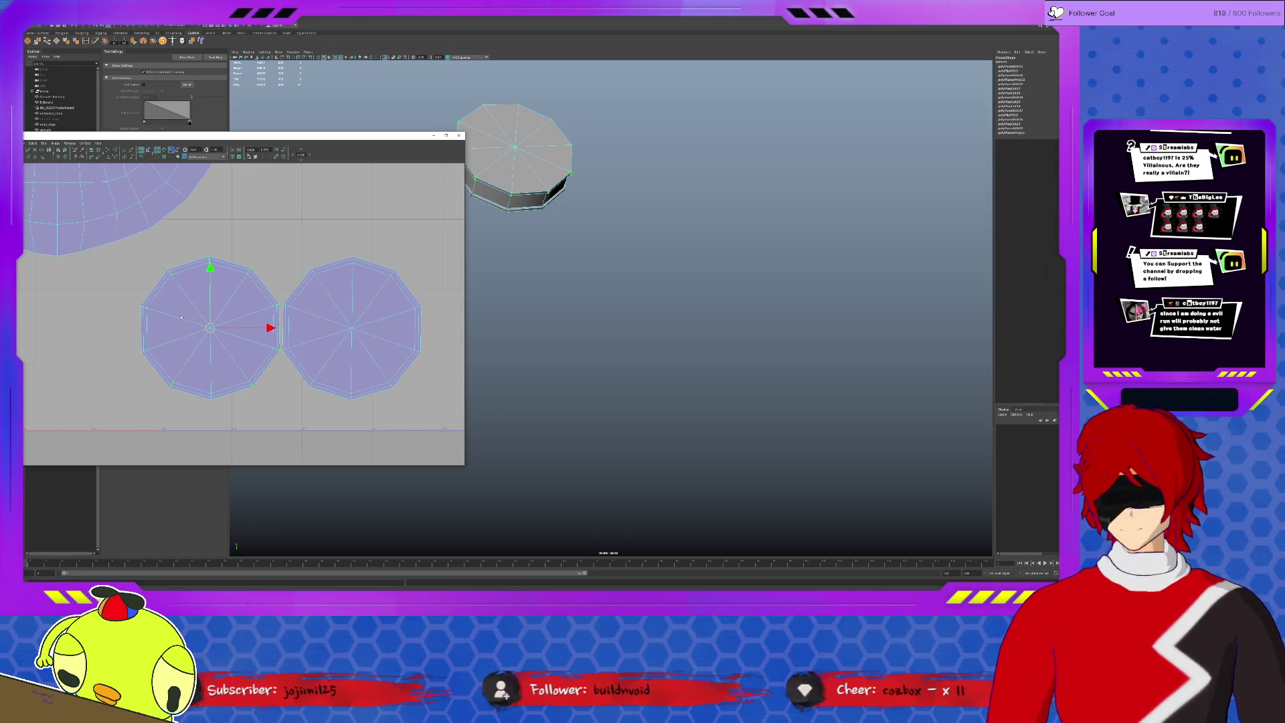
drag(210, 328, 204, 329)
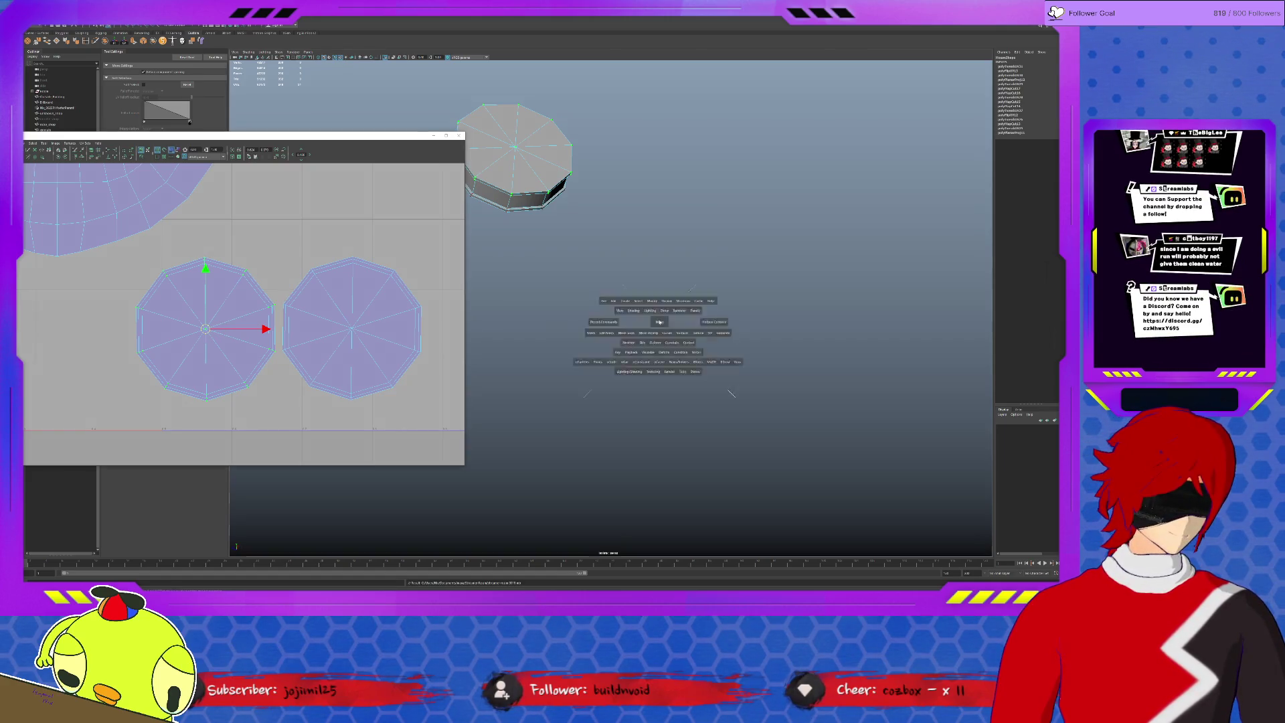
Toggle the viewport panes and orbit to bring the desk scene back into view.
key(space)
key(space)
scroll(662, 324, up, 5)
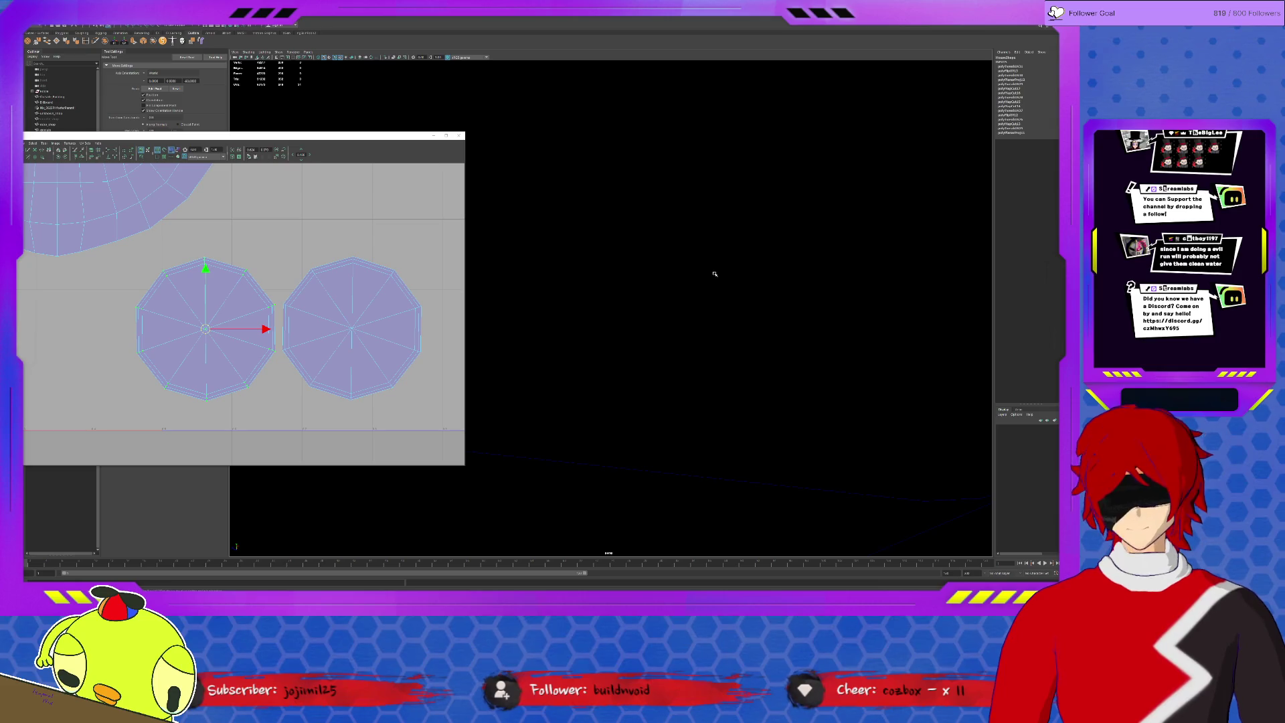
scroll(668, 324, down, 5)
alt+drag(667, 324, 630, 316)
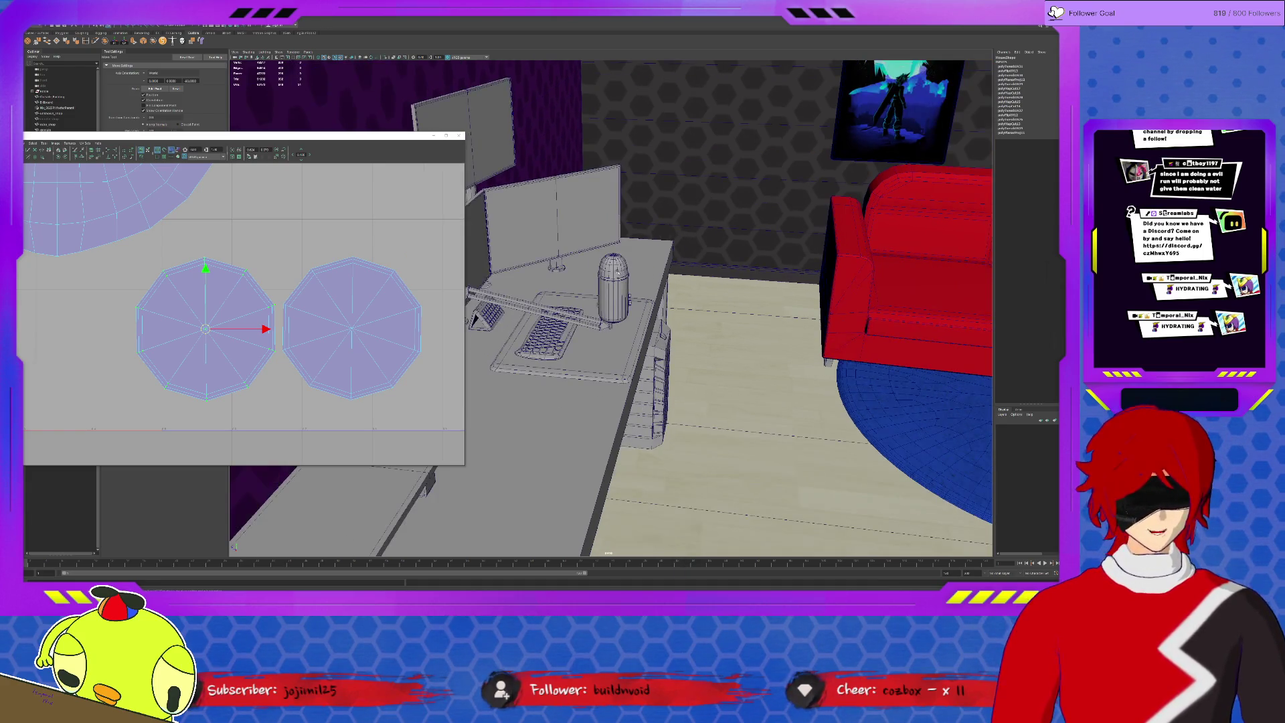
Look down on the desk, select the computer mouse and frame it to show its UVs.
mouse_move(631, 316)
alt+mouse_down()
mouse_move(606, 291)
mouse_move(731, 328)
alt+mouse_up()
click(647, 259)
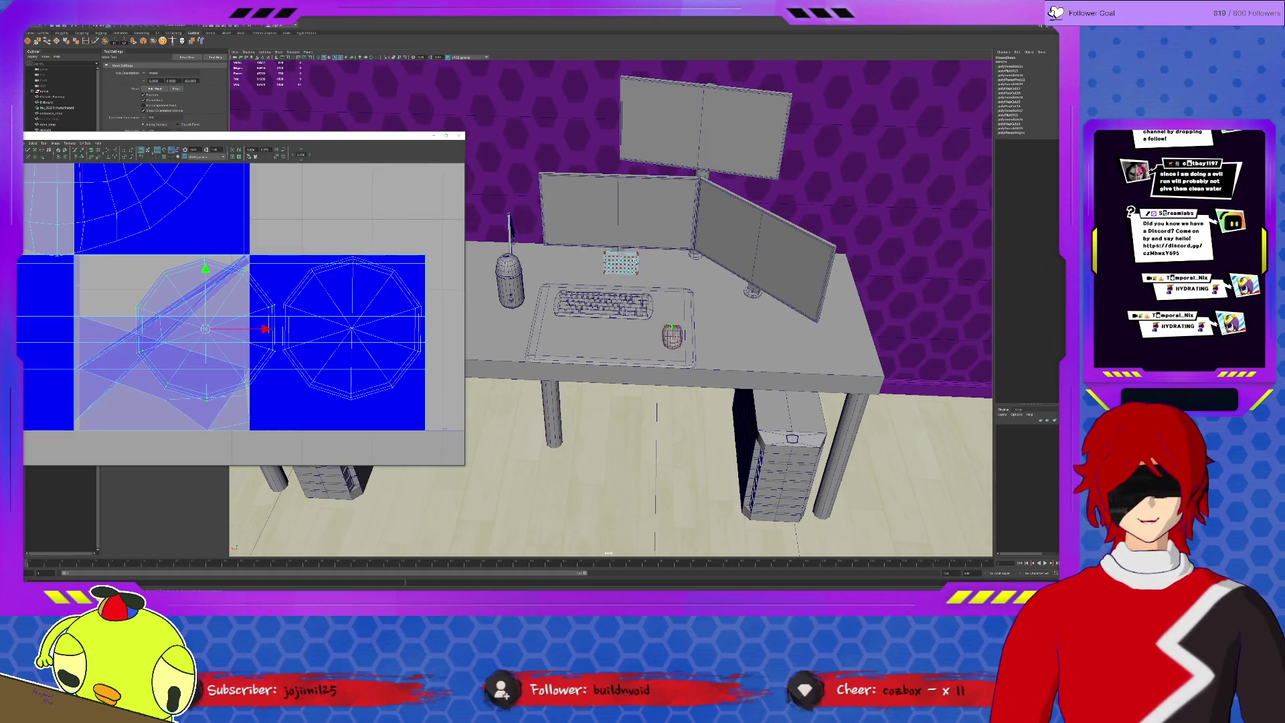
key(f)
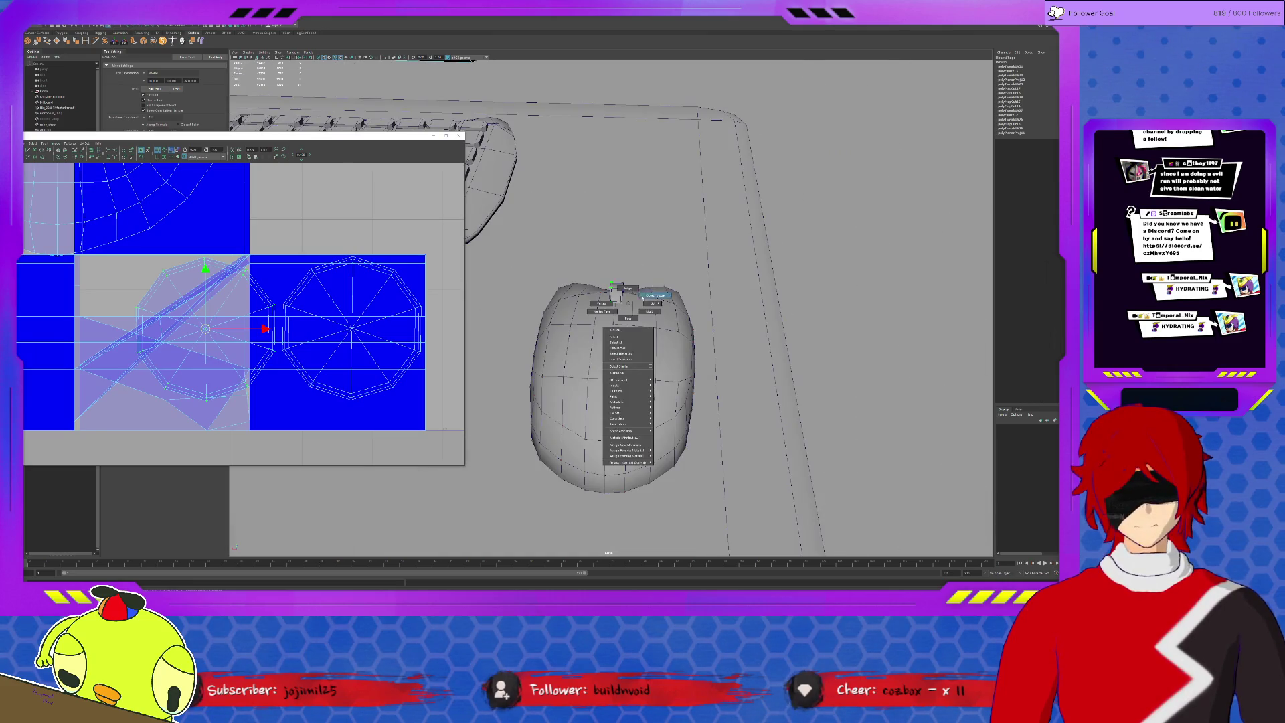
Return to object mode, select and frame the numpad keypad, and orbit to its triangular stand.
right_drag(638, 268, 614, 331)
click(703, 201)
scroll(574, 148, down, 5)
click(523, 184)
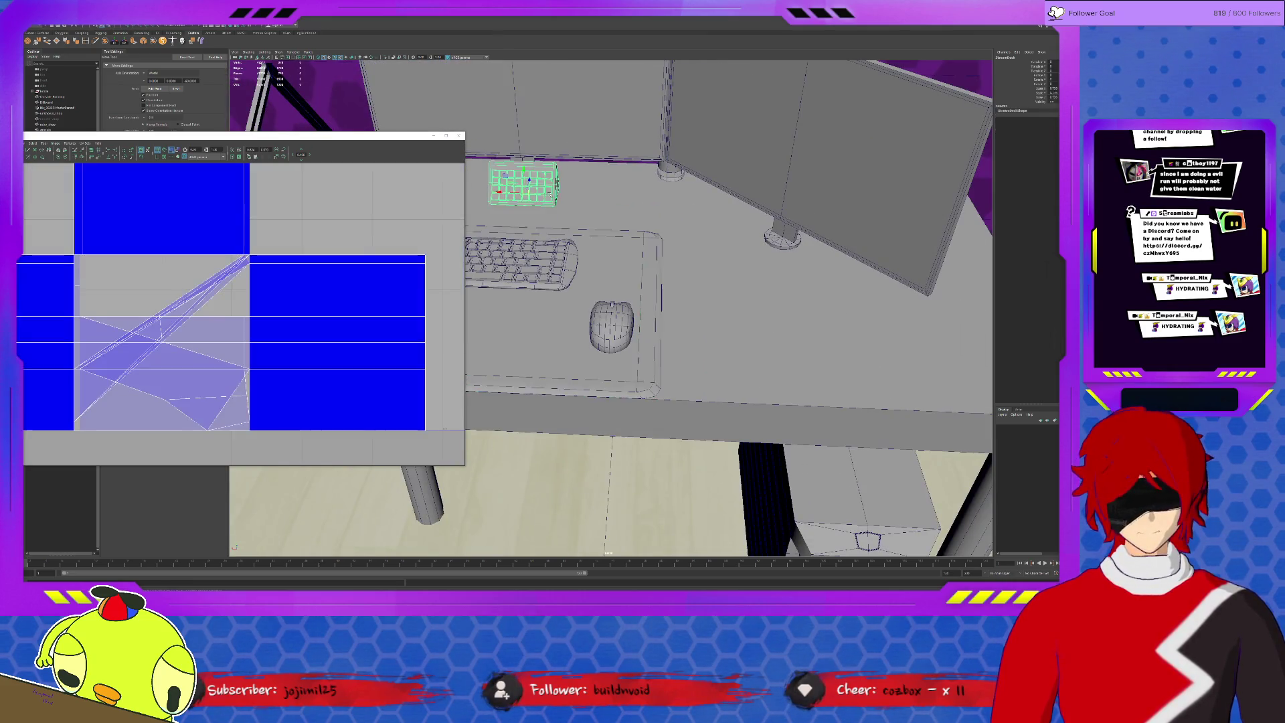
key(f)
alt+drag(679, 316, 737, 306)
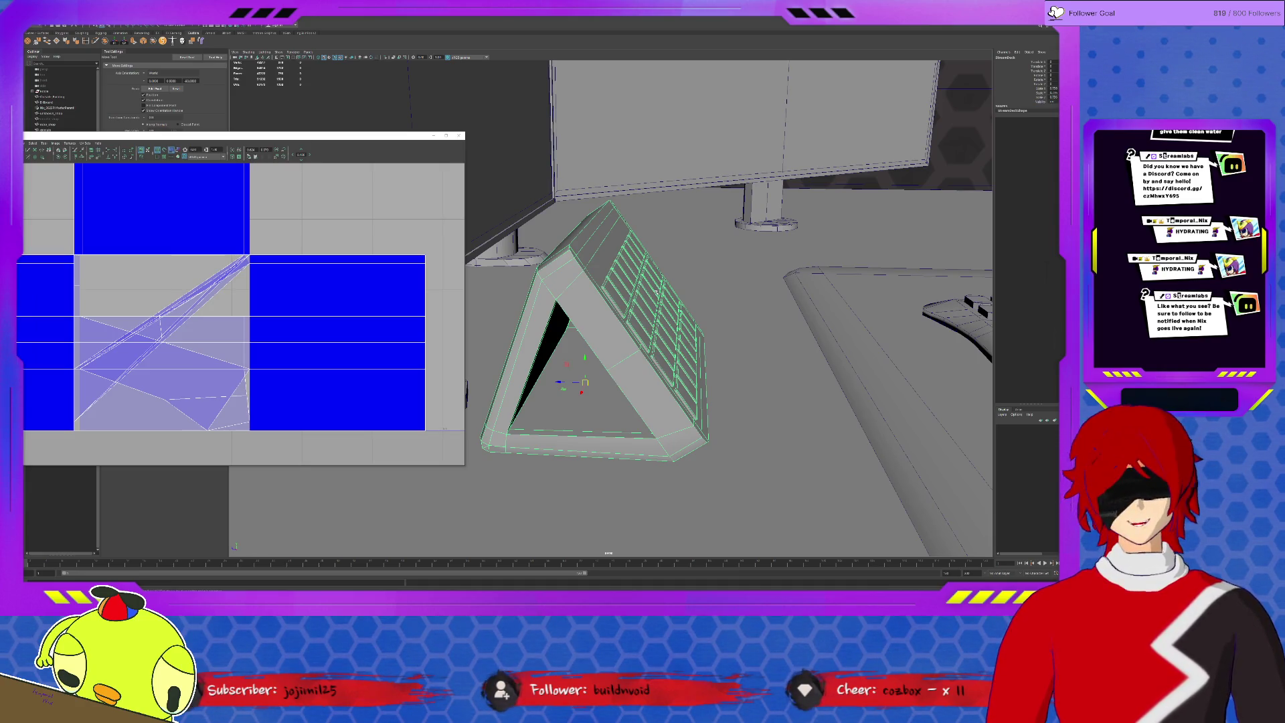
Pull back to the whole house, close the UV editor and frame the vending machine coils.
mouse_move(655, 293)
alt+mouse_down()
mouse_move(881, 297)
mouse_move(658, 298)
alt+mouse_up()
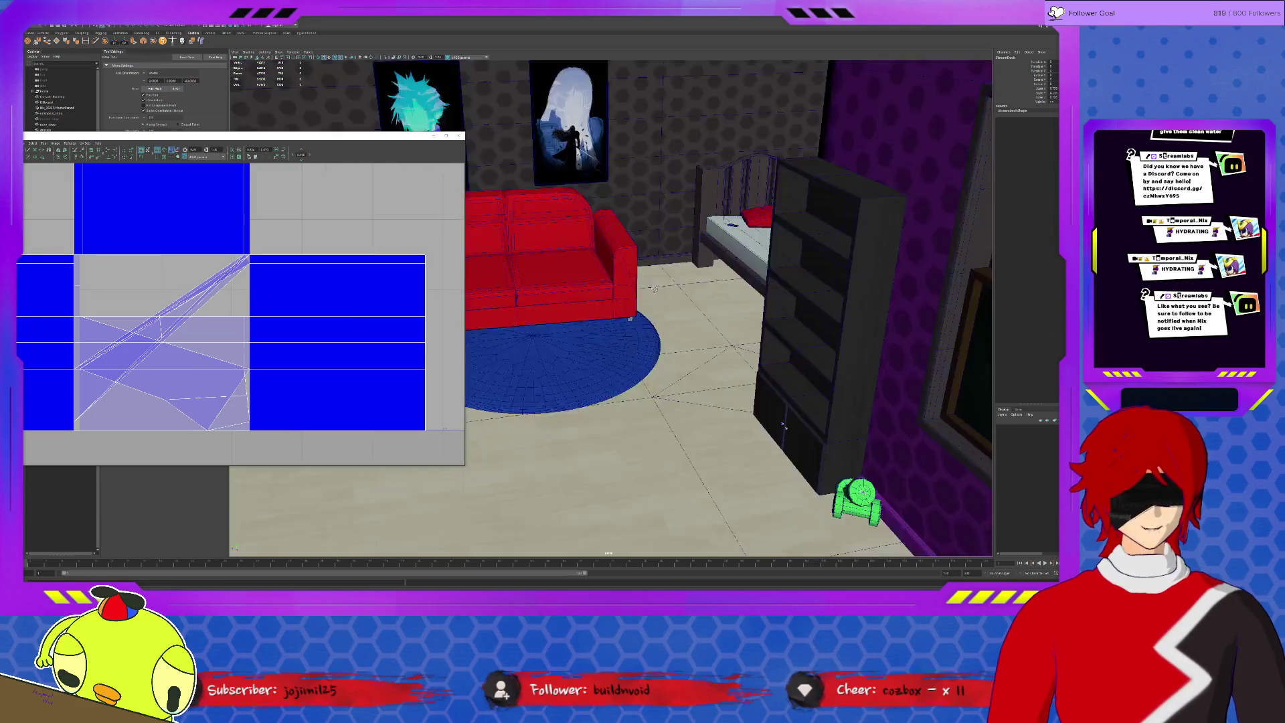
scroll(658, 297, down, 10)
mouse_move(658, 296)
alt+mouse_down()
mouse_move(526, 323)
mouse_move(532, 291)
alt+mouse_up()
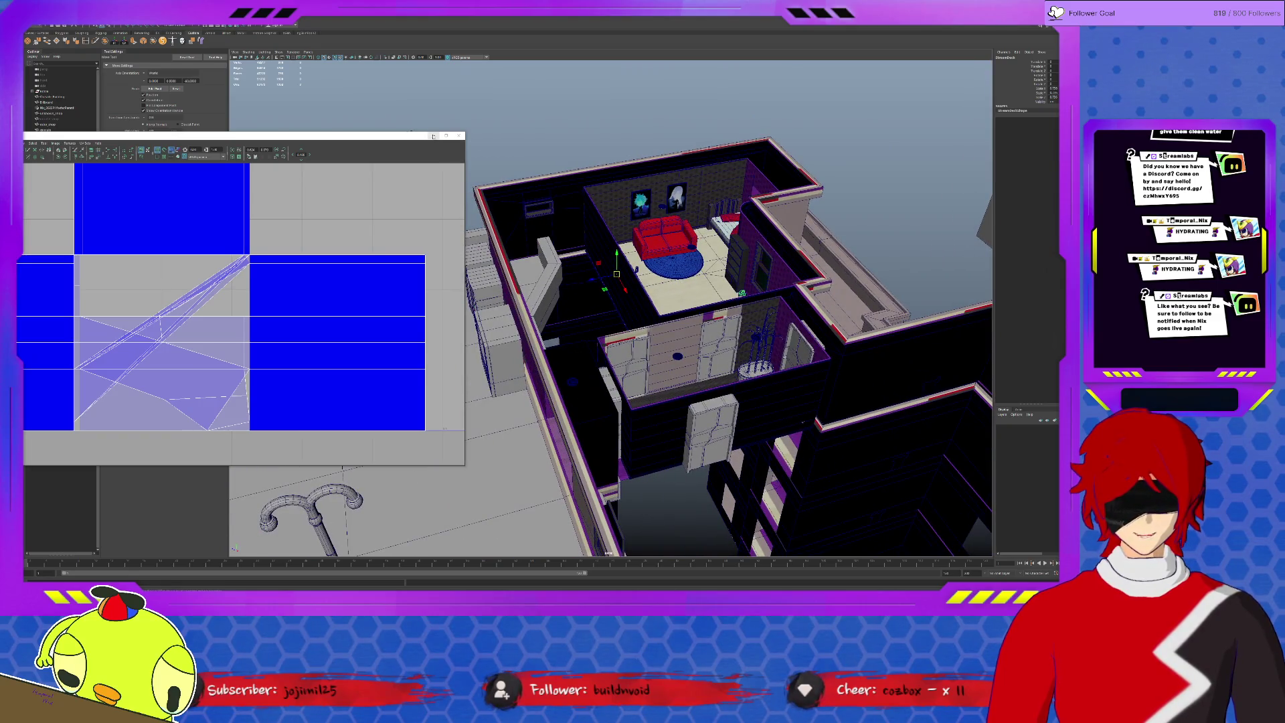
click(434, 136)
key(f)
key(f)
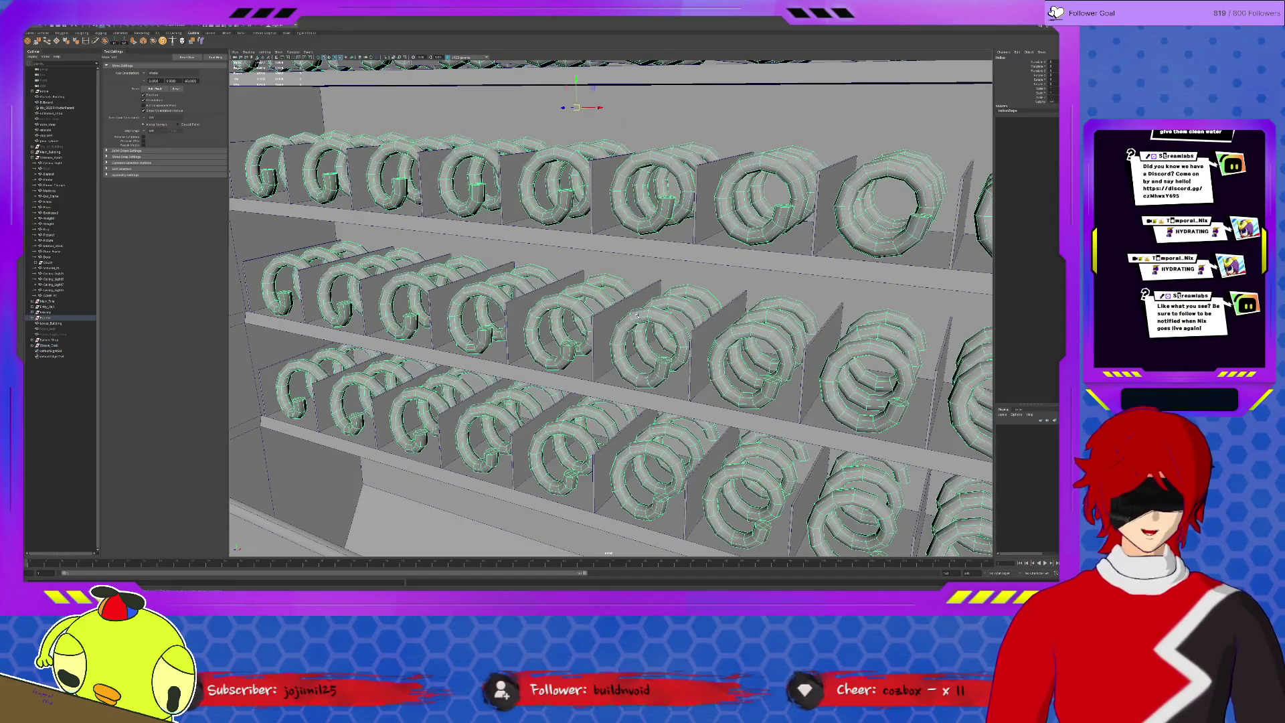
scroll(637, 314, down, 5)
scroll(637, 314, down, 5)
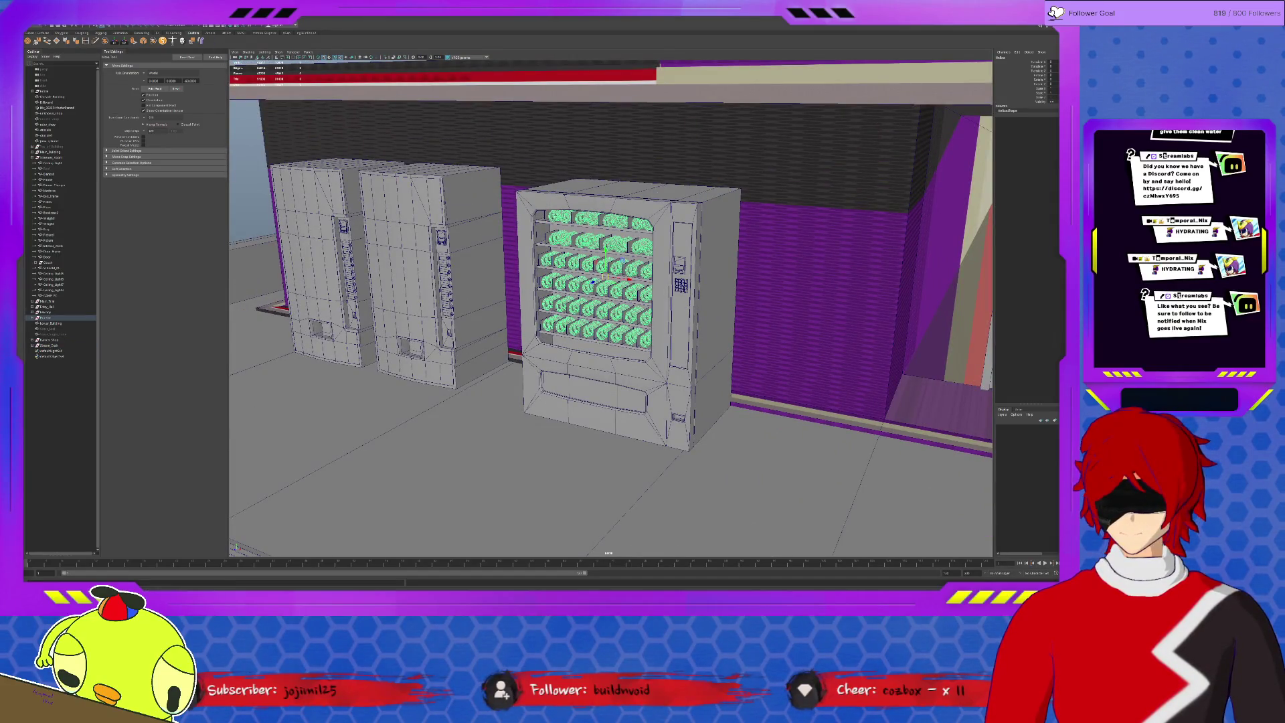
click(223, 33)
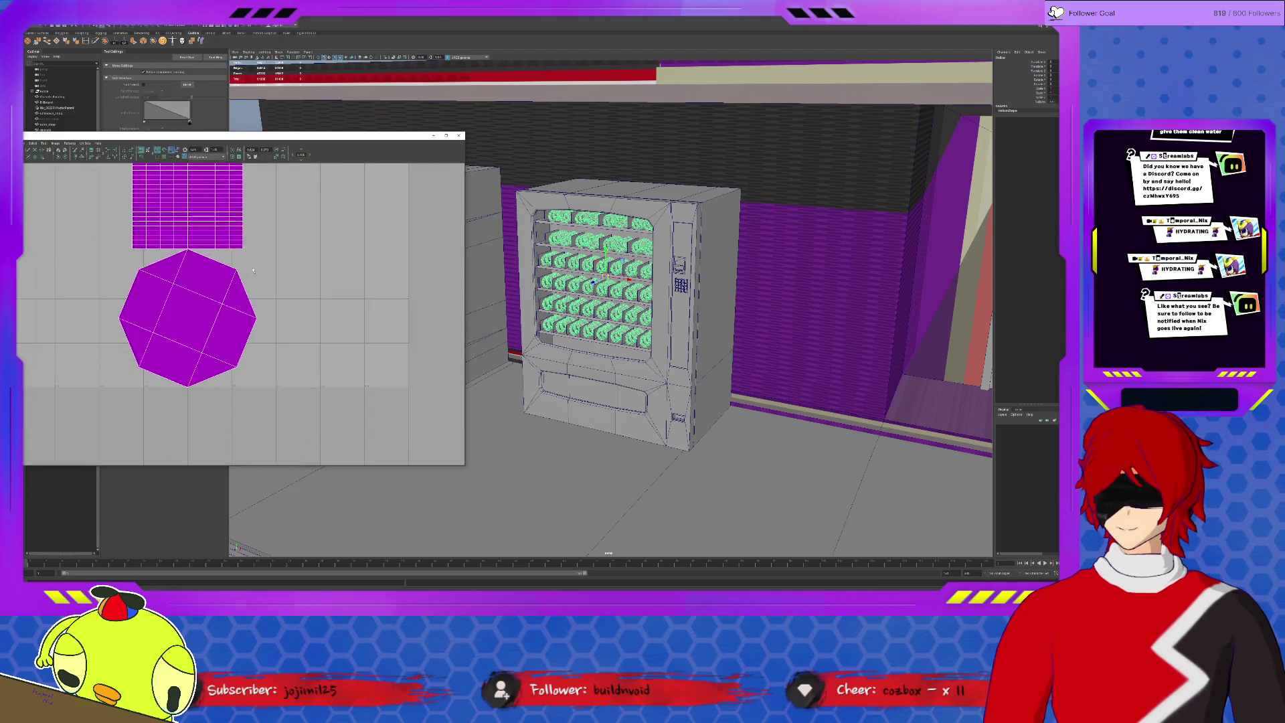
key(f)
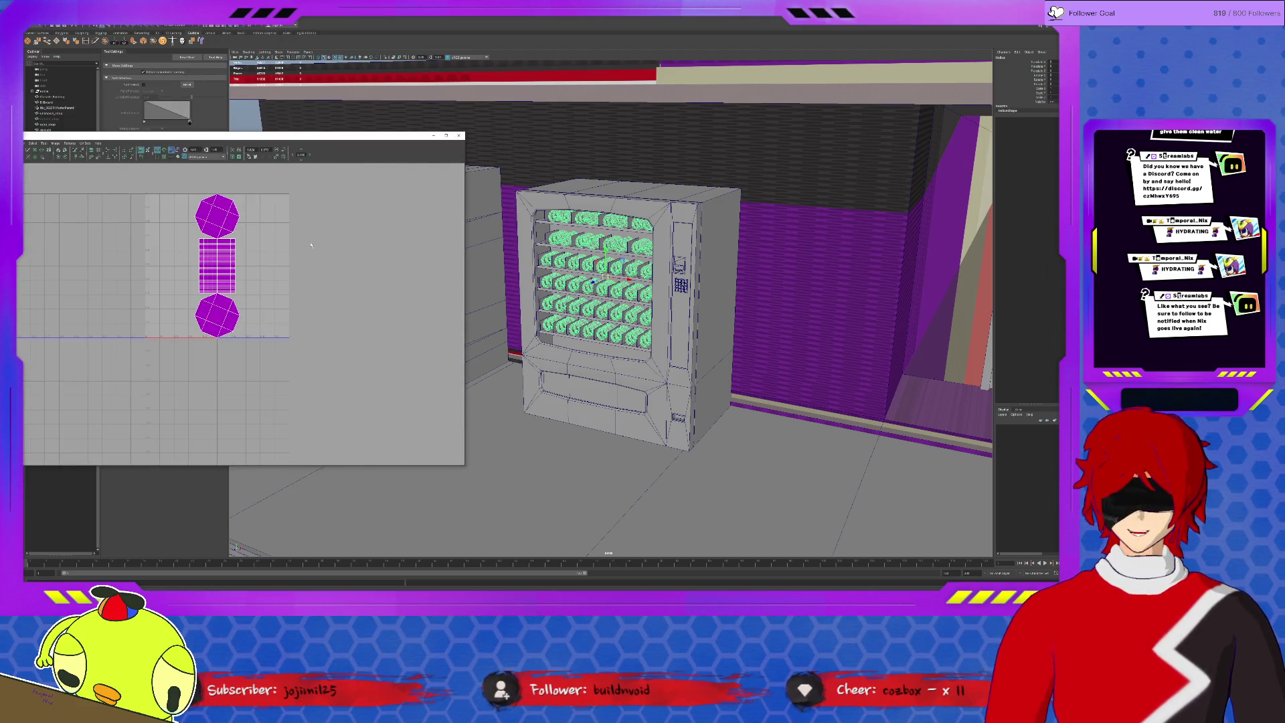
click(459, 136)
mouse_move(474, 279)
alt+mouse_down()
mouse_move(897, 450)
mouse_move(594, 353)
alt+mouse_up()
click(727, 417)
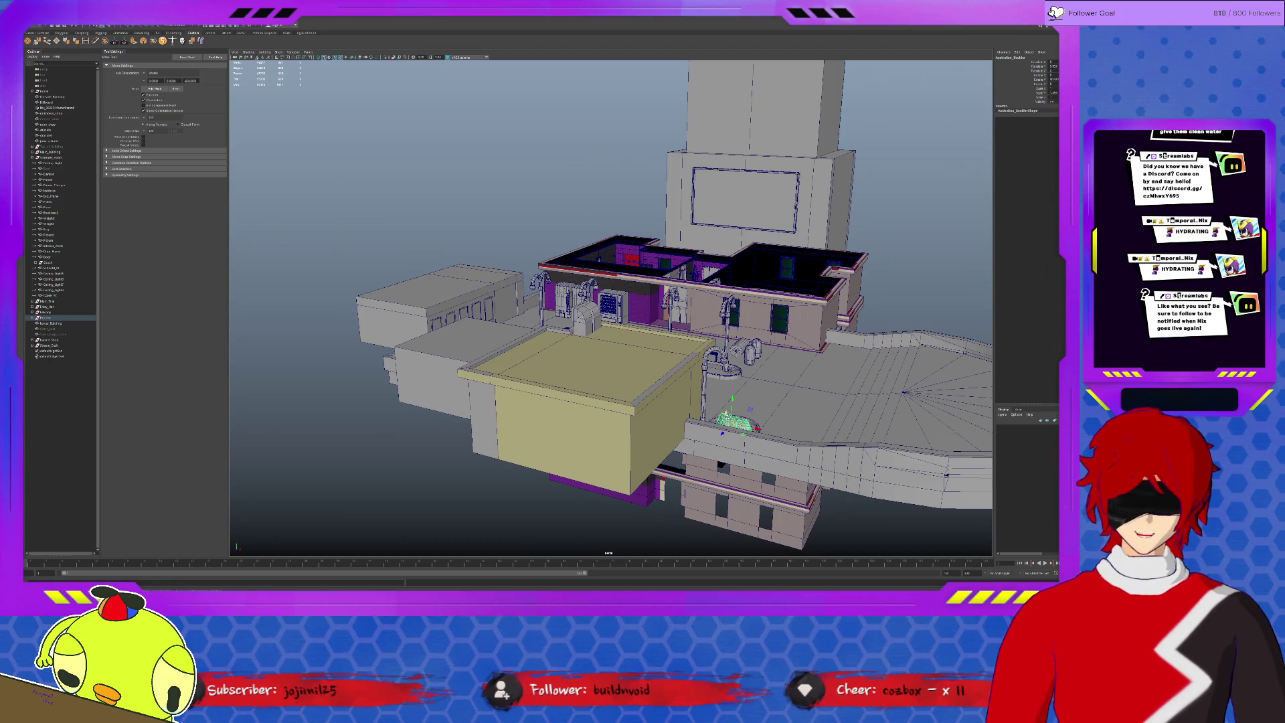
key(f)
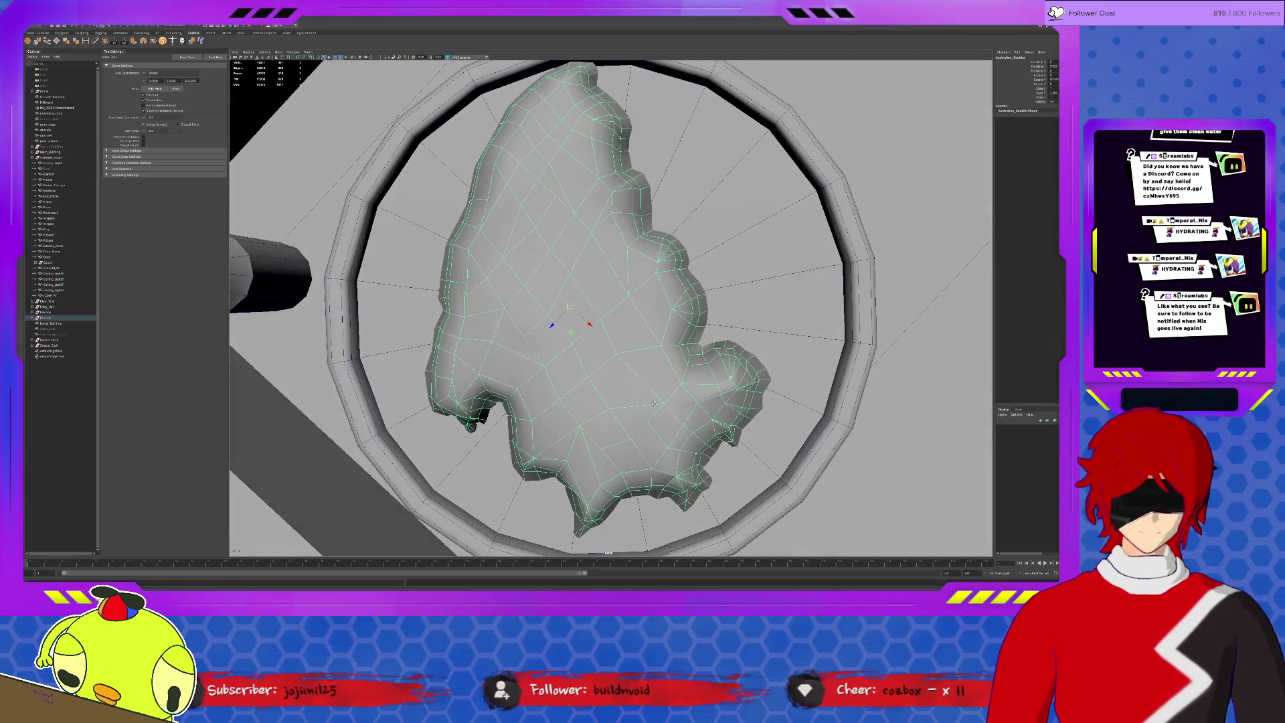
mouse_move(654, 403)
alt+mouse_down()
mouse_move(579, 370)
mouse_move(586, 399)
alt+mouse_up()
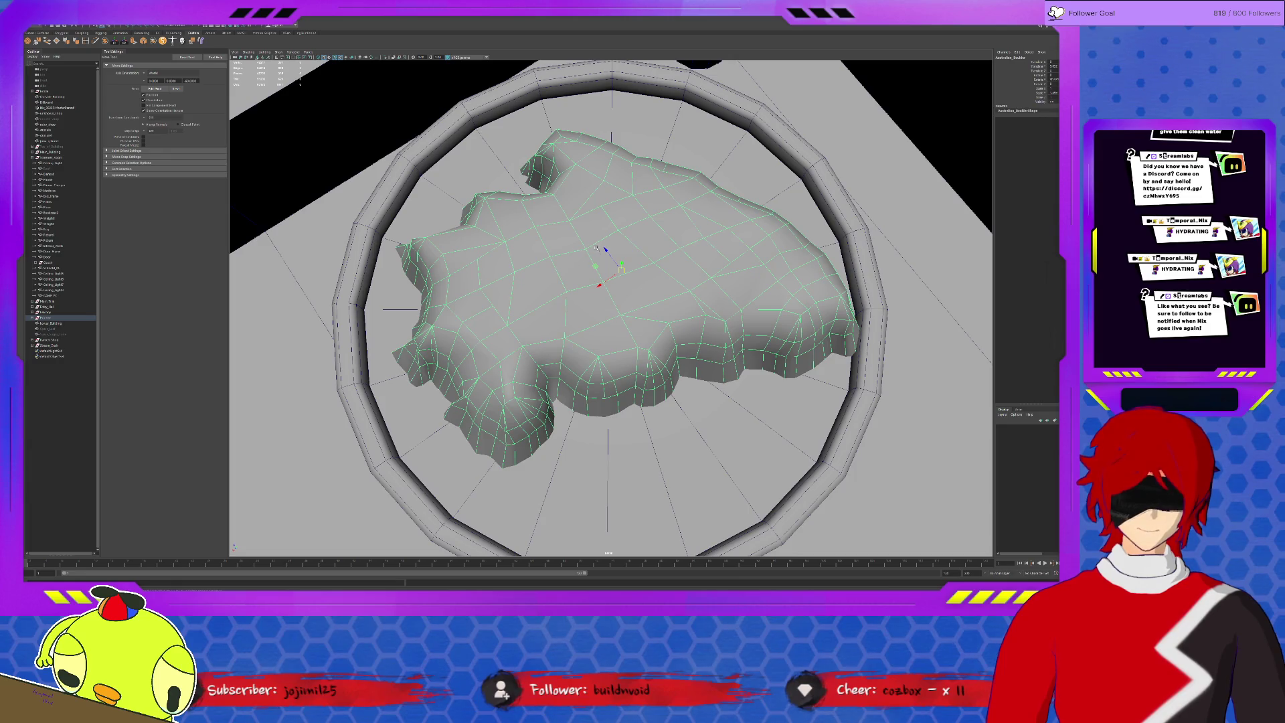
key(alt+v)
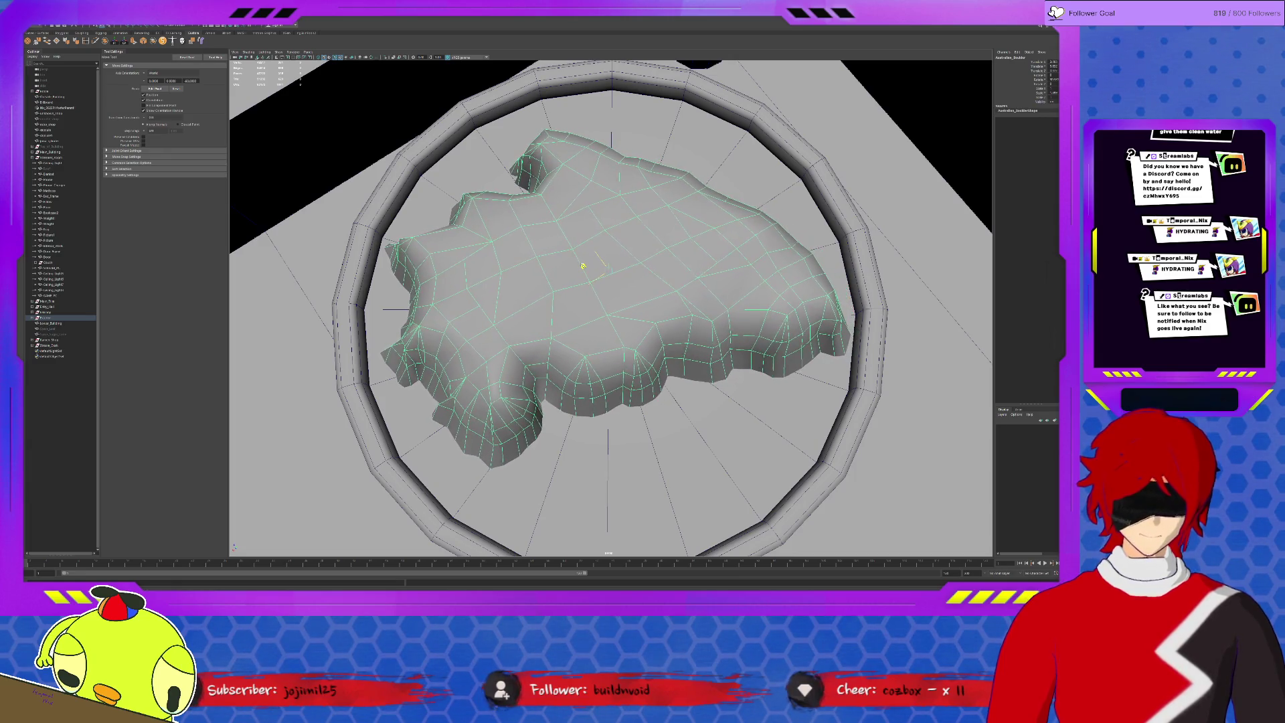
alt+drag(624, 332, 630, 307)
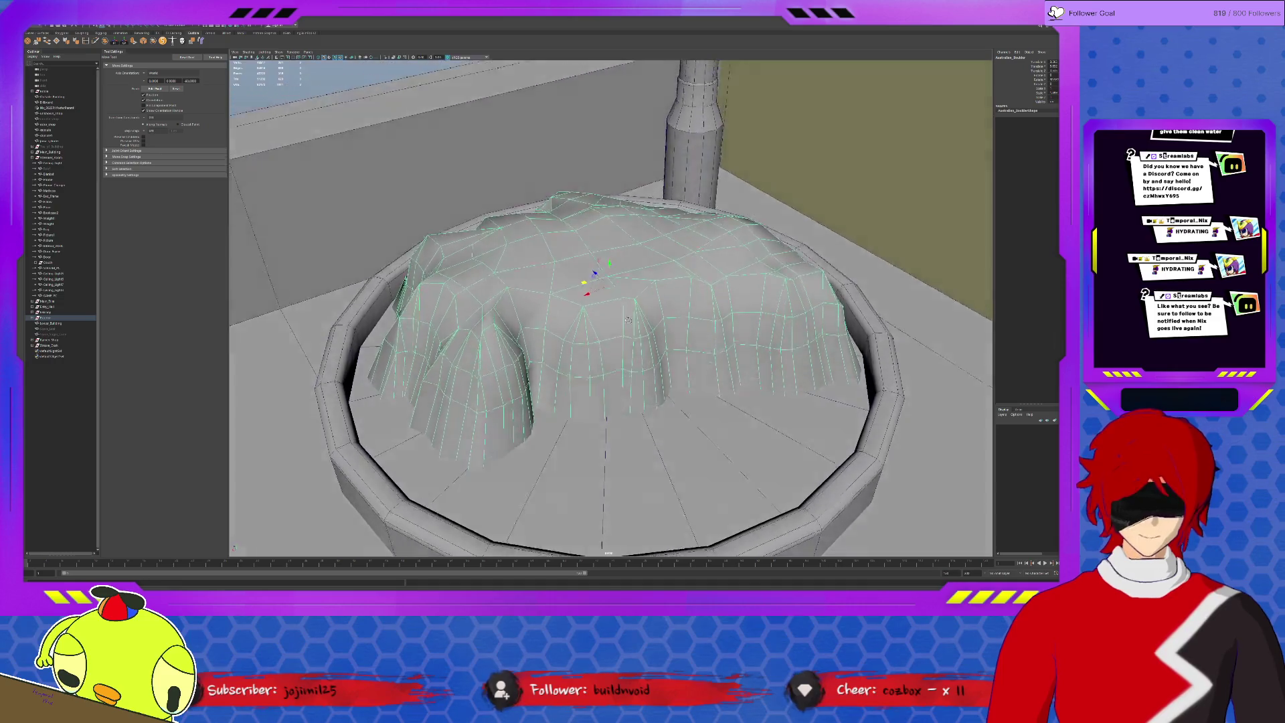
click(361, 205)
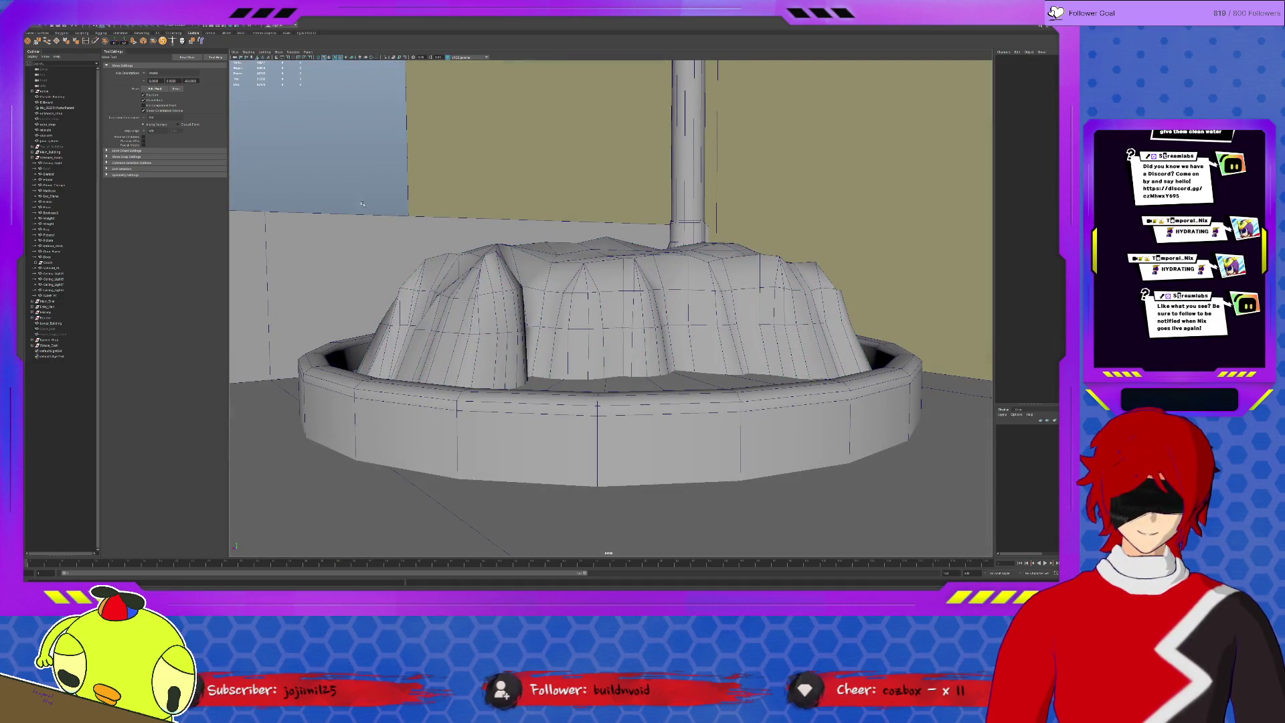
scroll(362, 204, down, 5)
mouse_move(362, 204)
alt+mouse_down()
mouse_move(615, 345)
mouse_move(674, 326)
alt+mouse_up()
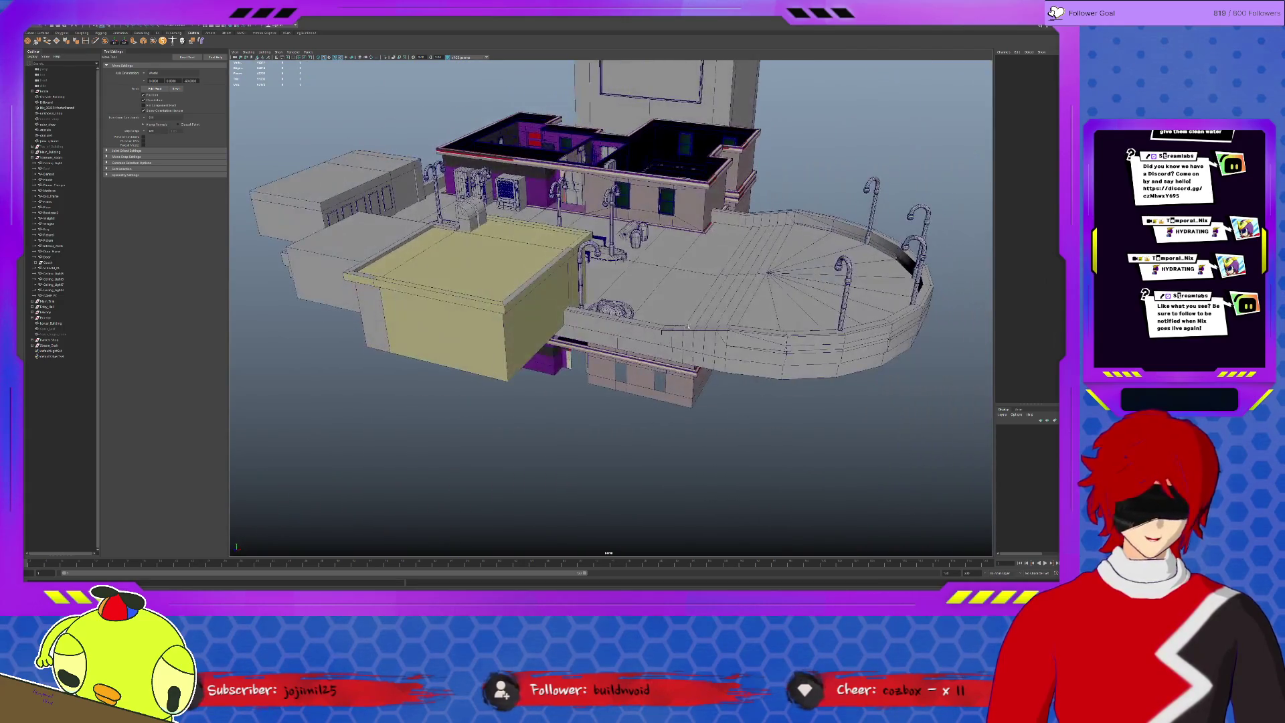
scroll(674, 326, up, 3)
scroll(675, 325, up, 2)
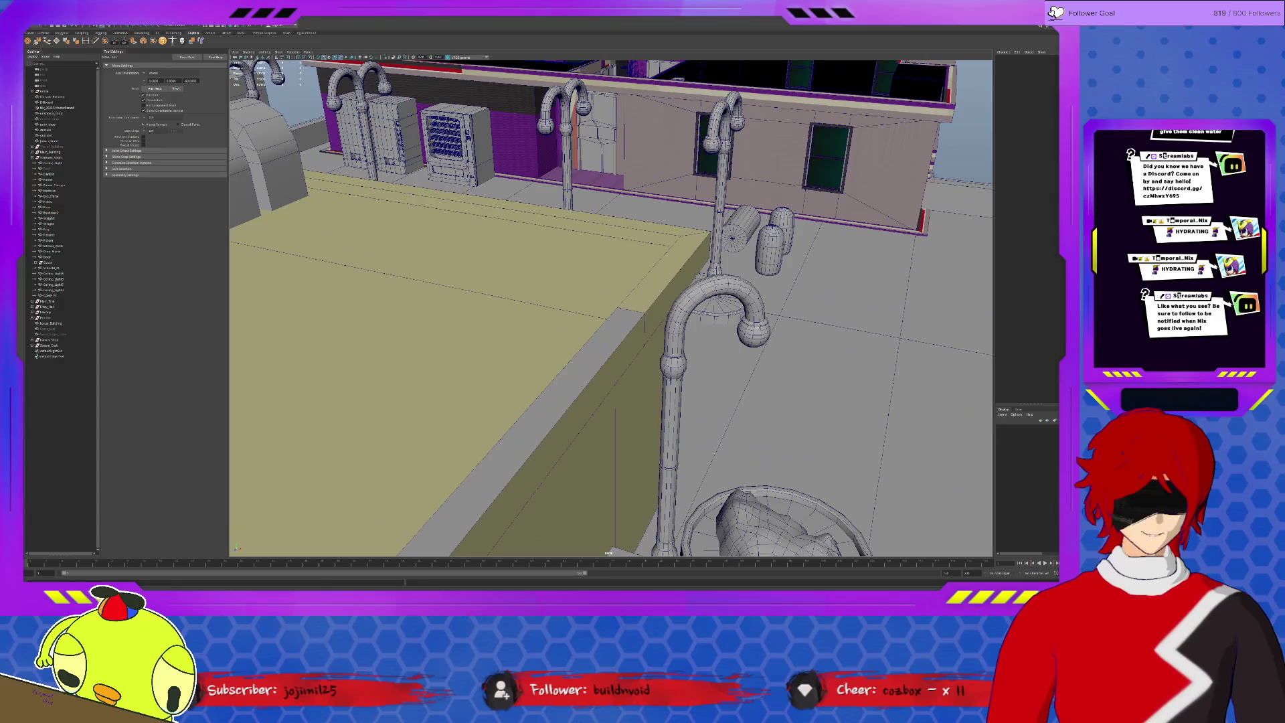
click(617, 442)
scroll(767, 338, down, 5)
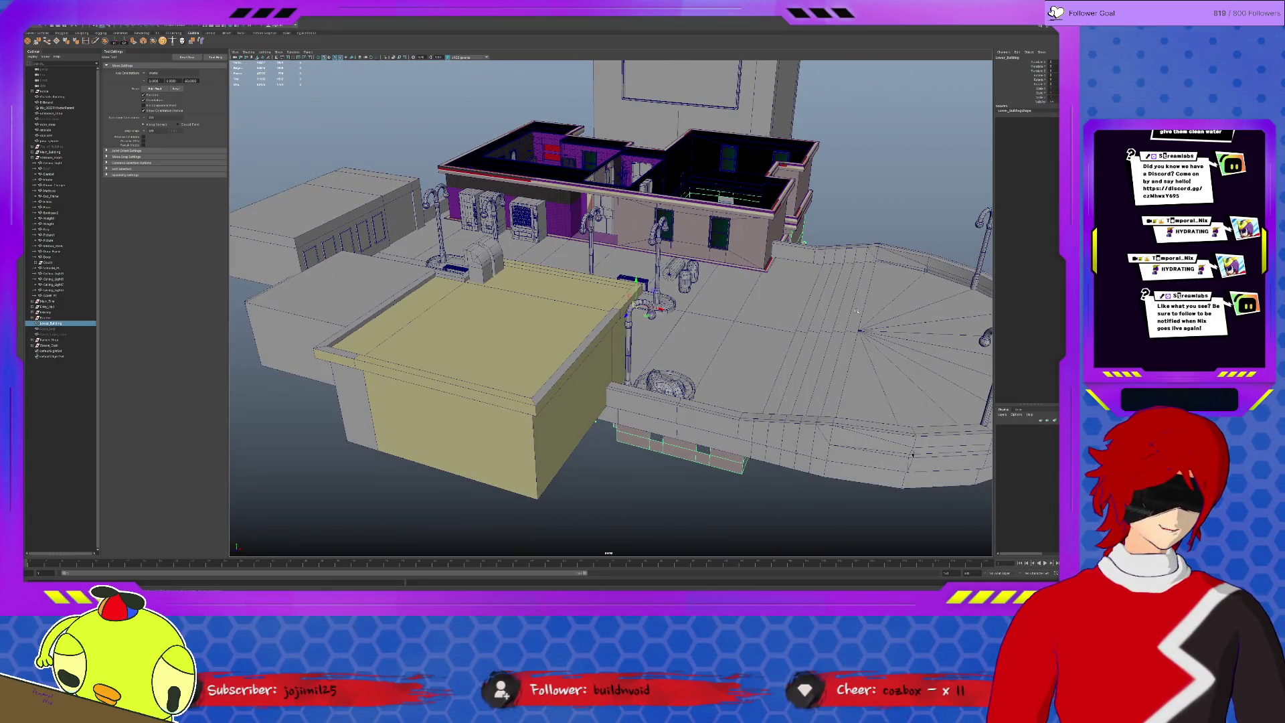
scroll(855, 320, up, 3)
scroll(855, 319, down, 2)
key(ctrl+1)
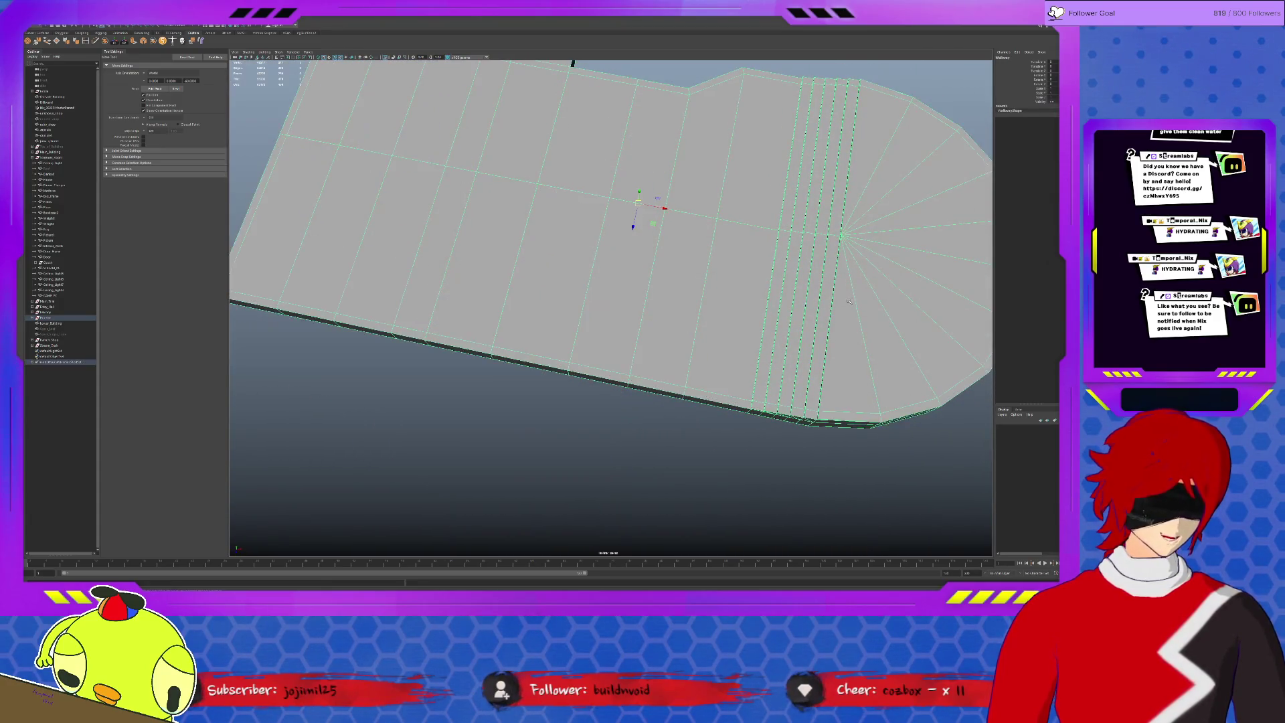
scroll(728, 307, down, 2)
scroll(728, 307, down, 2)
mouse_move(728, 308)
alt+mouse_down()
mouse_move(722, 333)
mouse_move(672, 352)
alt+mouse_up()
scroll(722, 334, up, 1)
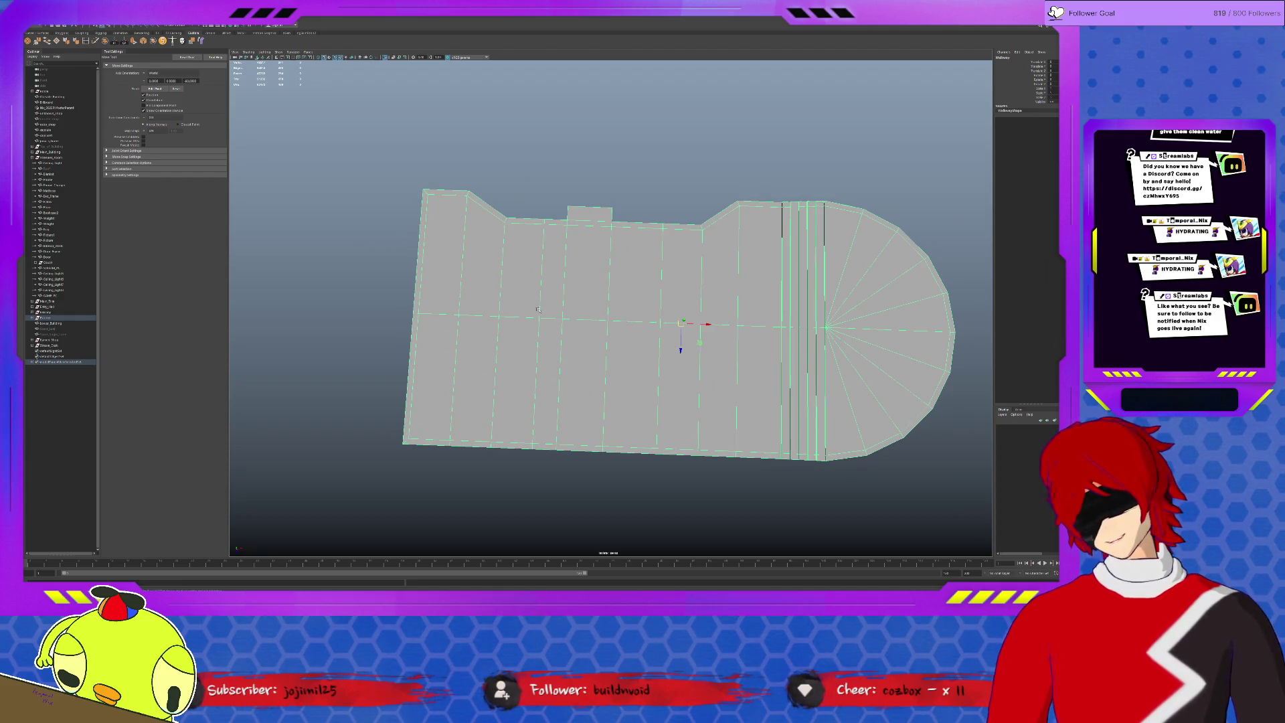
key(ctrl+1)
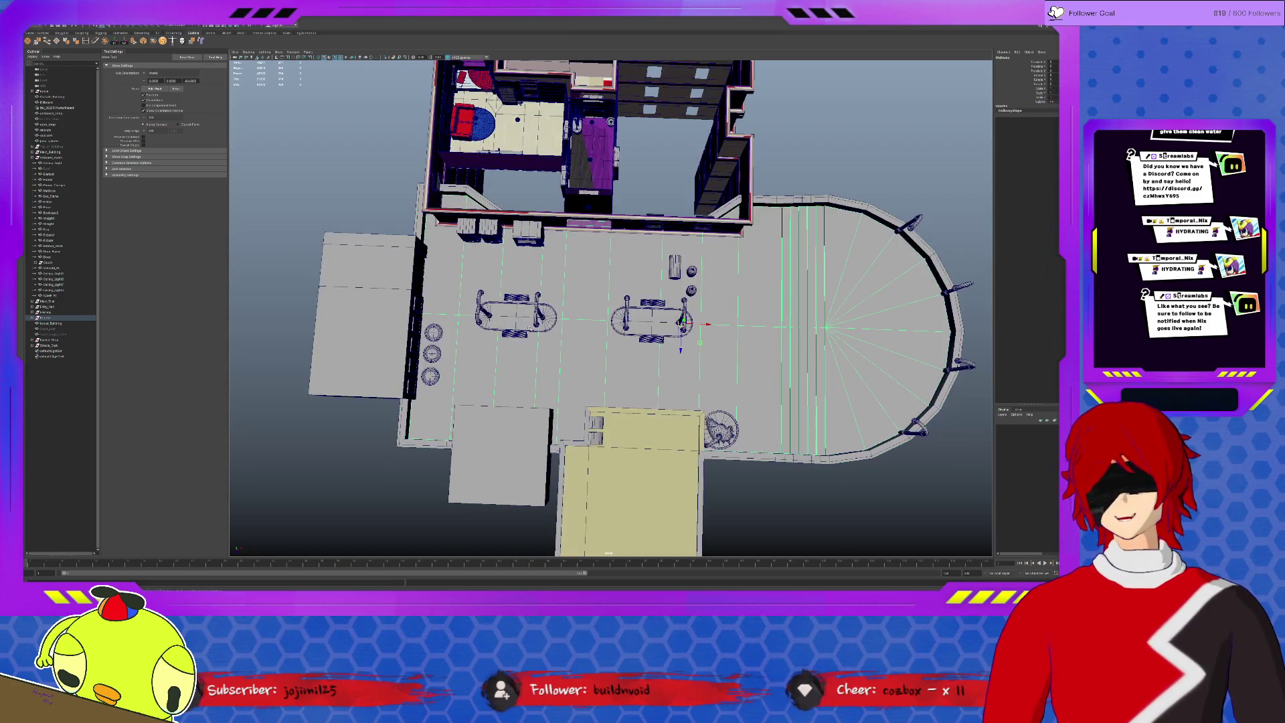
Tilt around the building and frame the bed to get back inside the room.
mouse_move(563, 442)
alt+mouse_down()
mouse_move(542, 344)
mouse_move(755, 366)
alt+mouse_up()
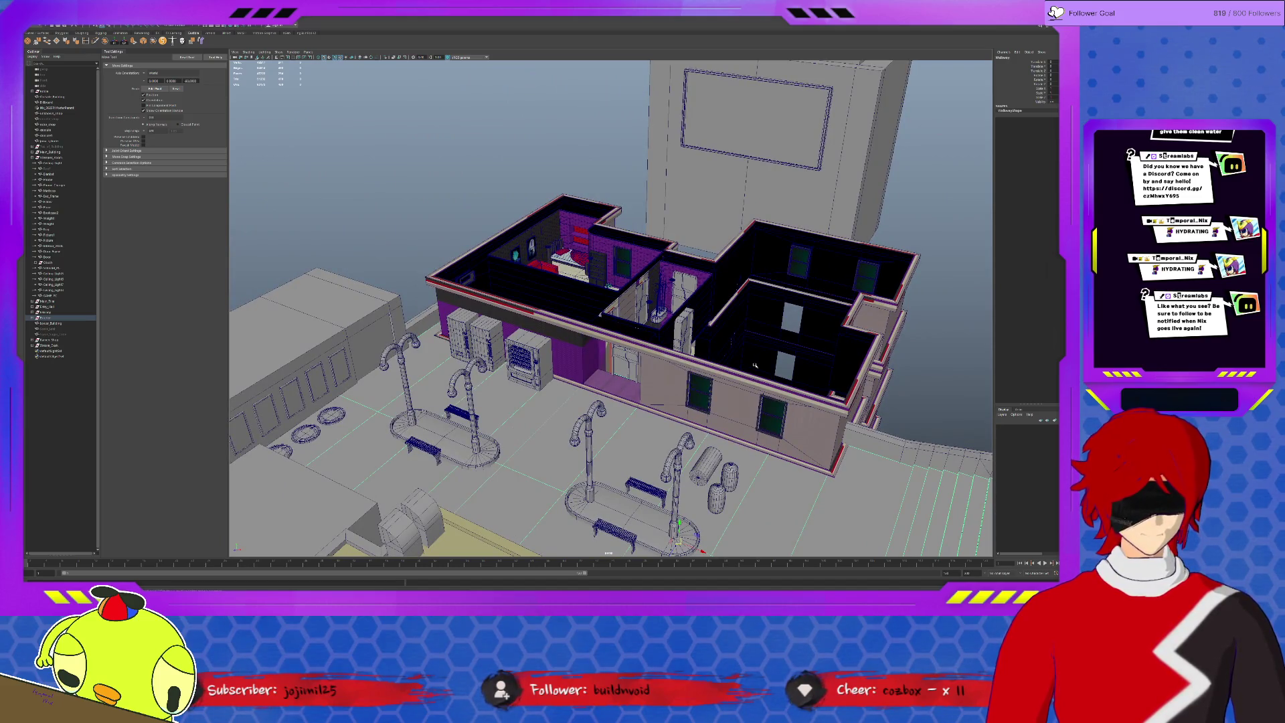
scroll(589, 297, up, 3)
scroll(592, 261, down, 2)
click(591, 256)
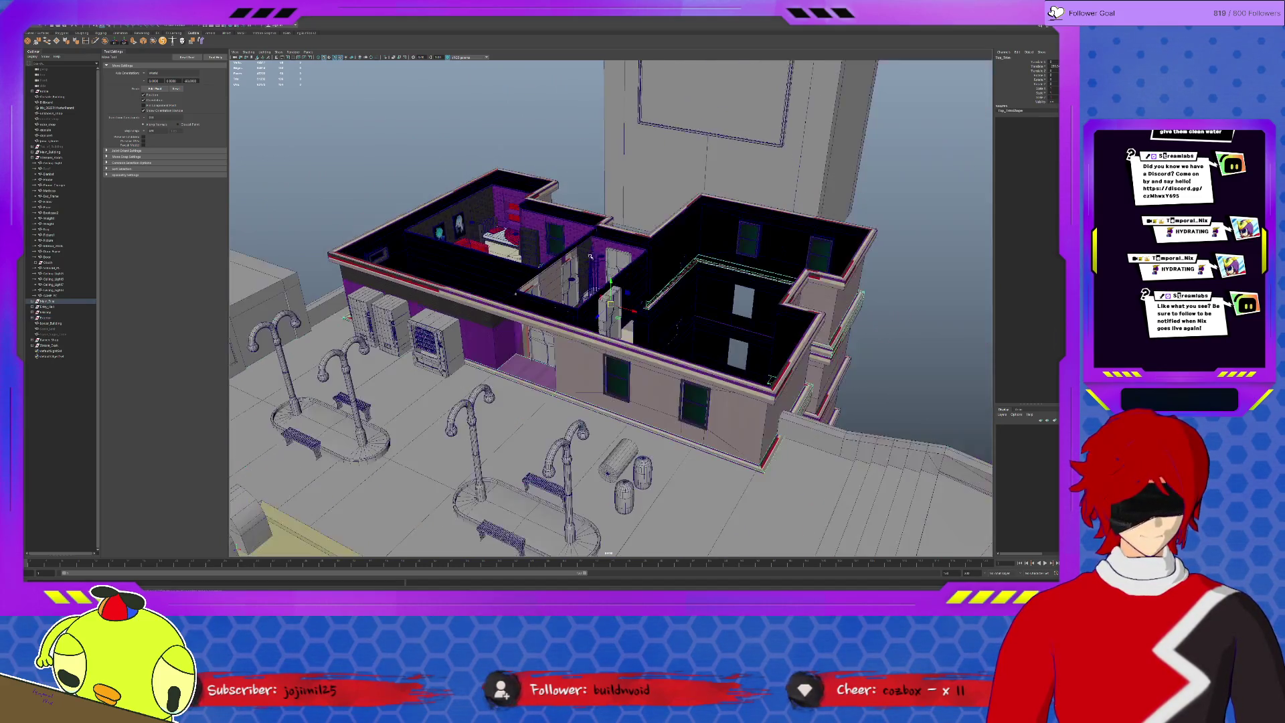
scroll(610, 302, up, 3)
click(448, 242)
key(f)
Turn toward the desk, select the microphone with its boom arm and orbit to a side view.
mouse_move(578, 326)
alt+mouse_down()
mouse_move(878, 387)
mouse_move(703, 402)
alt+mouse_up()
click(526, 422)
alt+drag(526, 423, 718, 422)
scroll(611, 309, up, 3)
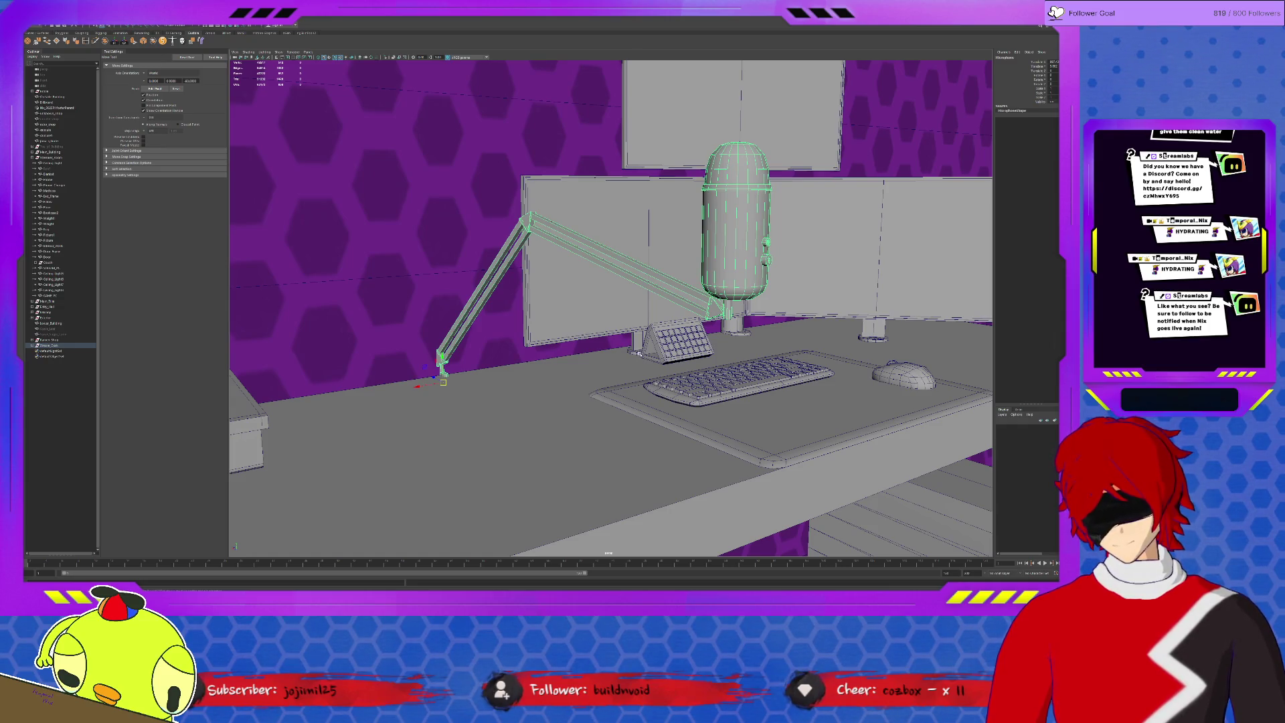
Open the UV Editor and isolate the microphone and boom arm in the viewport.
click(231, 30)
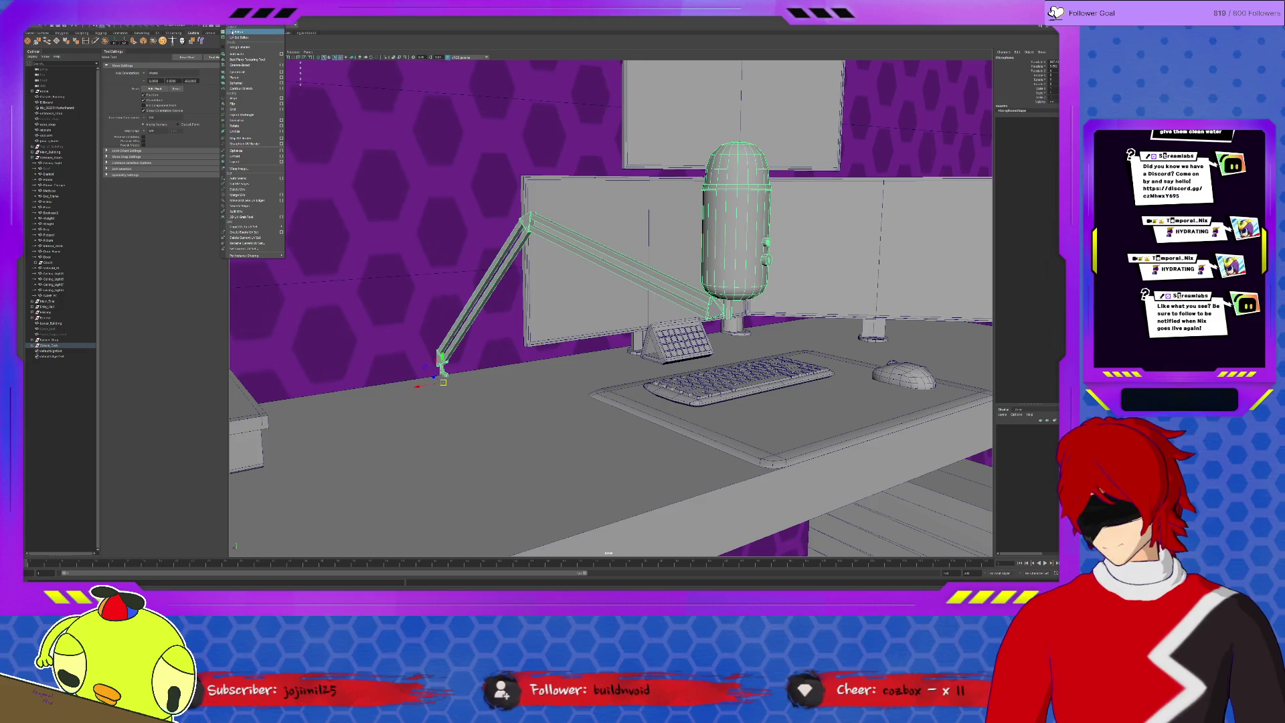
click(246, 61)
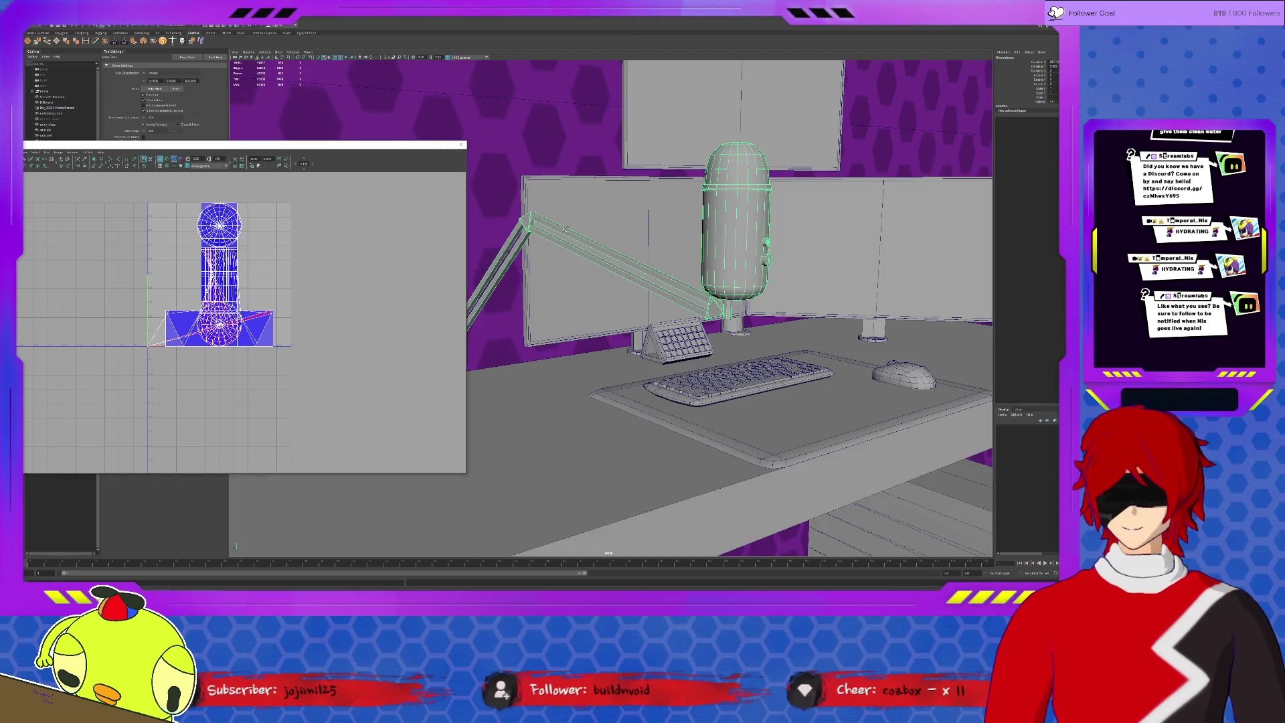
key(ctrl+1)
Select the upper boom-arm segment and convert the selection to its whole UV shell.
click(565, 231)
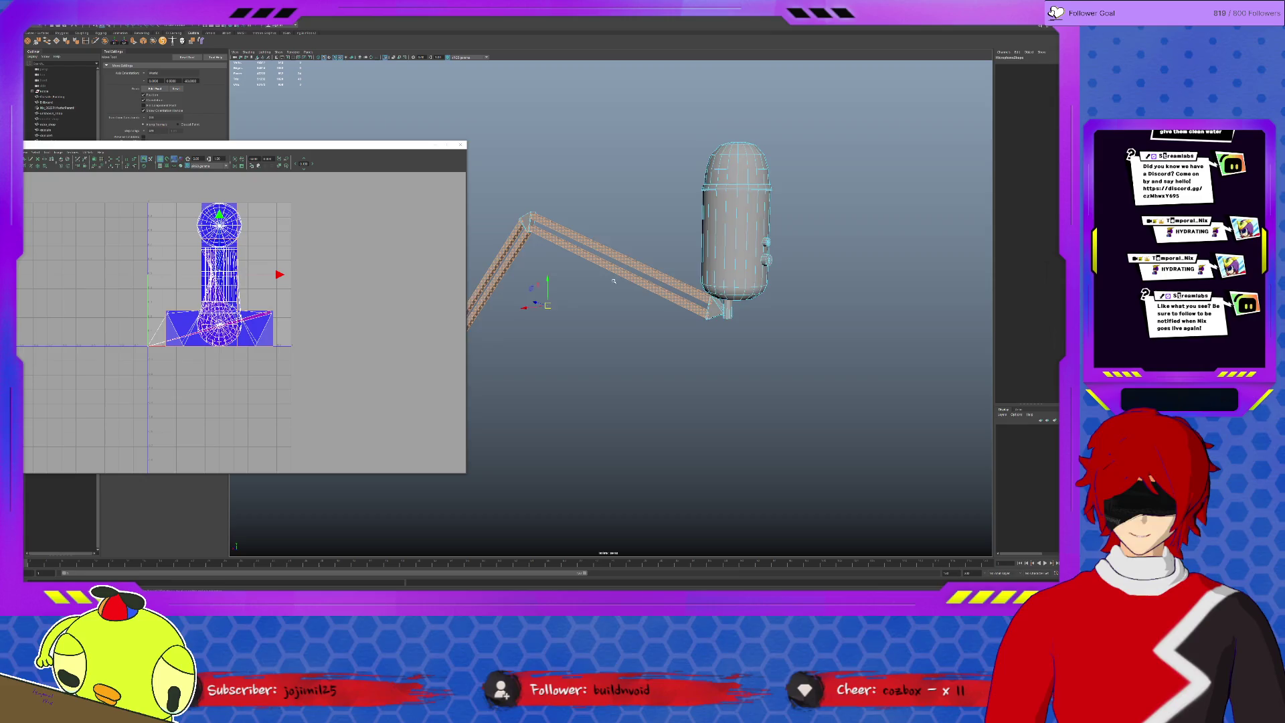
scroll(619, 286, down, 3)
scroll(620, 285, up, 3)
right_click(327, 274)
click(356, 274)
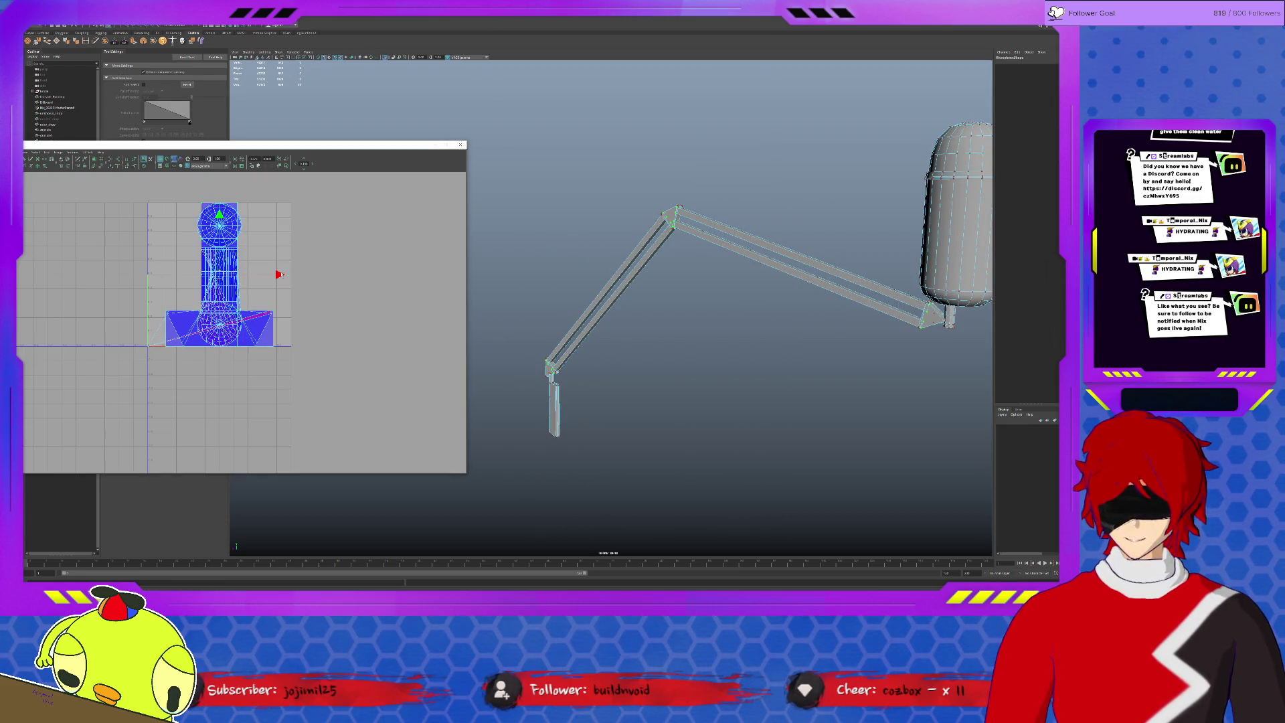
Move the arm shell right, pick a UV tool and select the arm piece's T-shaped shell, framed in view.
drag(282, 276, 432, 270)
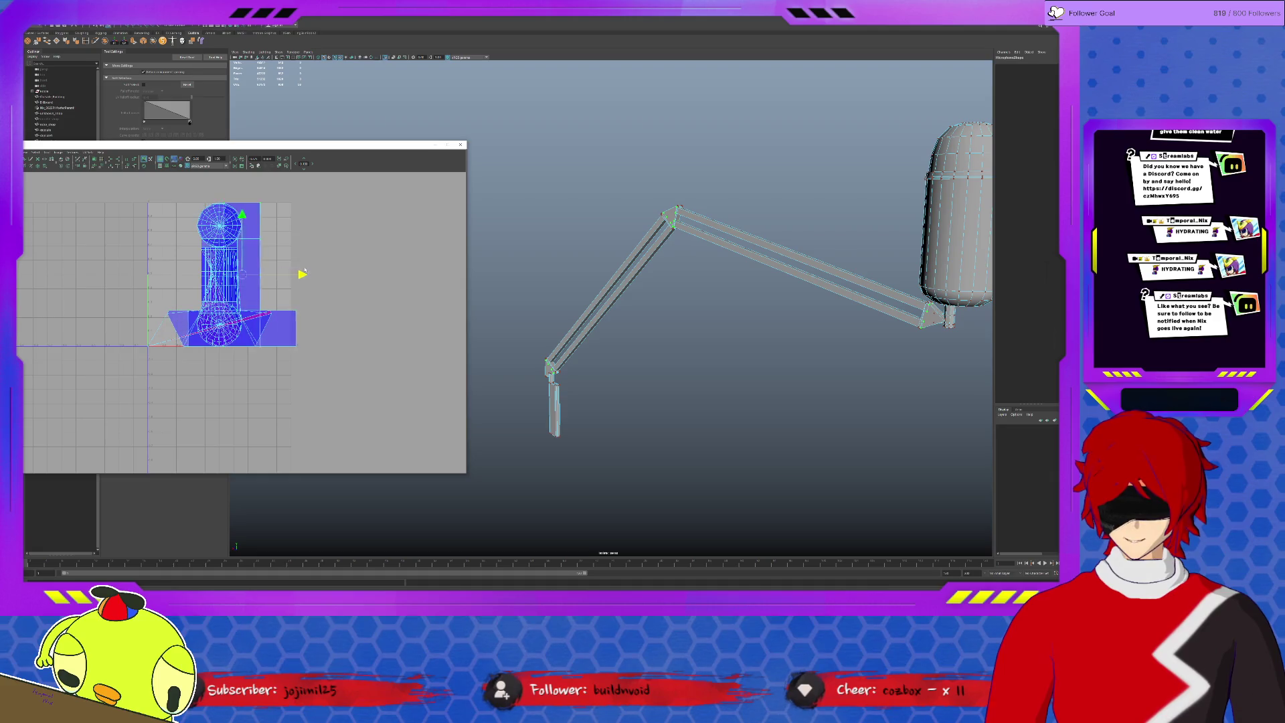
click(422, 254)
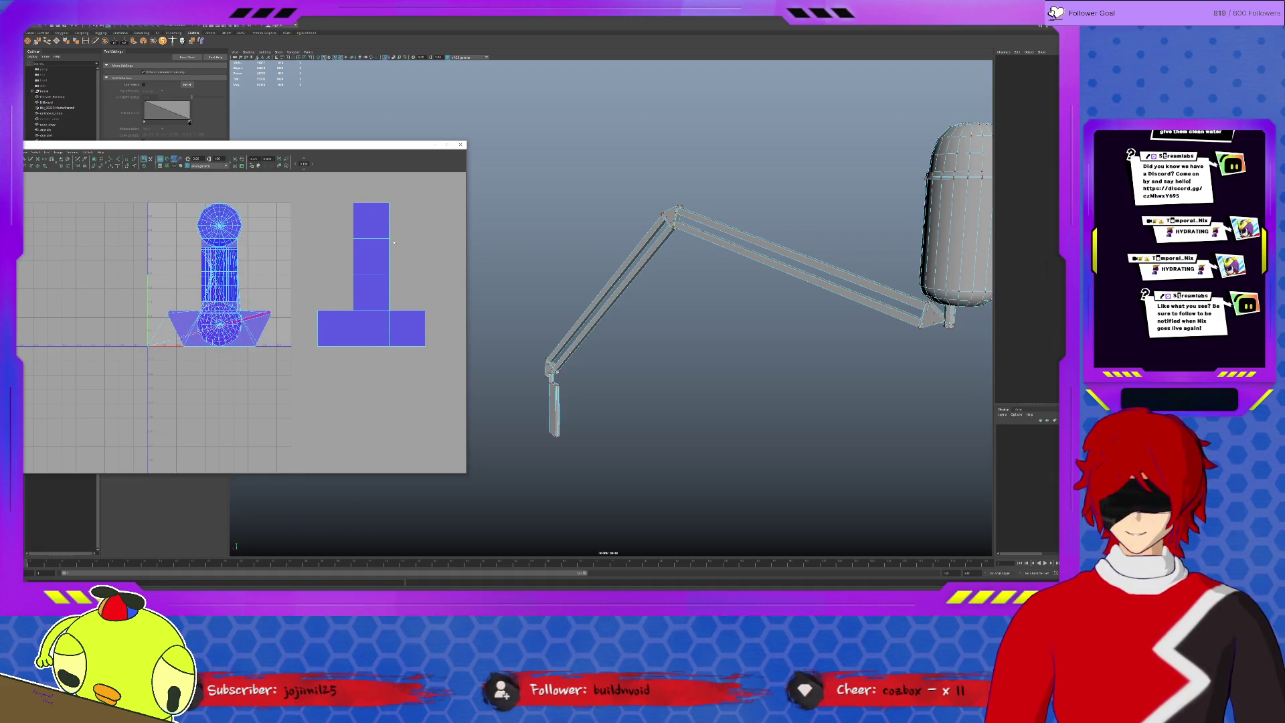
click(388, 239)
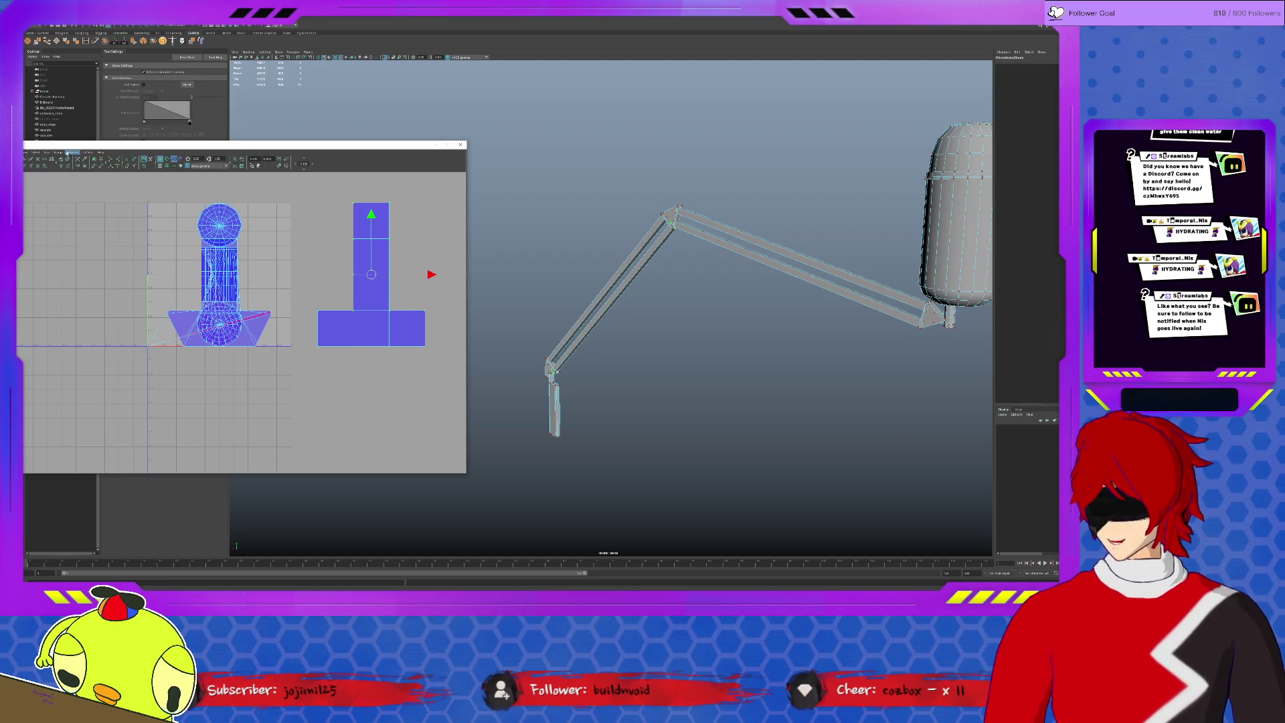
click(46, 152)
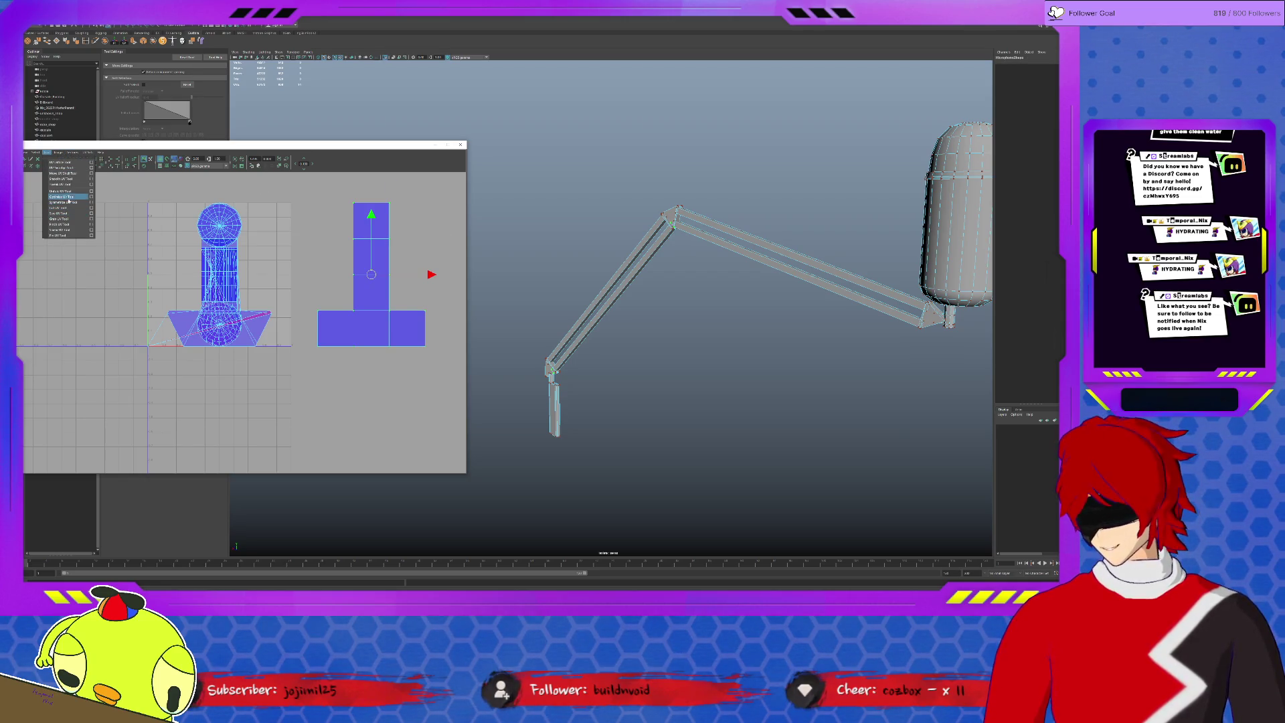
click(68, 179)
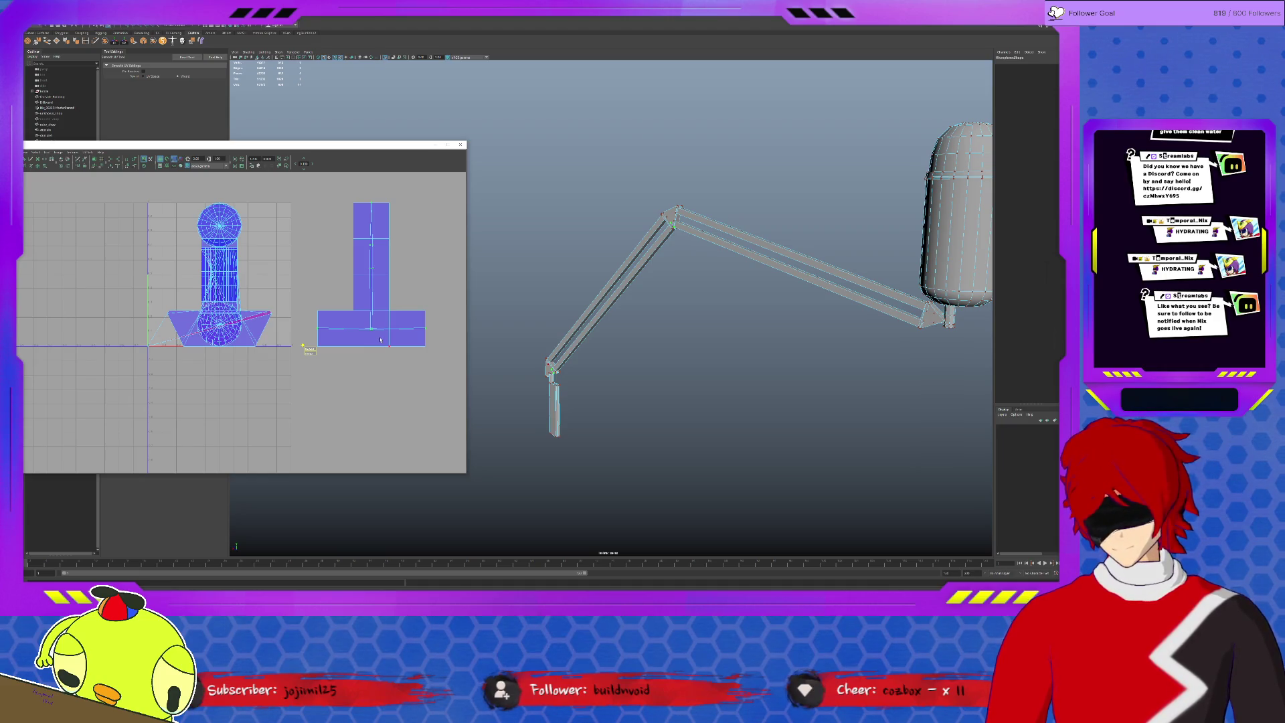
scroll(380, 341, down, 2)
click(370, 336)
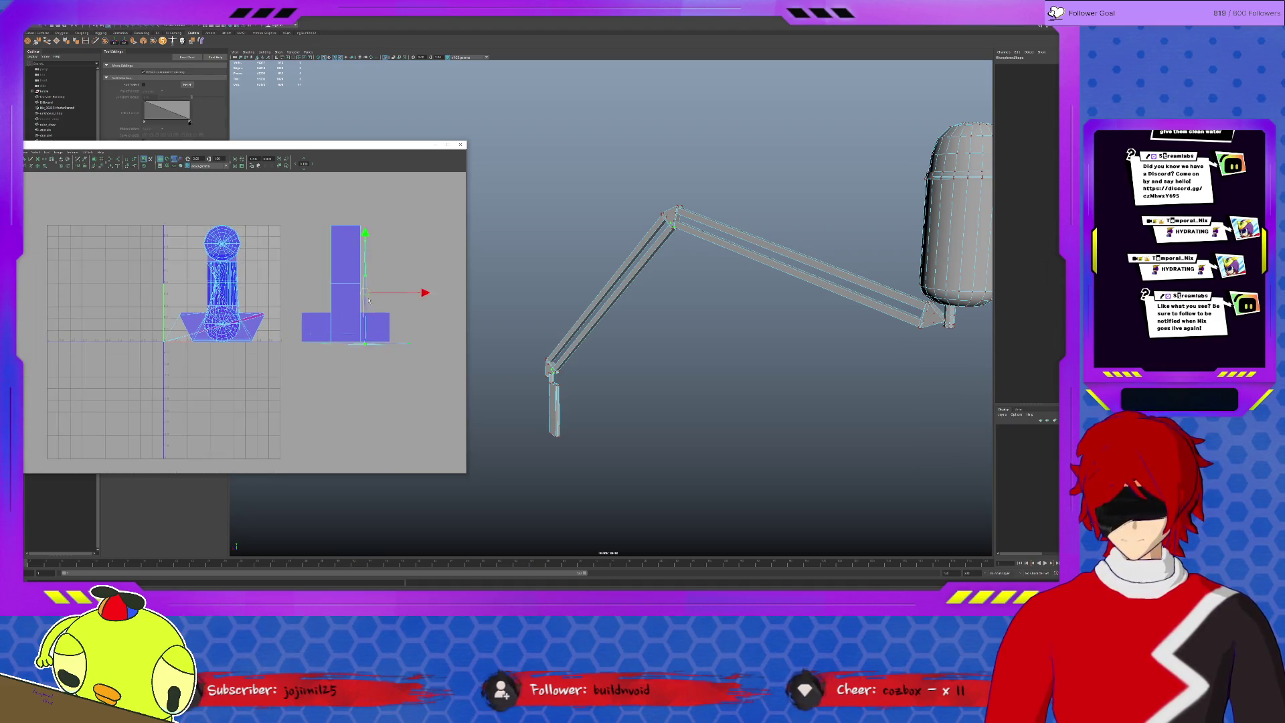
scroll(356, 319, up, 3)
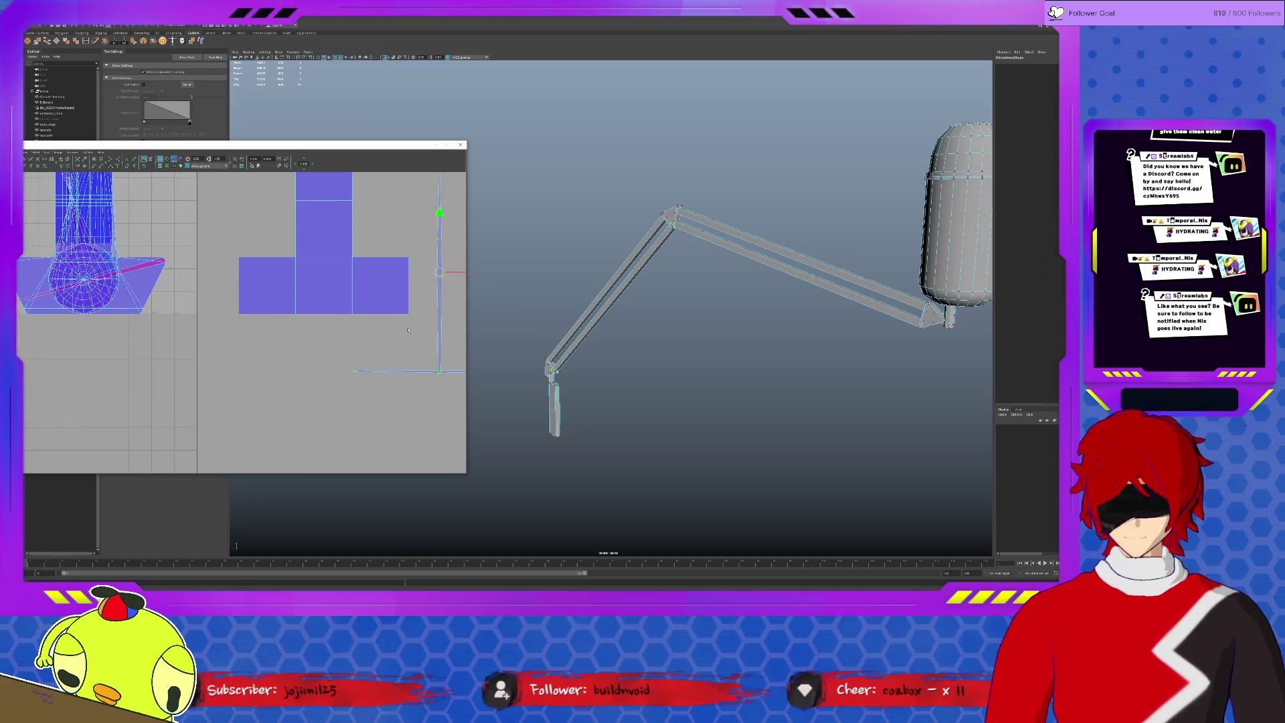
right_drag(407, 331, 411, 363)
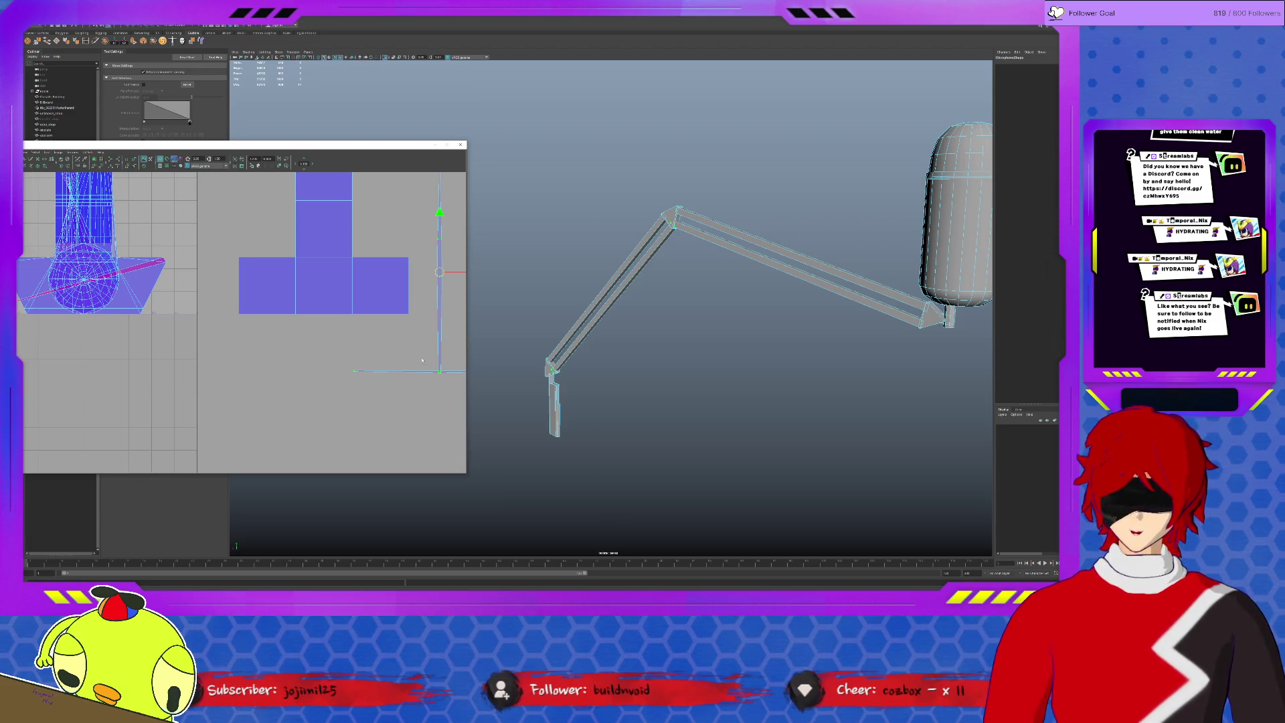
key(f)
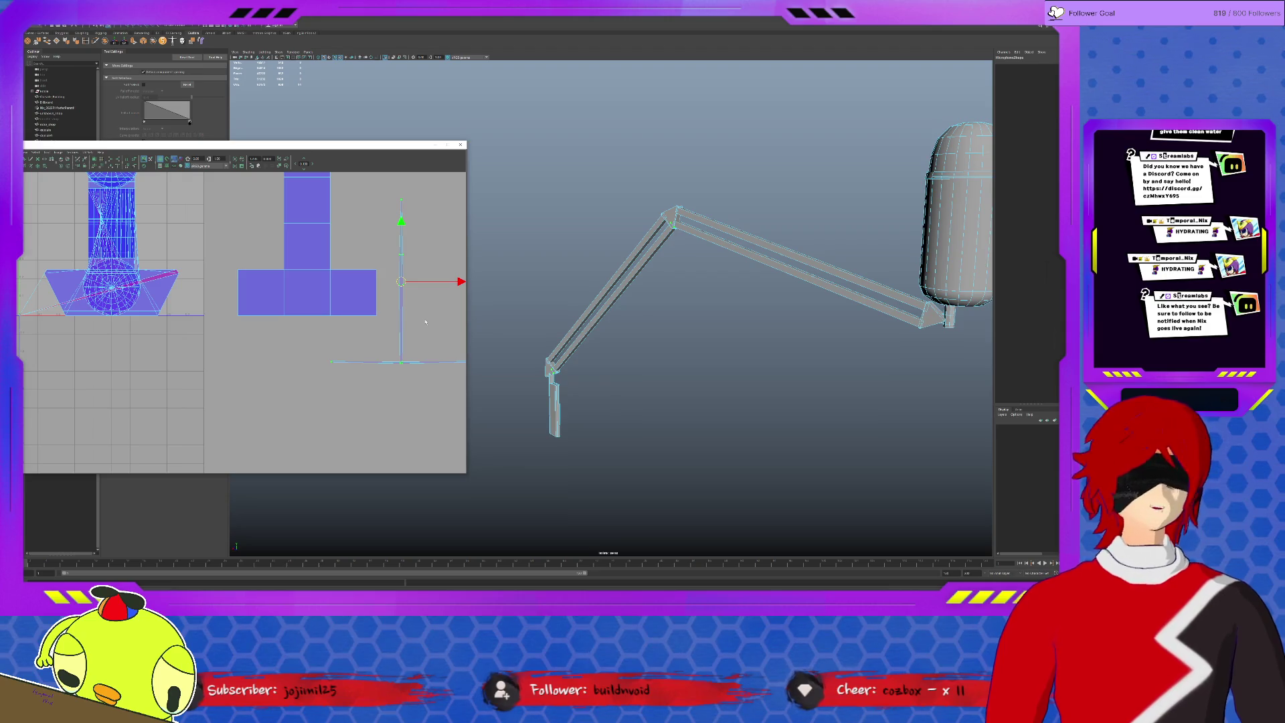
Snap the pivot to the shell corner, move the T-shaped shell left onto the cylinder shell, and restore the full scene.
key(ctrl+z)
key(ctrl+z)
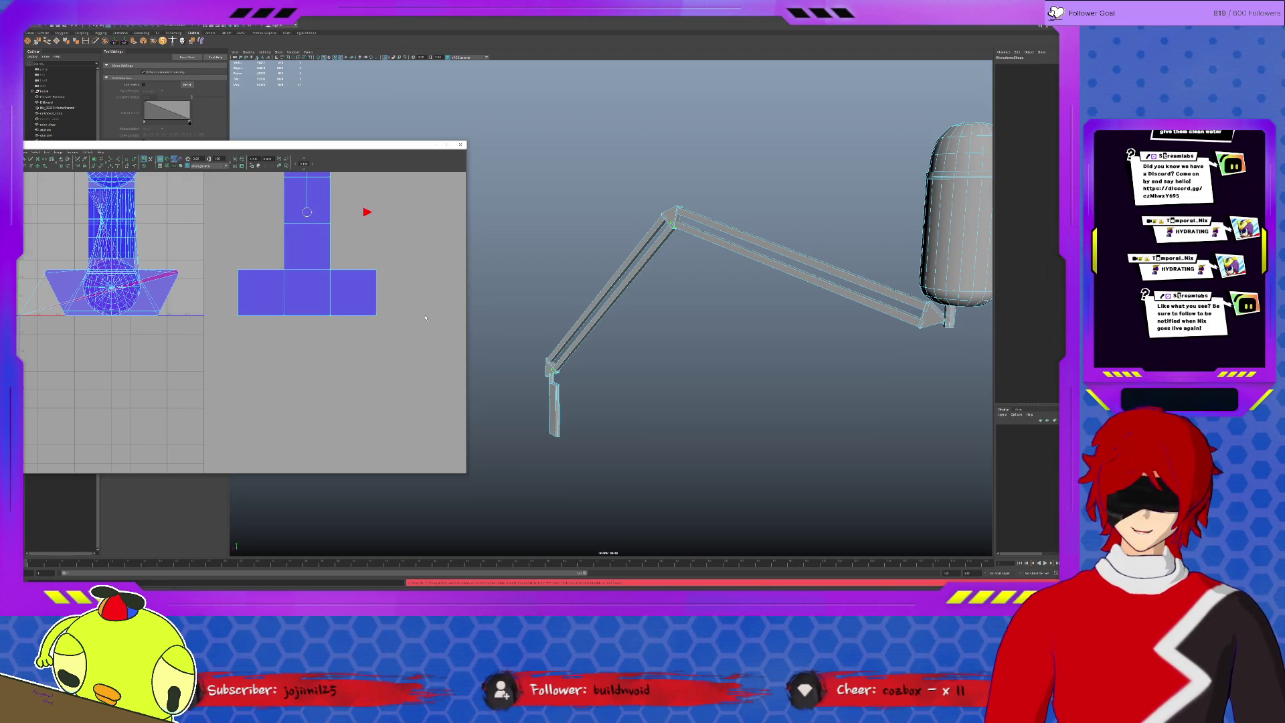
key(ctrl+z)
key(ctrl+z)
key(ctrl+z)
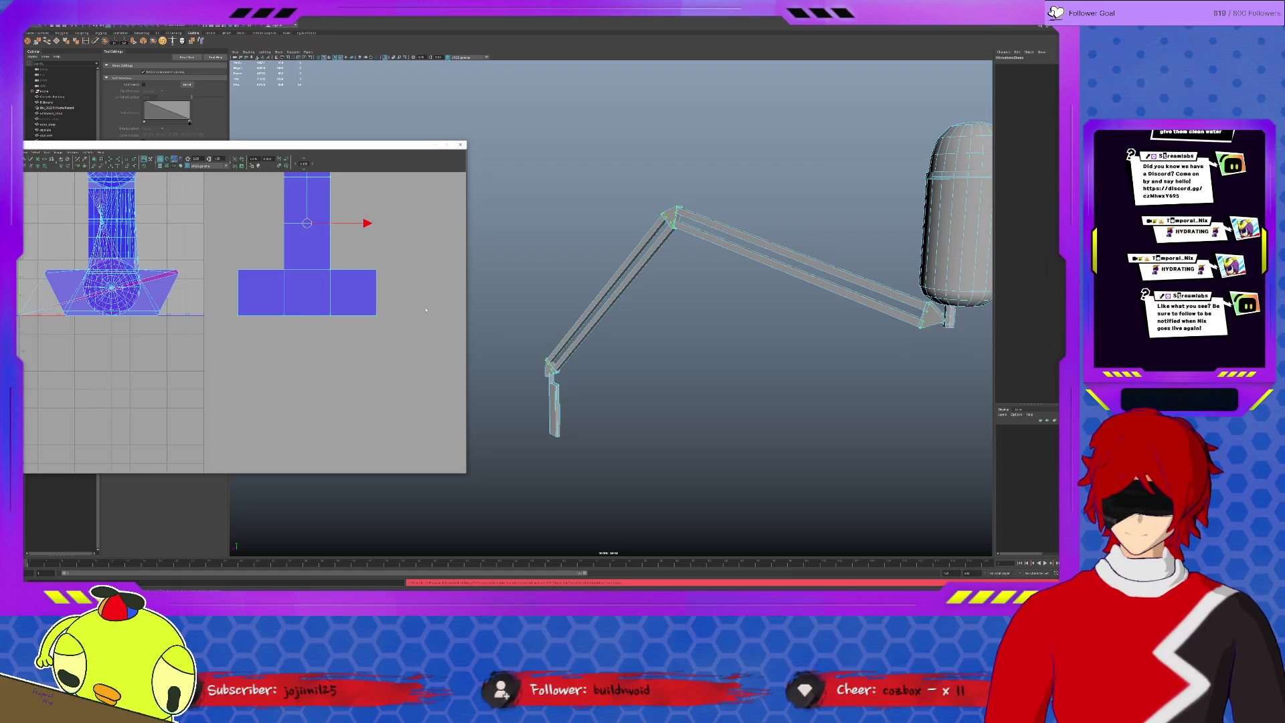
key(ctrl+z)
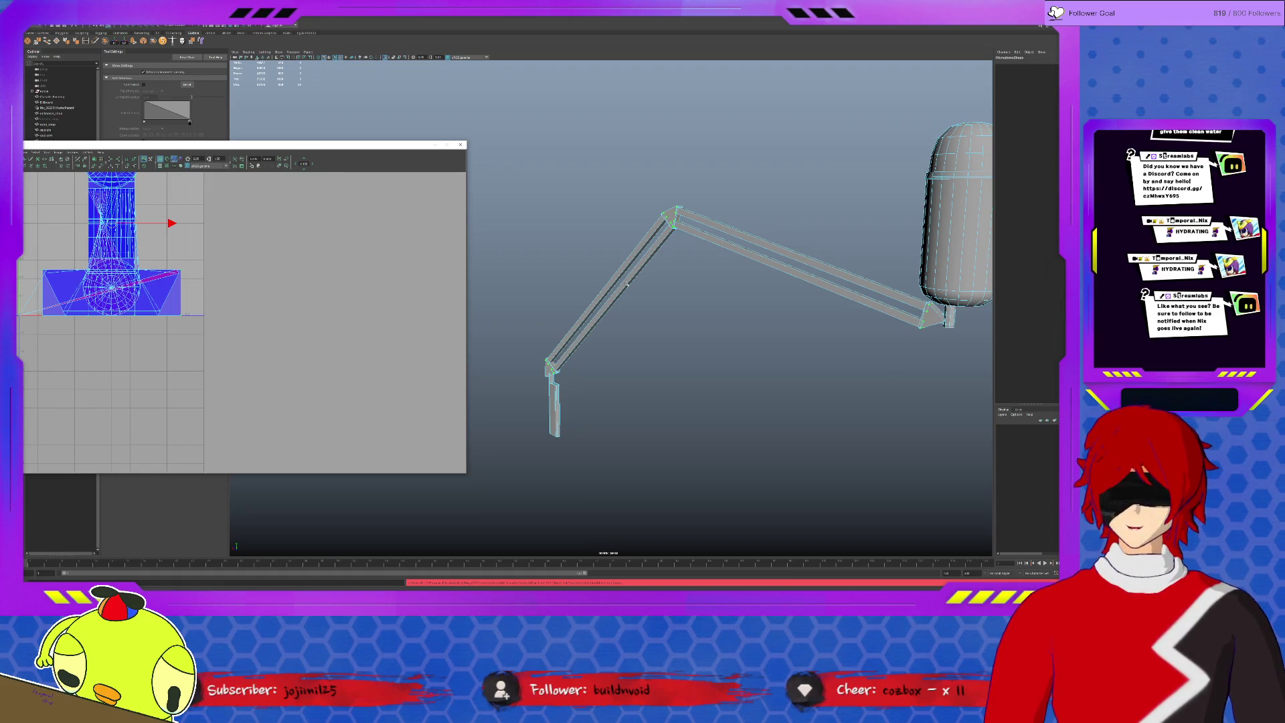
right_drag(665, 220, 672, 249)
key(ctrl+1)
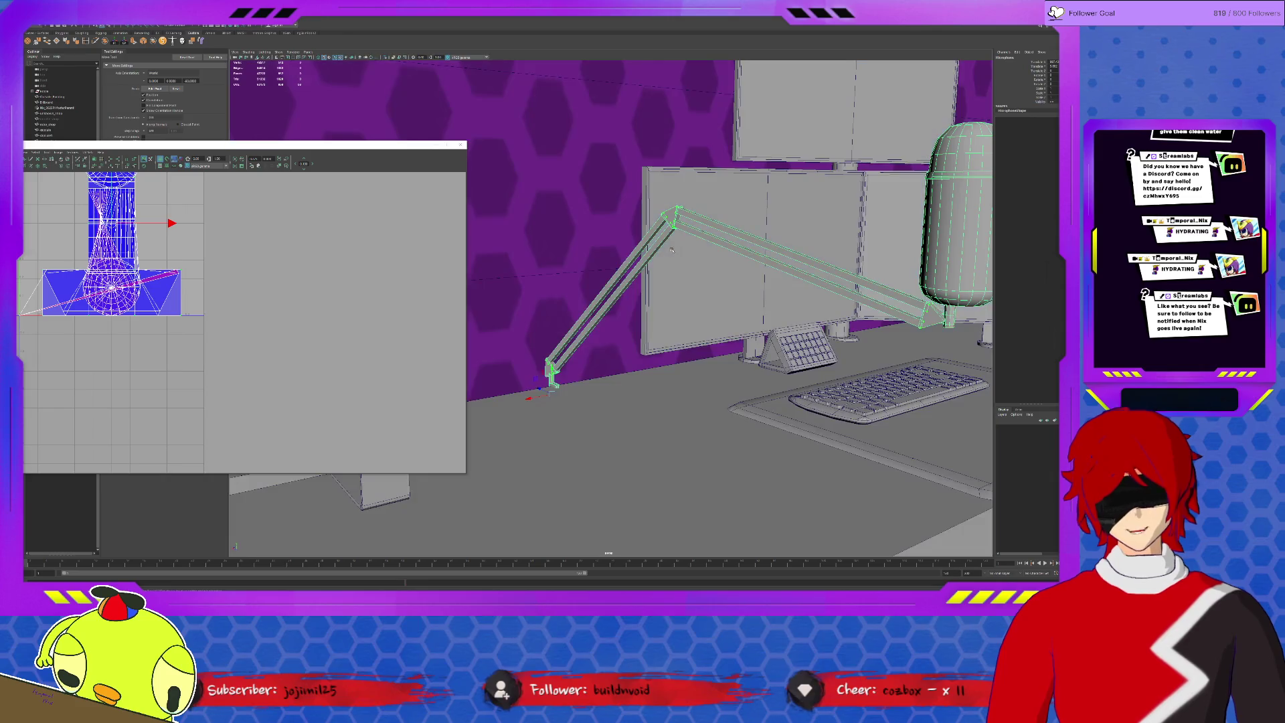
scroll(666, 257, down, 3)
Narrow the UV editor and frame the mic and arm with the whole desk in view.
alt+drag(667, 257, 492, 159)
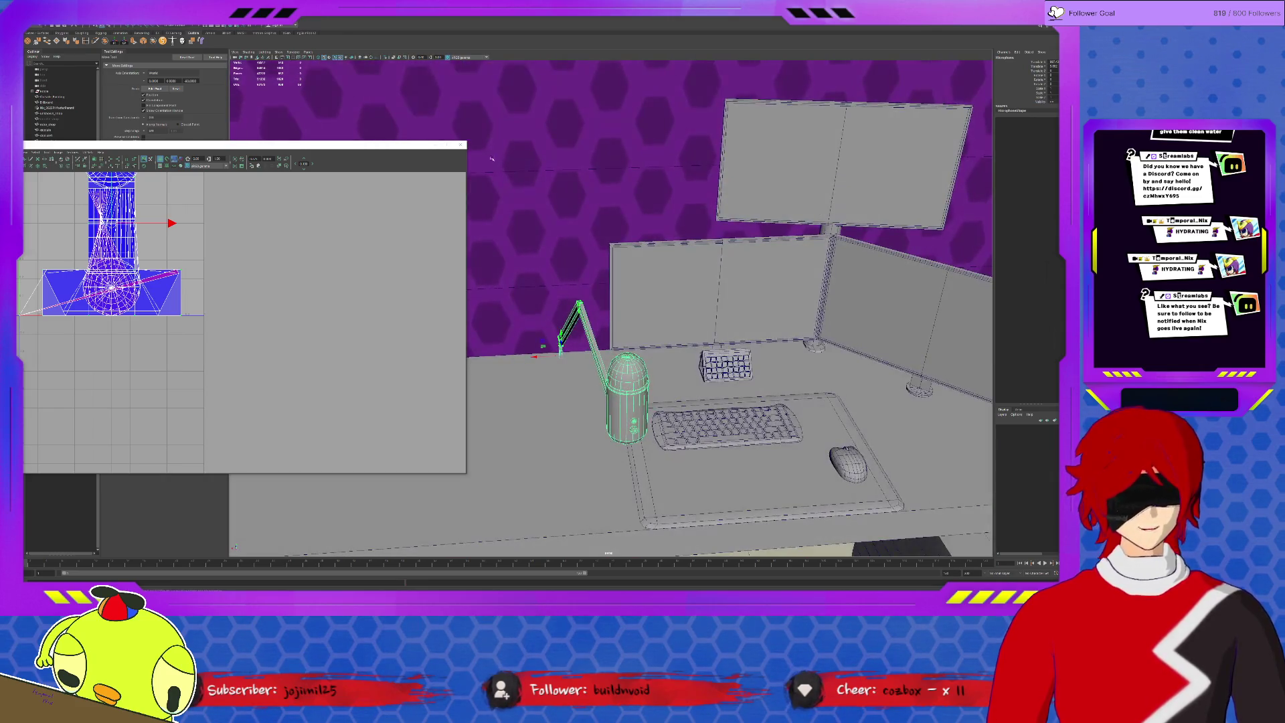
drag(466, 302, 345, 301)
key(f)
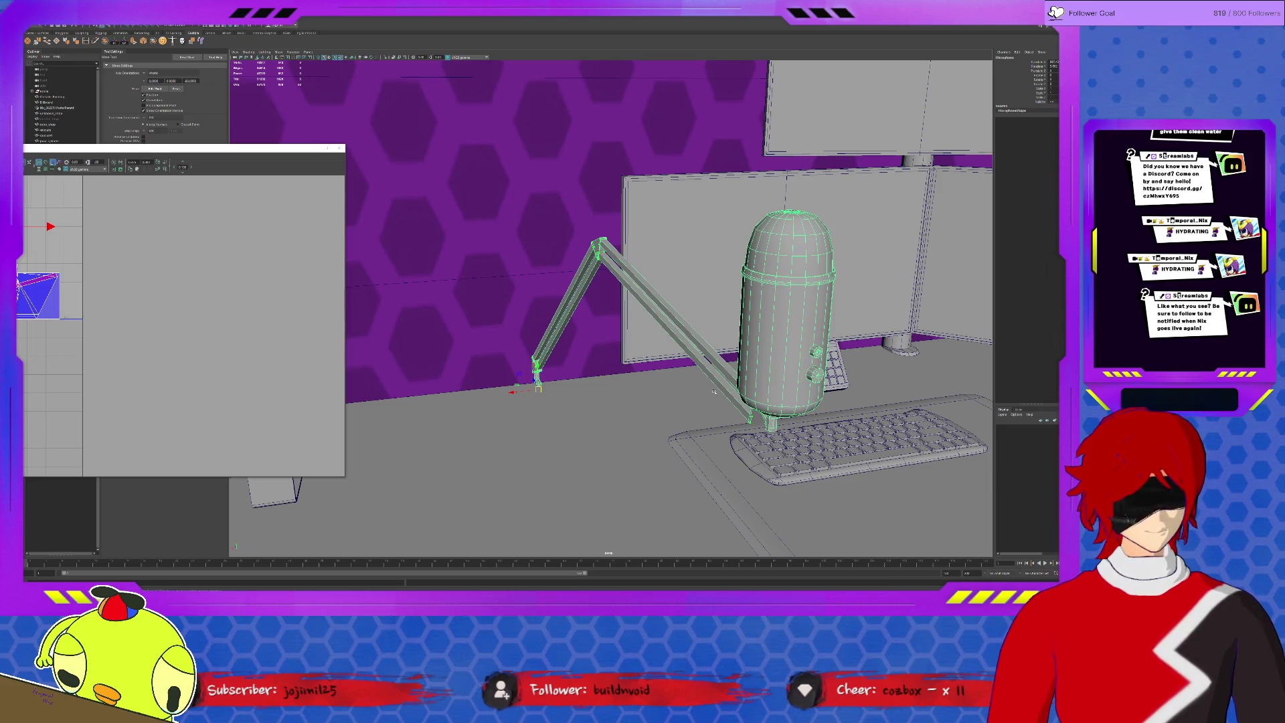
scroll(711, 400, up, 2)
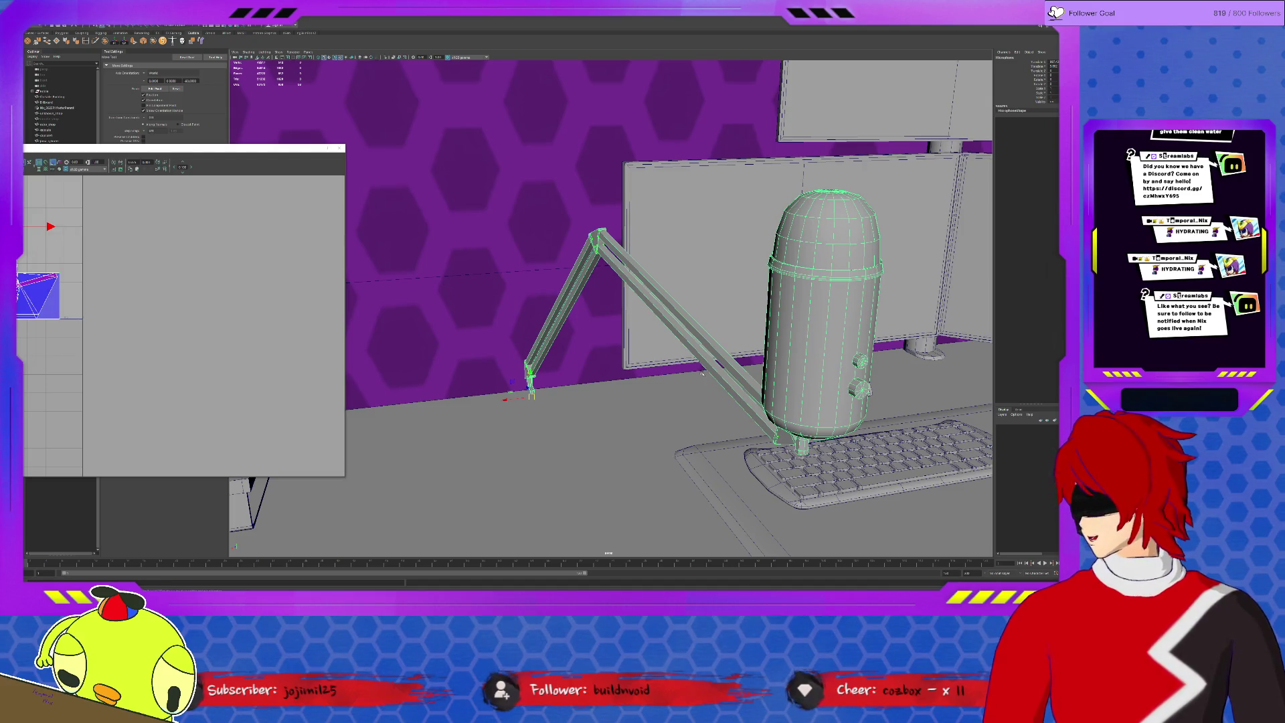
scroll(702, 375, down, 3)
scroll(699, 384, down, 4)
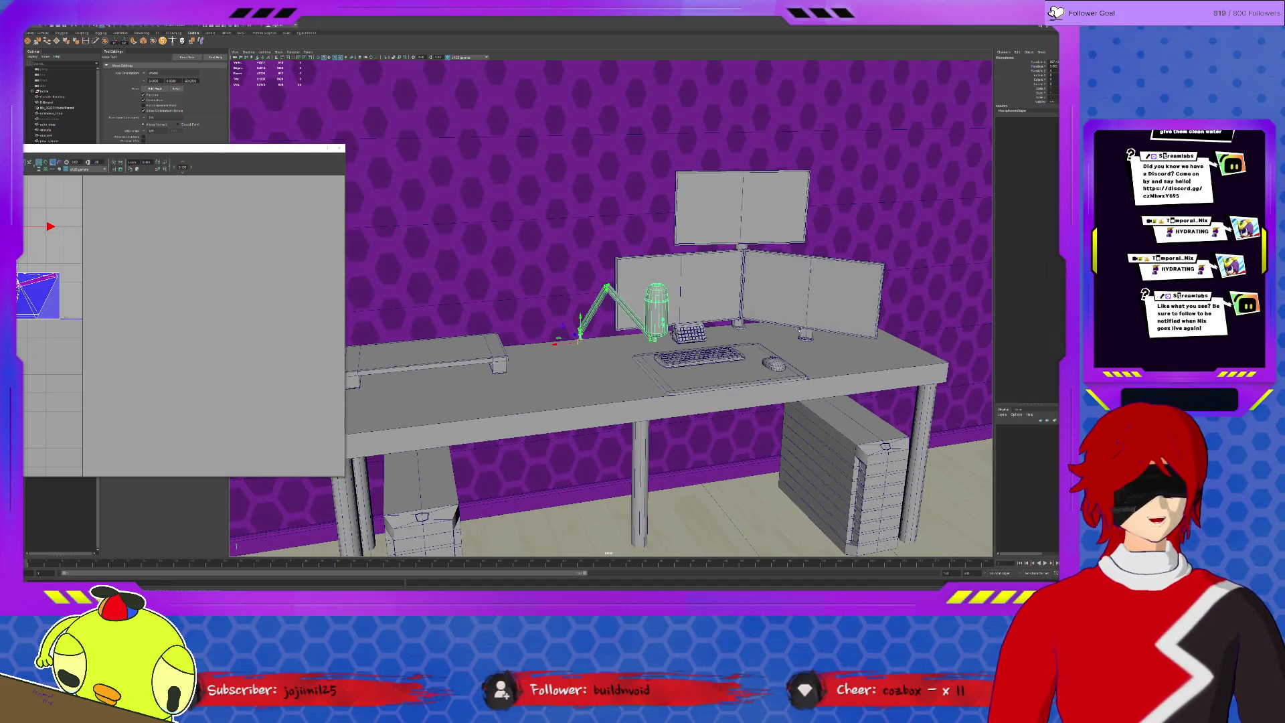
scroll(642, 322, up, 2)
scroll(643, 321, up, 3)
Click through the monitors and arm pole, ending with the top monitor selected.
click(694, 291)
click(833, 322)
click(783, 211)
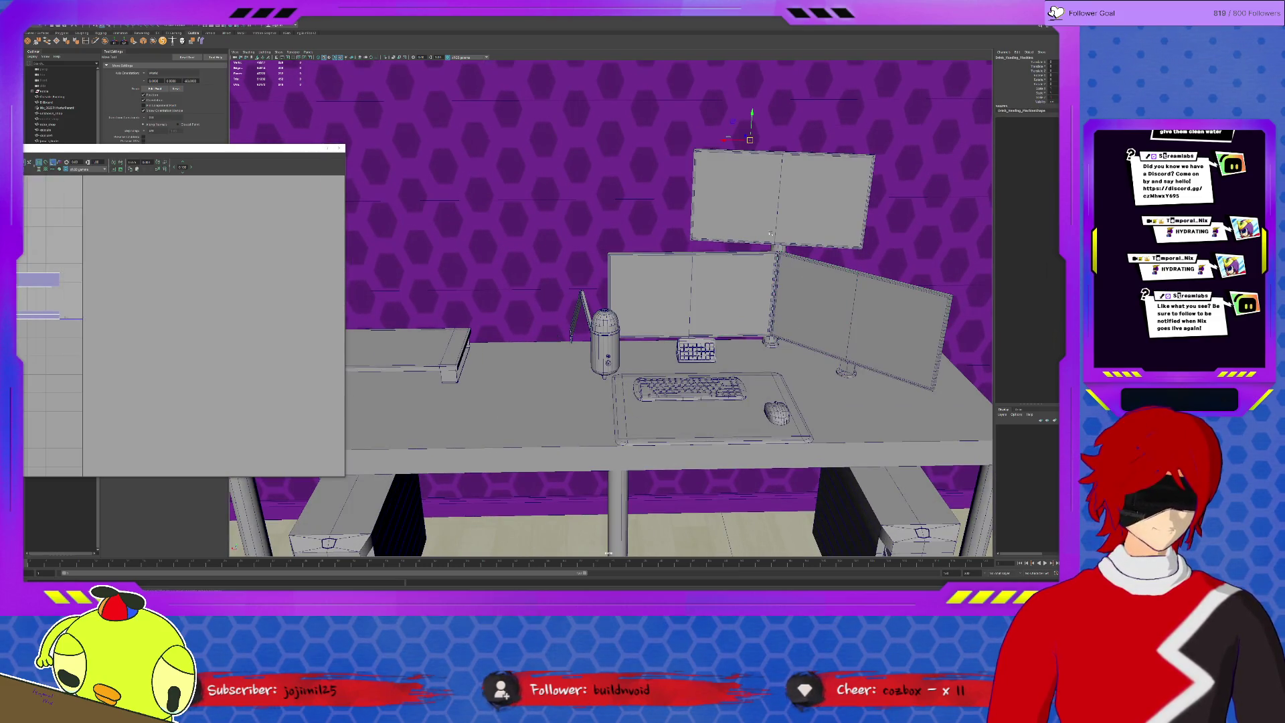
click(773, 302)
click(855, 236)
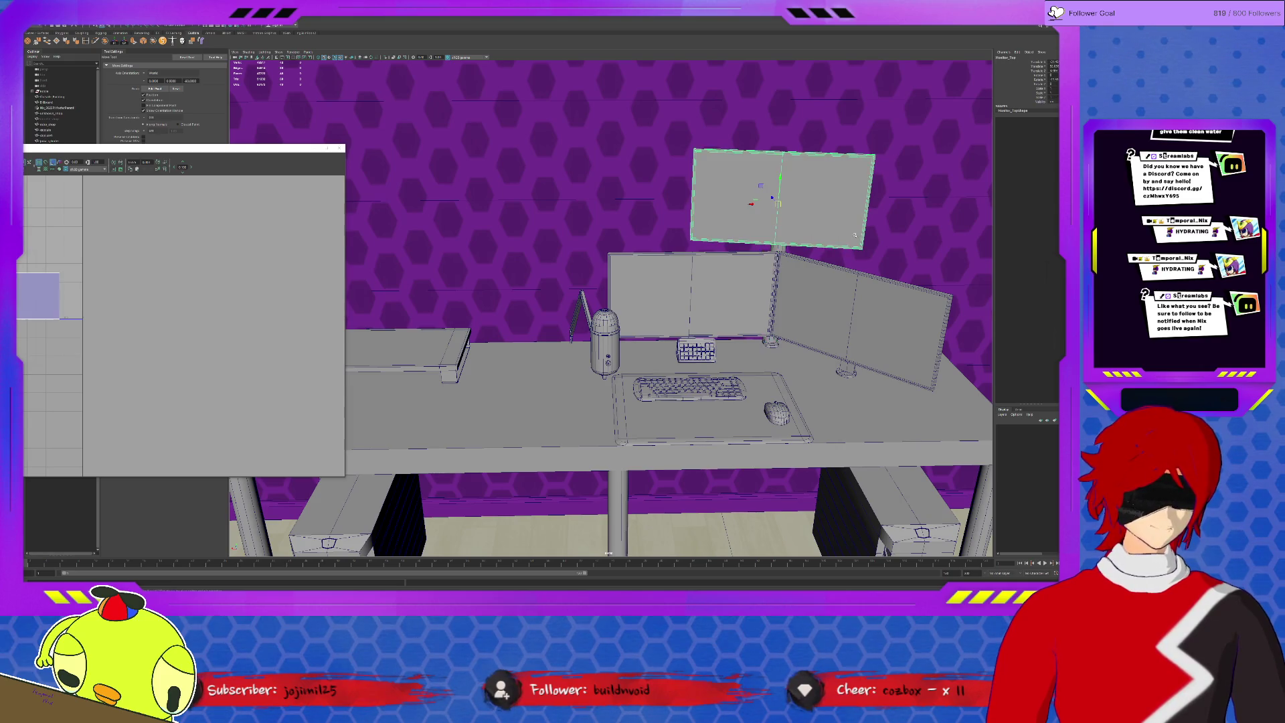
Select the small keypad and frame it, then select the desk leg to show its UV shells.
click(744, 349)
click(696, 350)
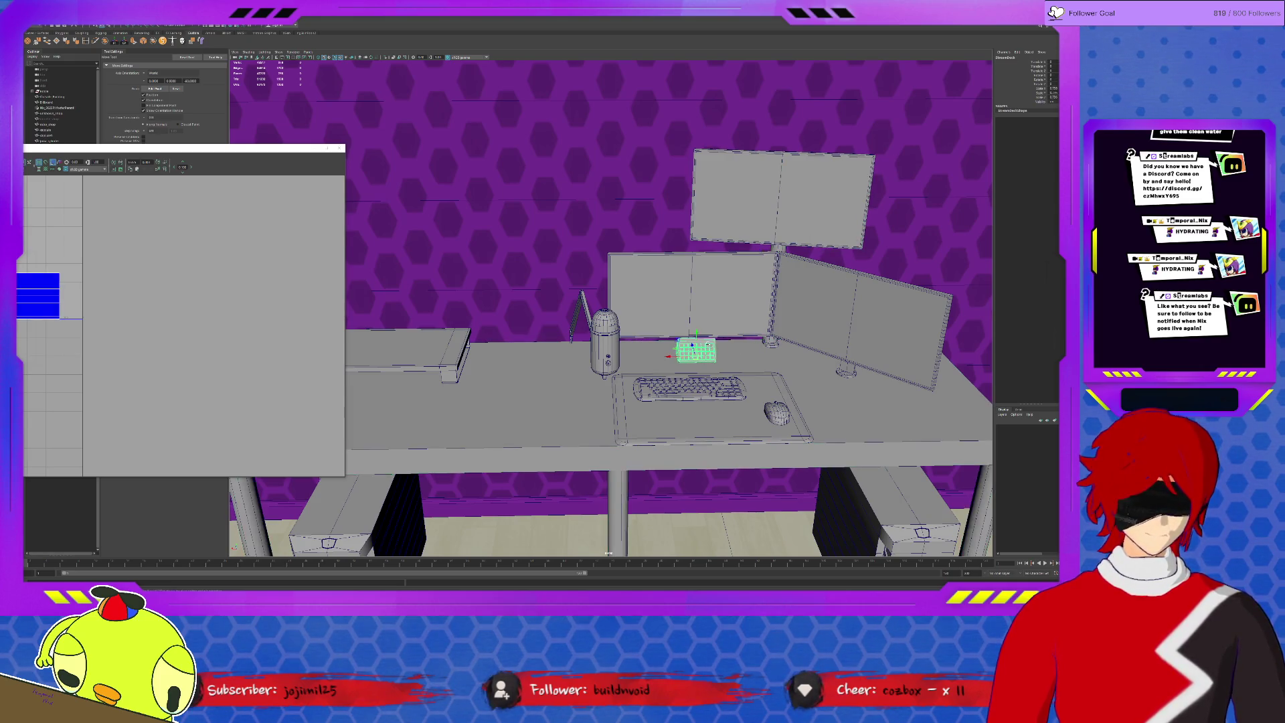
key(f)
scroll(727, 319, down, 5)
scroll(743, 352, down, 5)
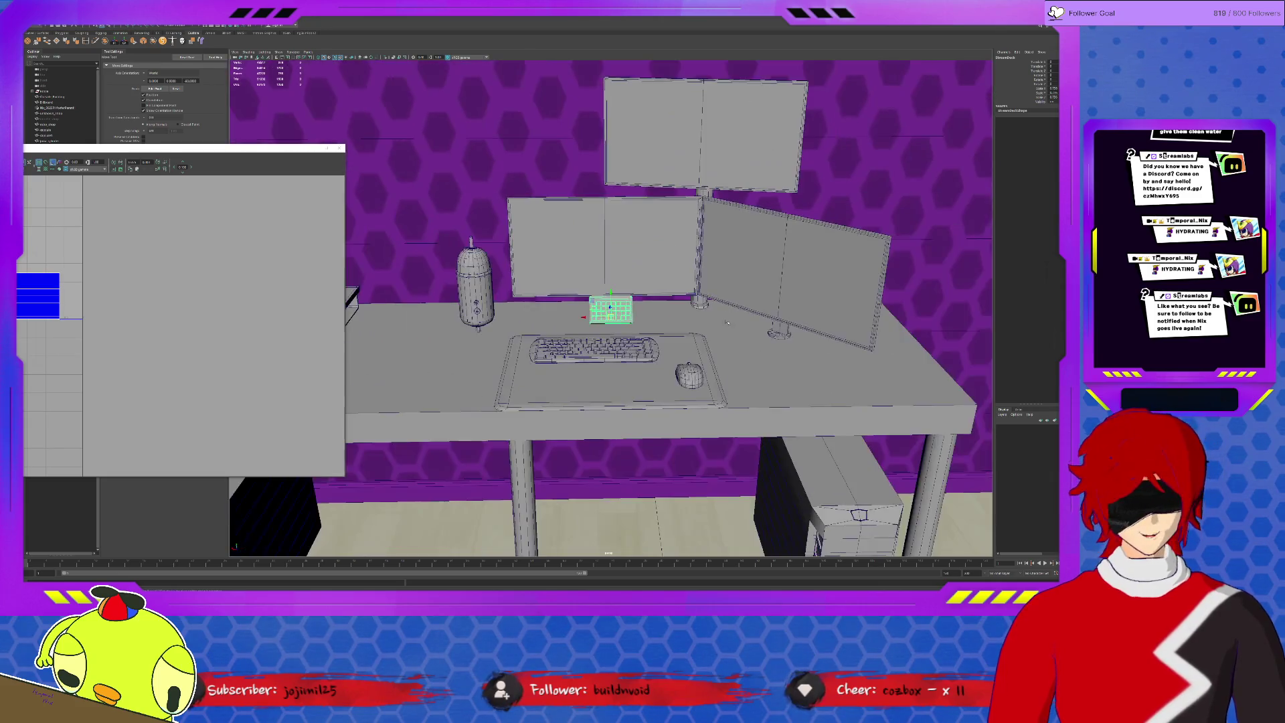
scroll(763, 386, down, 1)
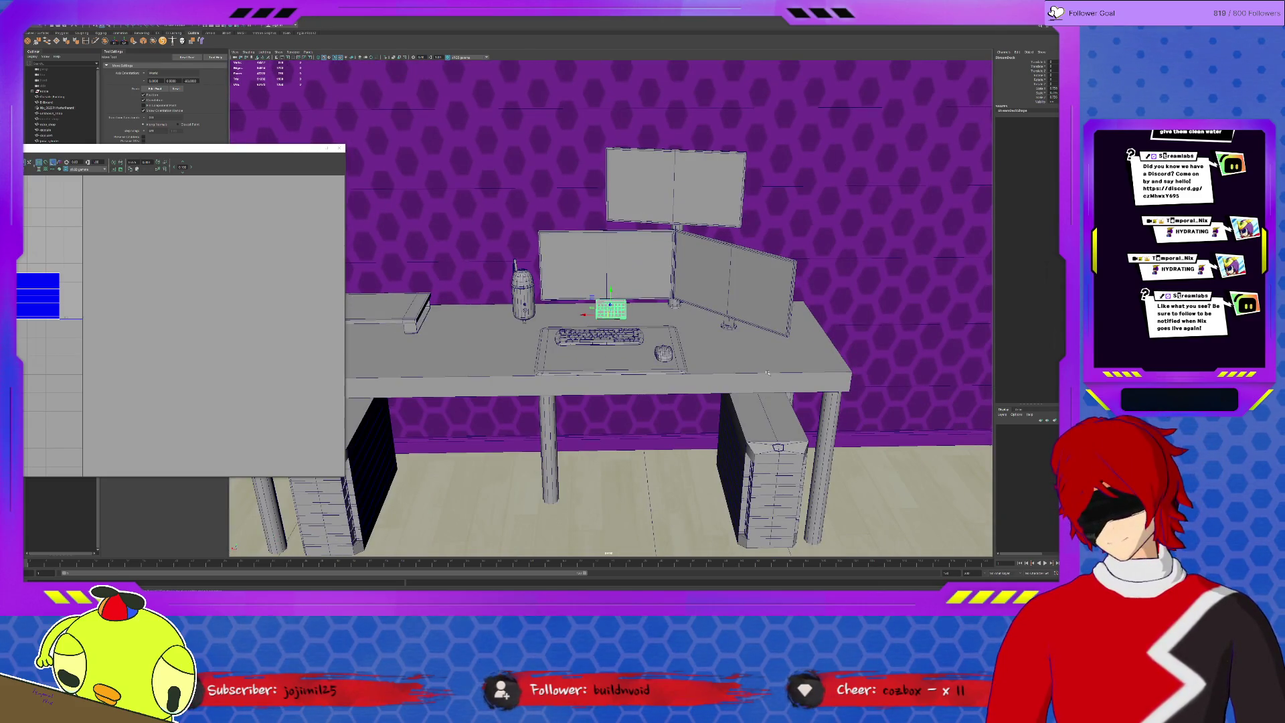
click(767, 373)
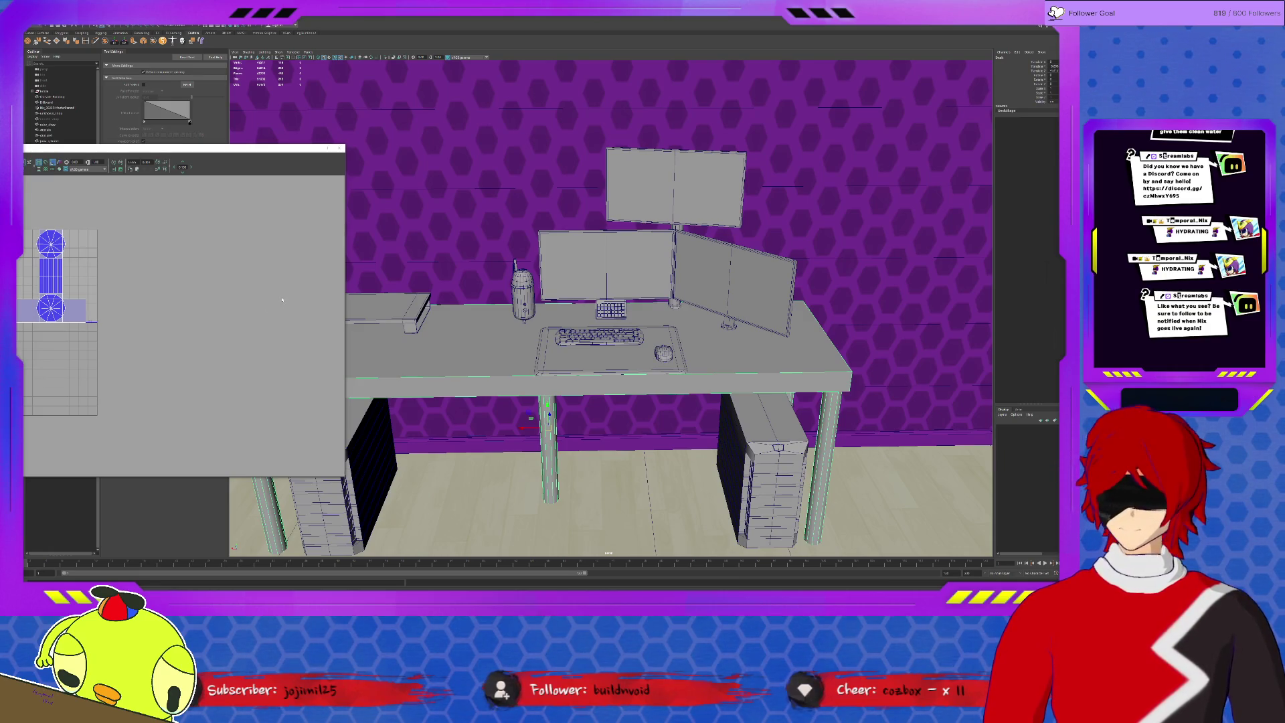
scroll(193, 273, up, 3)
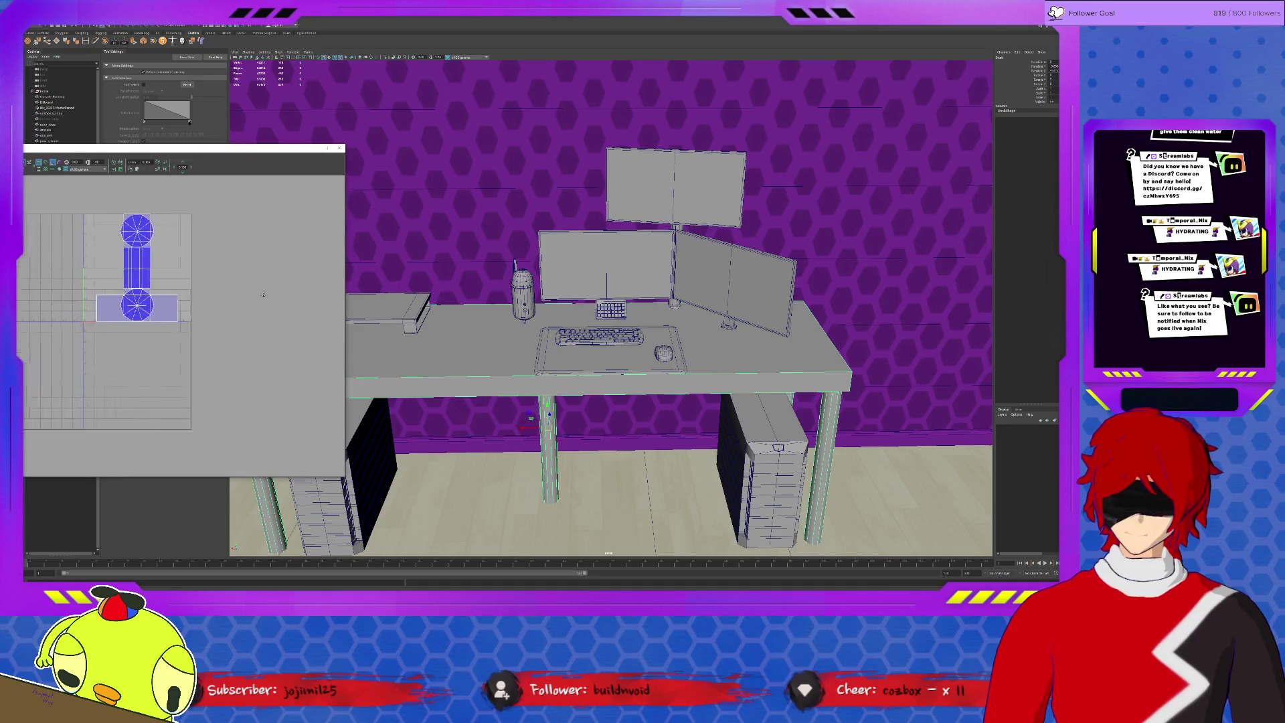
Slide the T-shaped UV shell to the left of the editor.
alt+middle_drag(192, 274, 252, 318)
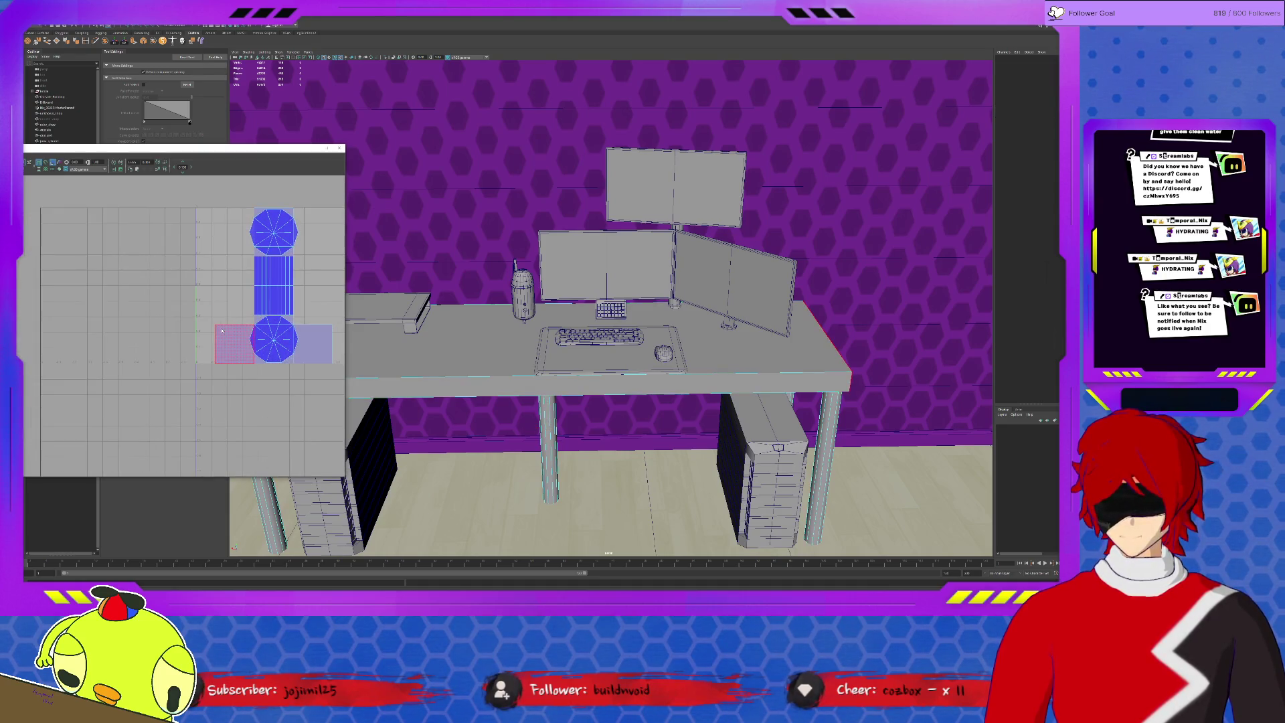
click(278, 289)
drag(326, 290, 178, 286)
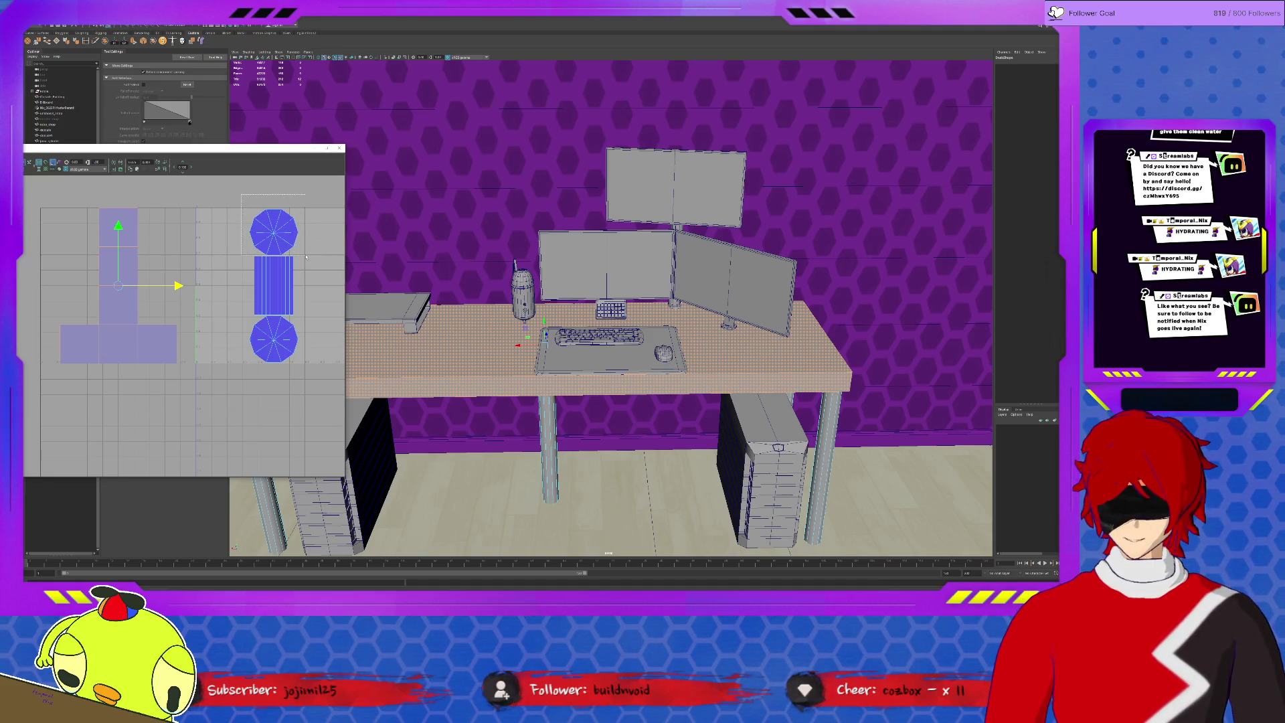
Shrink the two circular cap shells and move them up and left.
drag(241, 195, 310, 259)
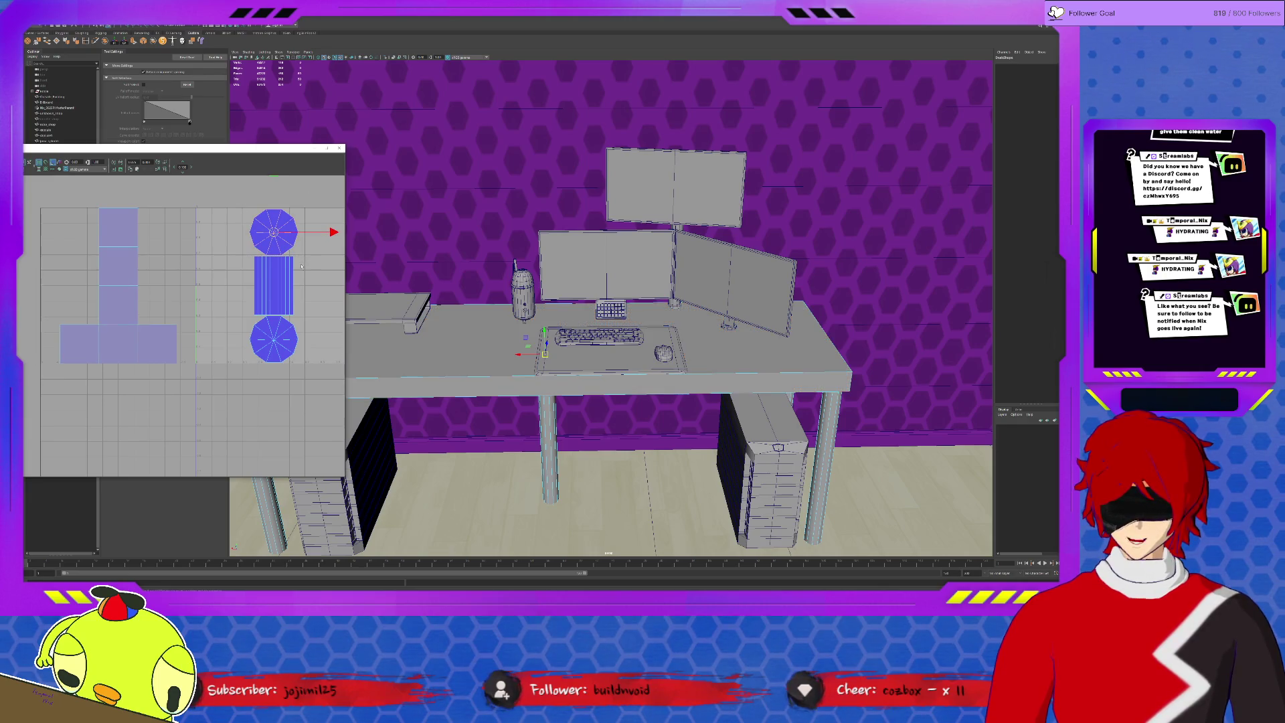
click(275, 292)
right_click(298, 347)
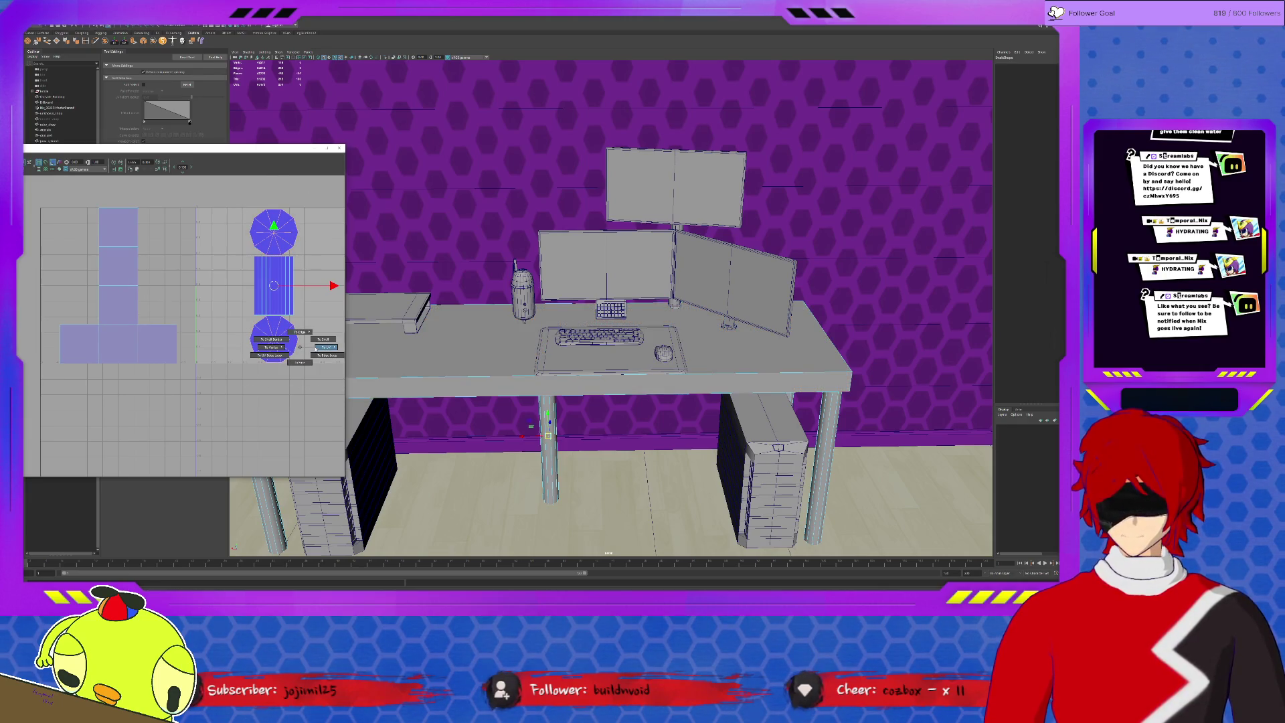
click(331, 348)
key(r)
middle_drag(282, 311, 241, 308)
key(w)
mouse_move(242, 308)
middle_down()
mouse_move(223, 292)
mouse_move(204, 226)
middle_up()
Stretch the side strip shell taller and slide it left beside the T-shaped shell.
drag(311, 322, 311, 323)
key(r)
mouse_move(301, 302)
middle_down()
mouse_move(268, 298)
mouse_move(270, 277)
middle_up()
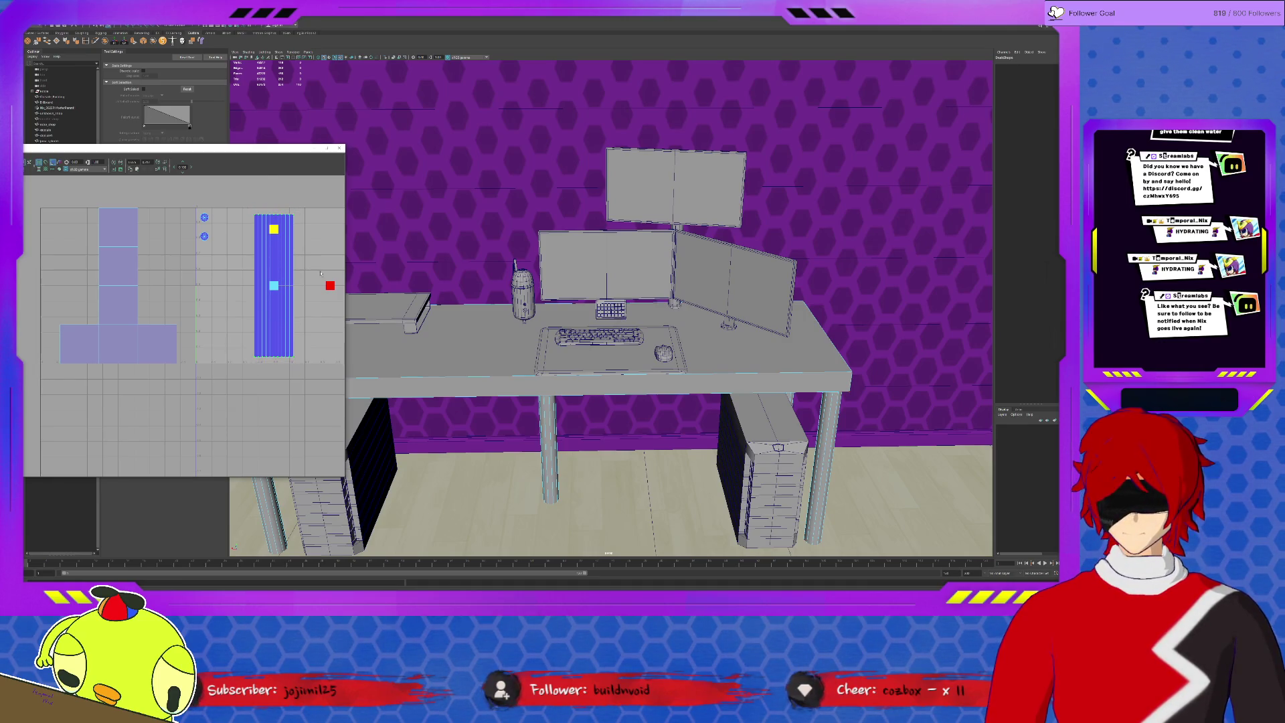
key(w)
drag(327, 288, 290, 286)
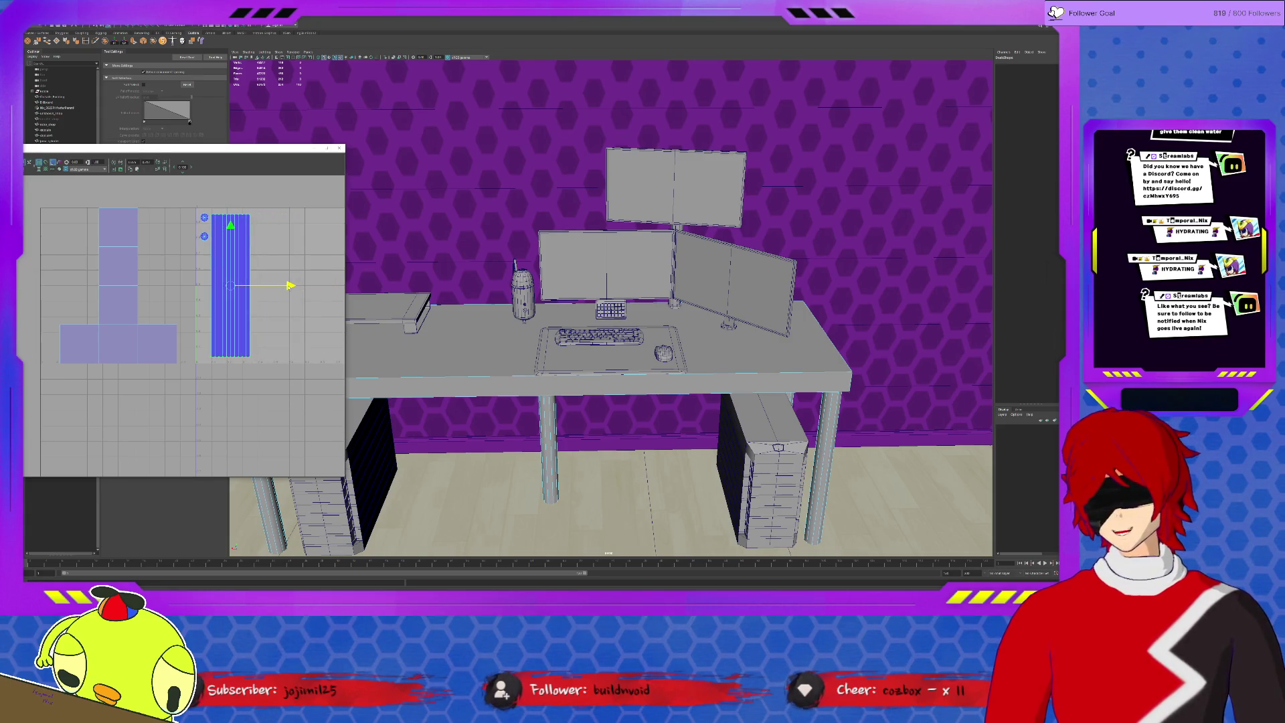
alt+drag(472, 371, 503, 375)
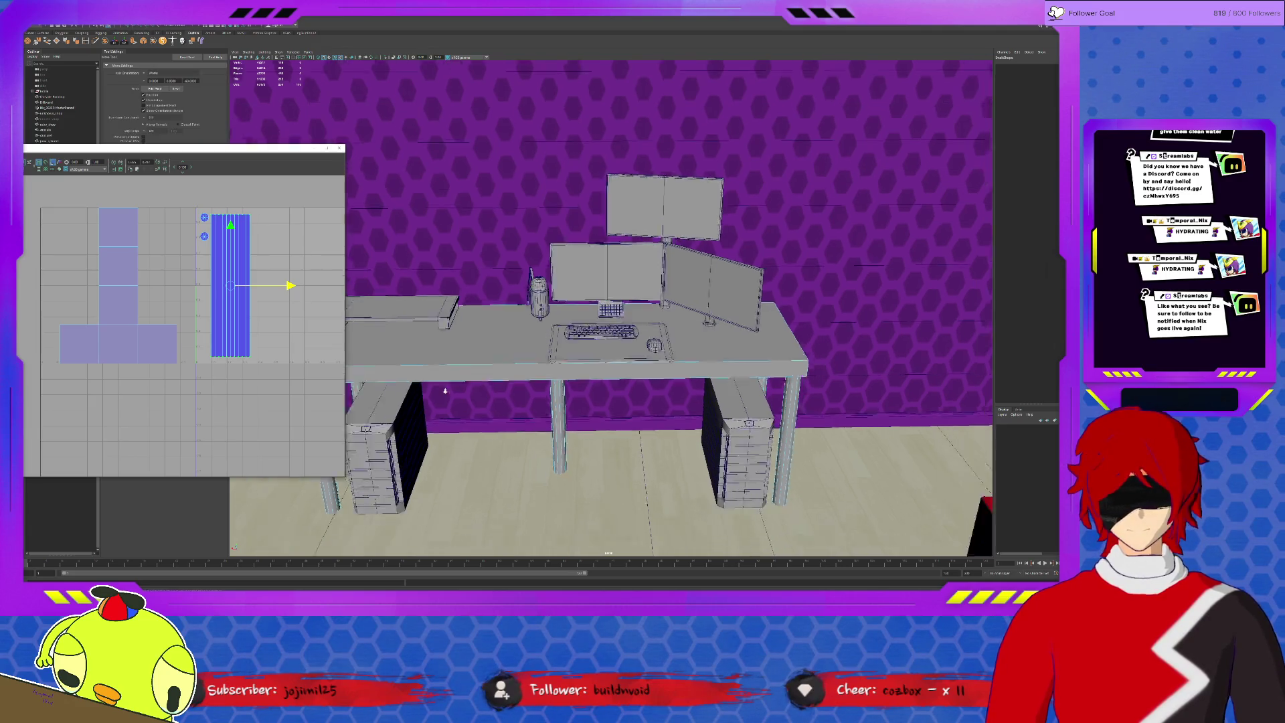
Select the desk top and re-project its UVs with a planar projection.
click(491, 346)
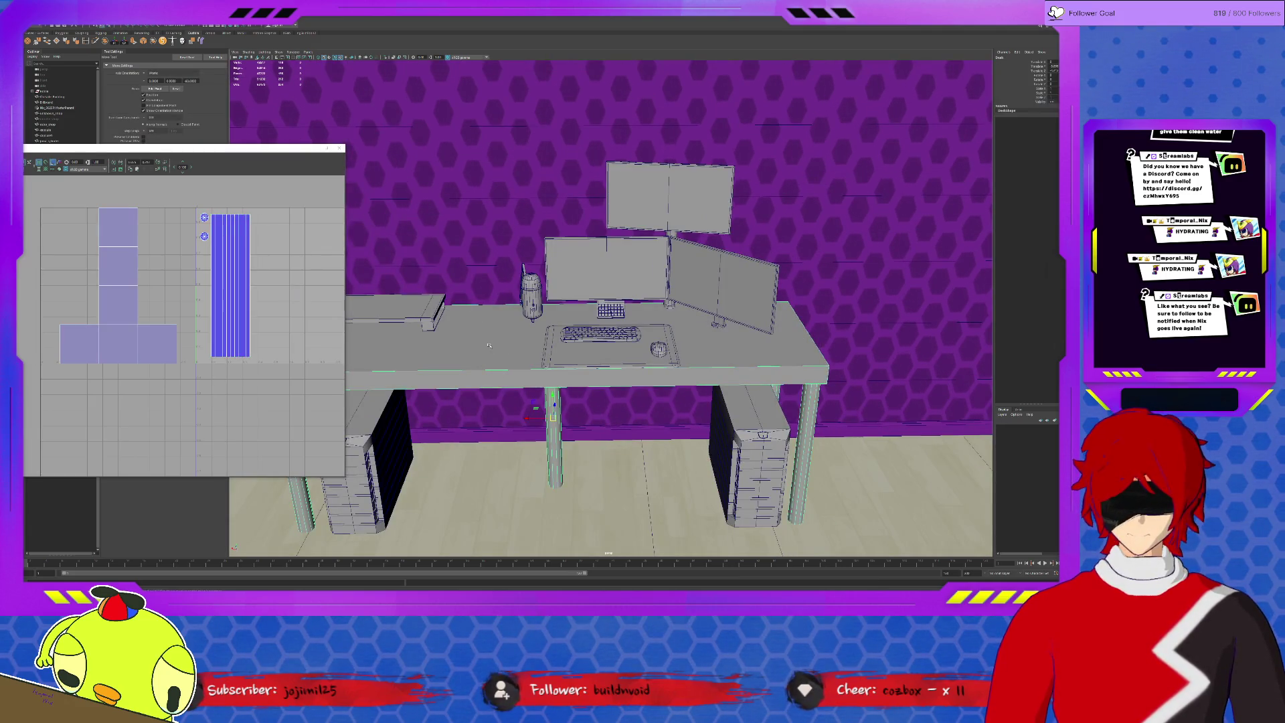
click(489, 346)
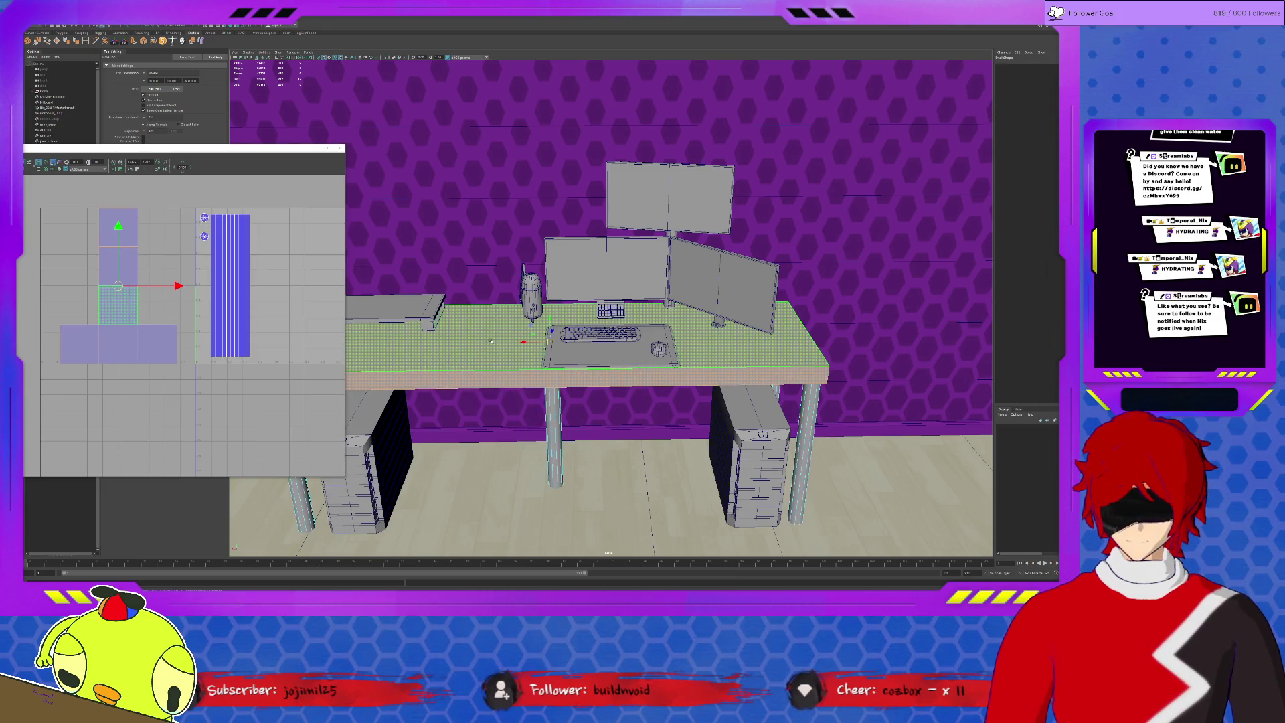
key(space)
scroll(497, 260, down, 5)
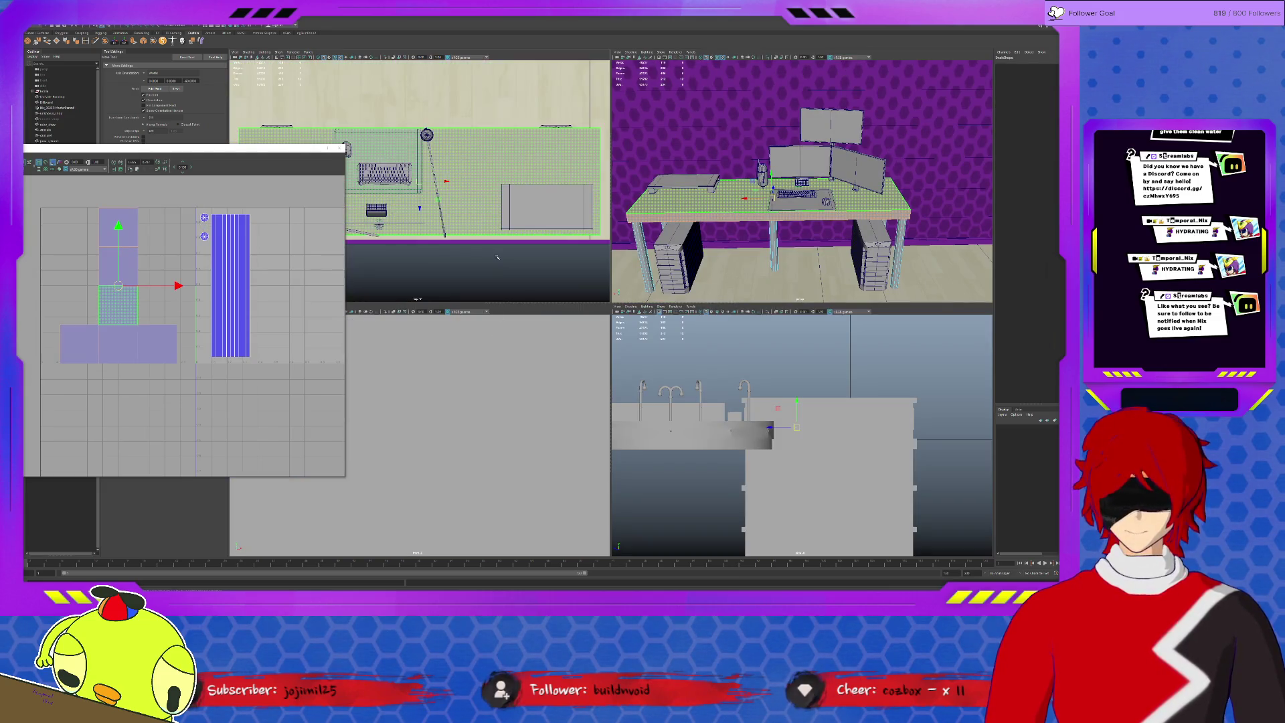
click(225, 32)
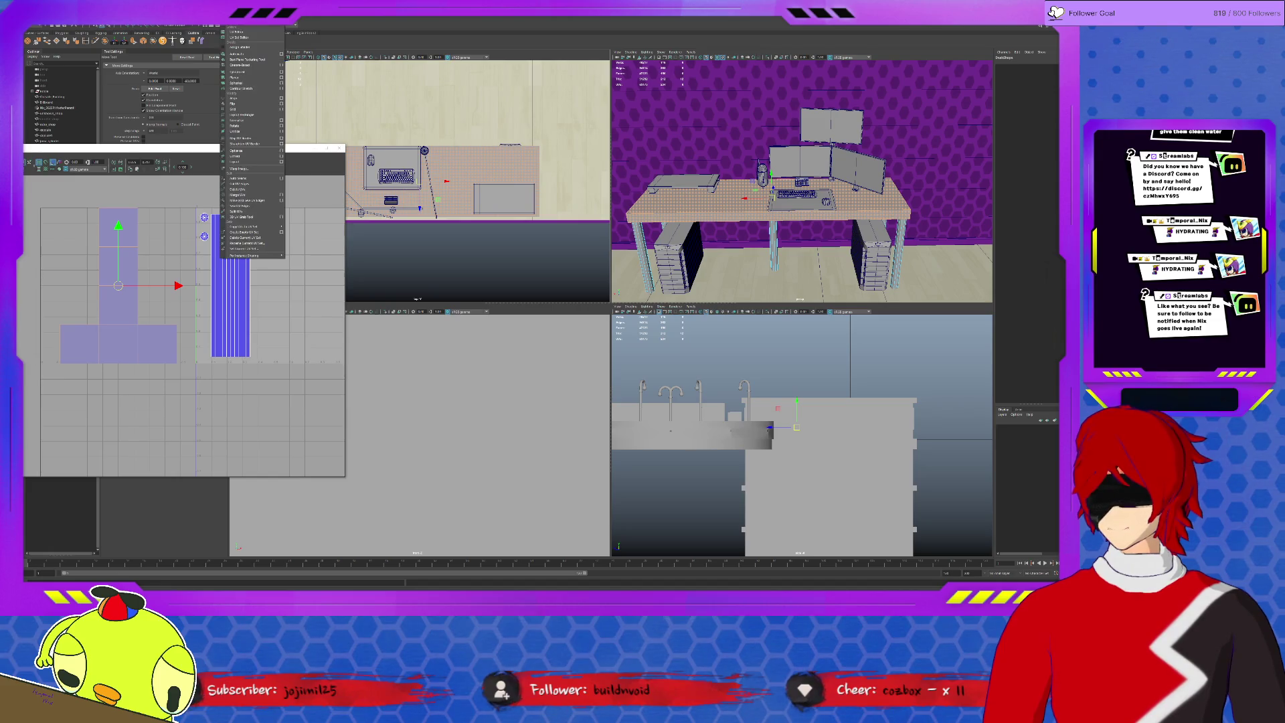
click(246, 63)
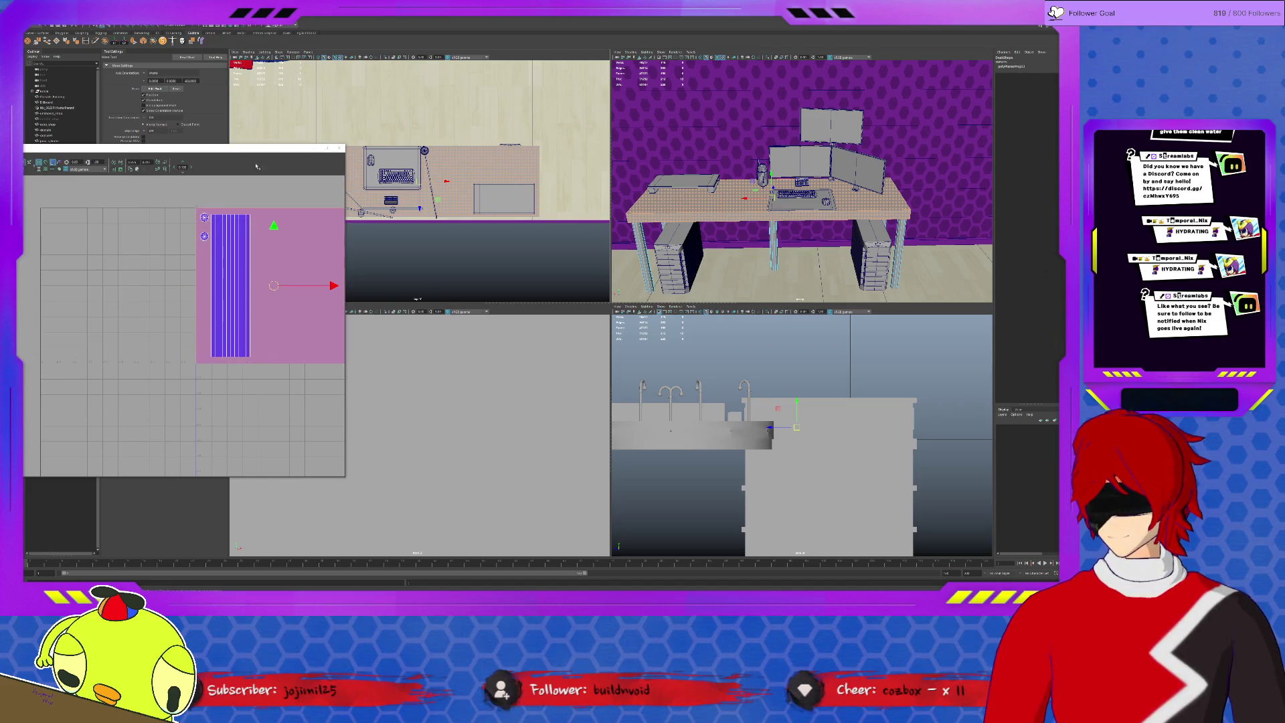
key(space)
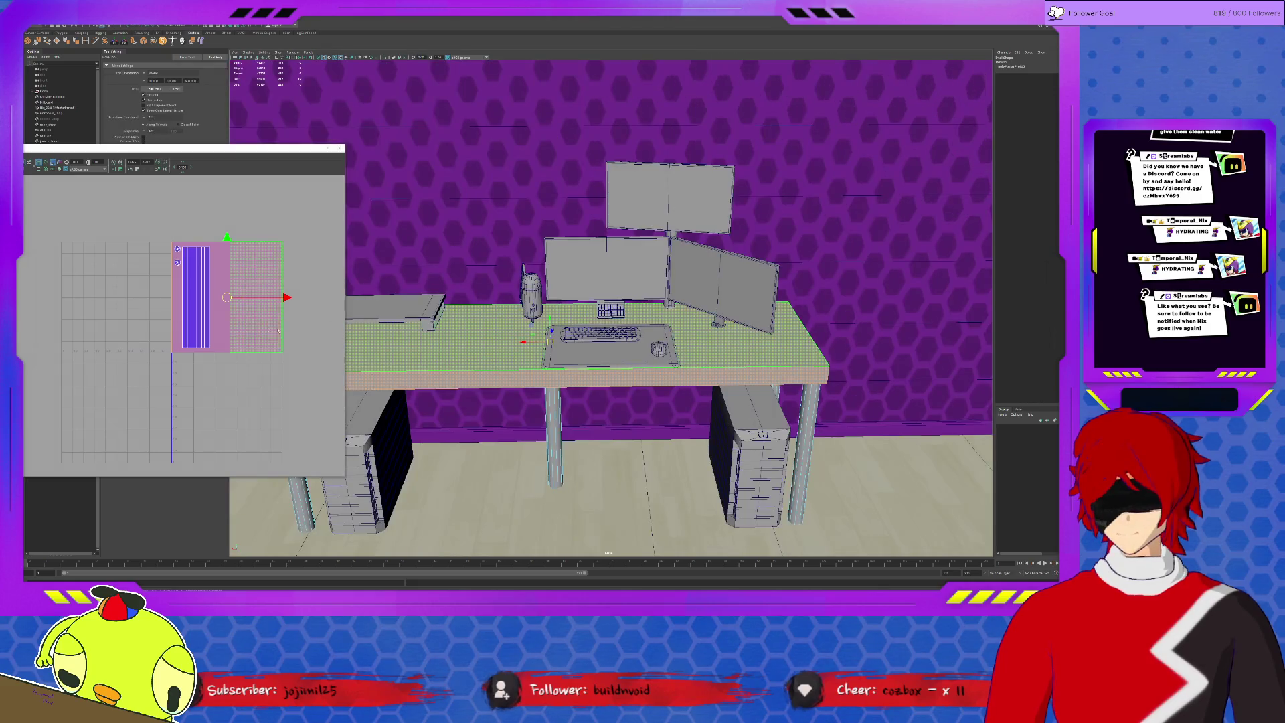
Squash the desktop's UV shell into a flat band and isolate the slab in the viewport.
click(289, 286)
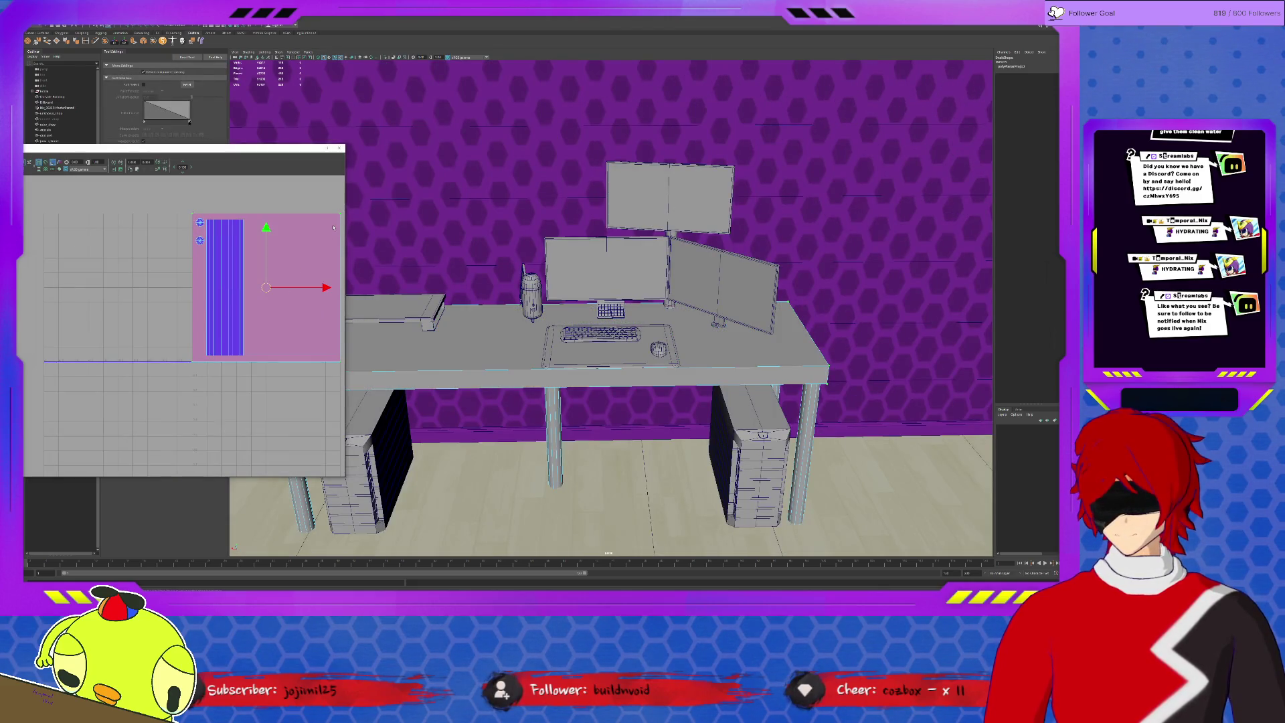
drag(268, 232, 268, 268)
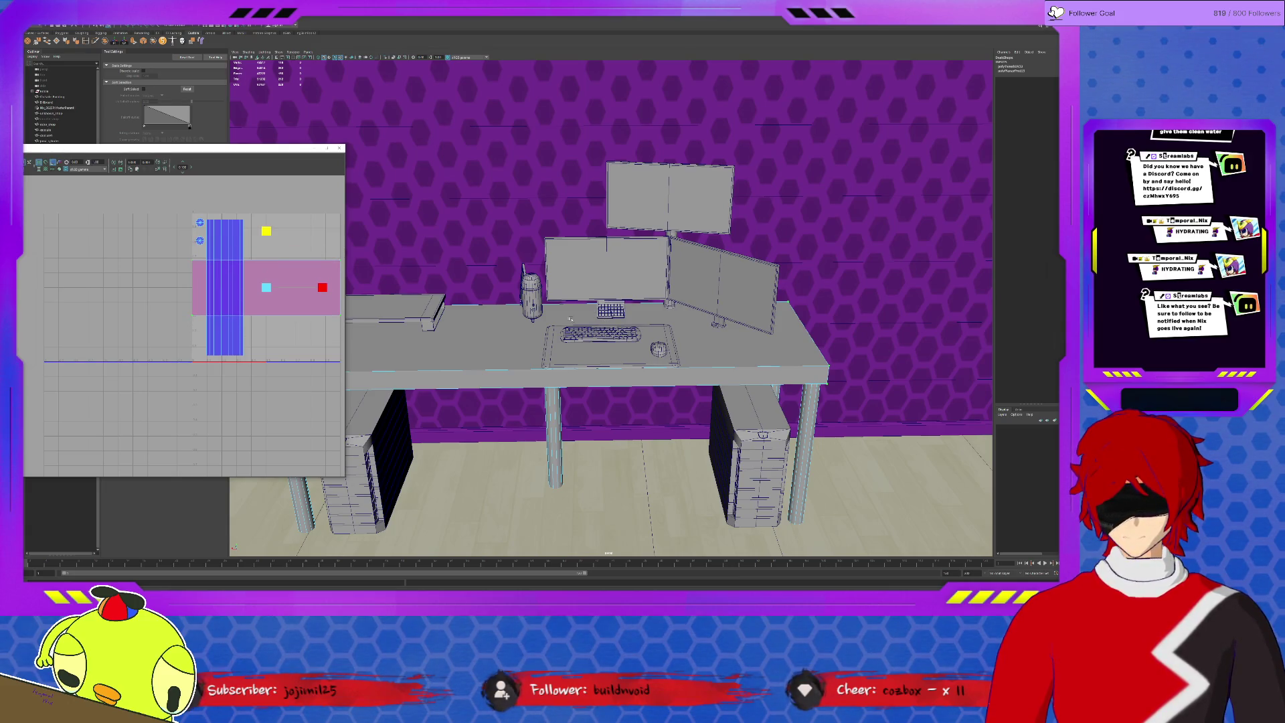
click(296, 271)
drag(329, 314, 330, 302)
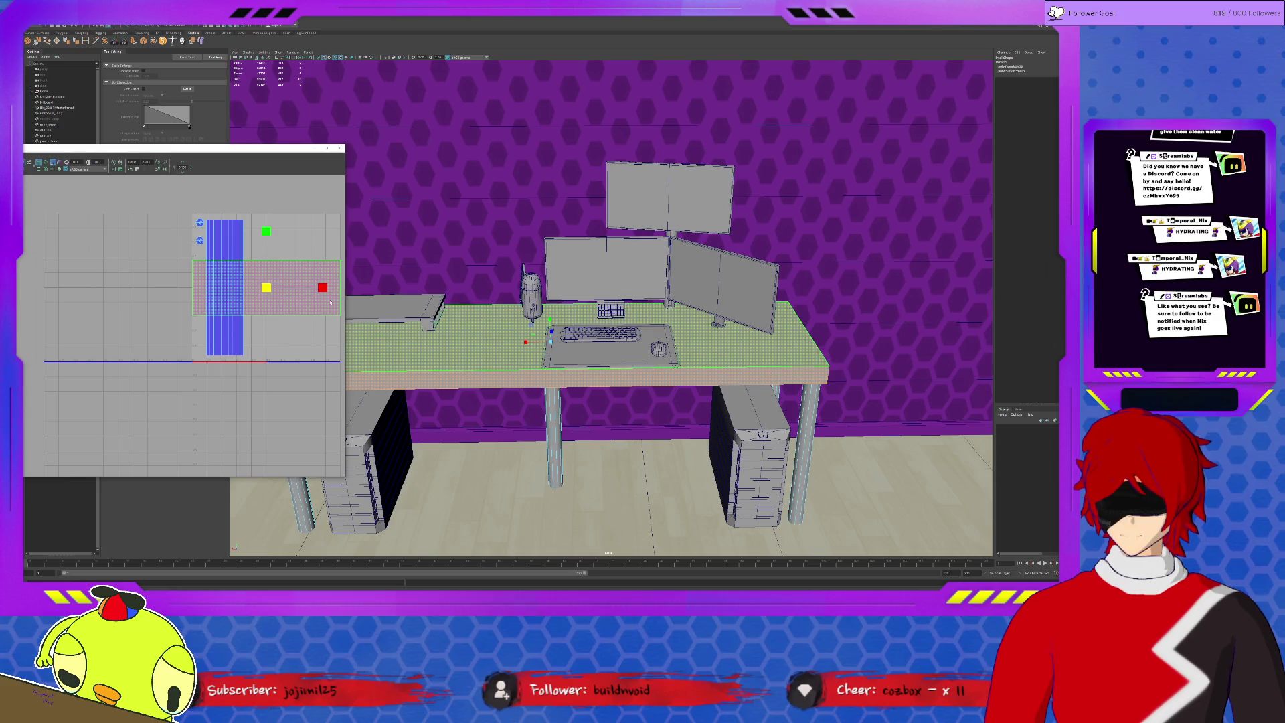
key(ctrl+1)
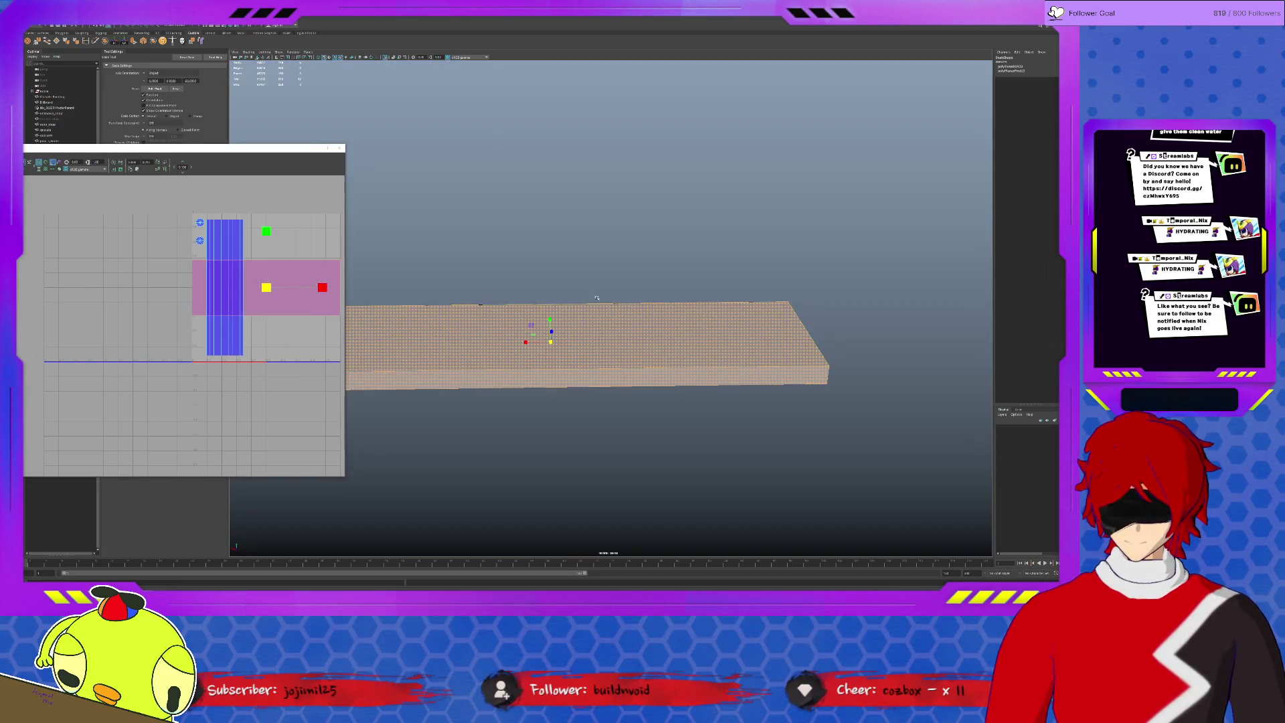
alt+drag(633, 327, 738, 258)
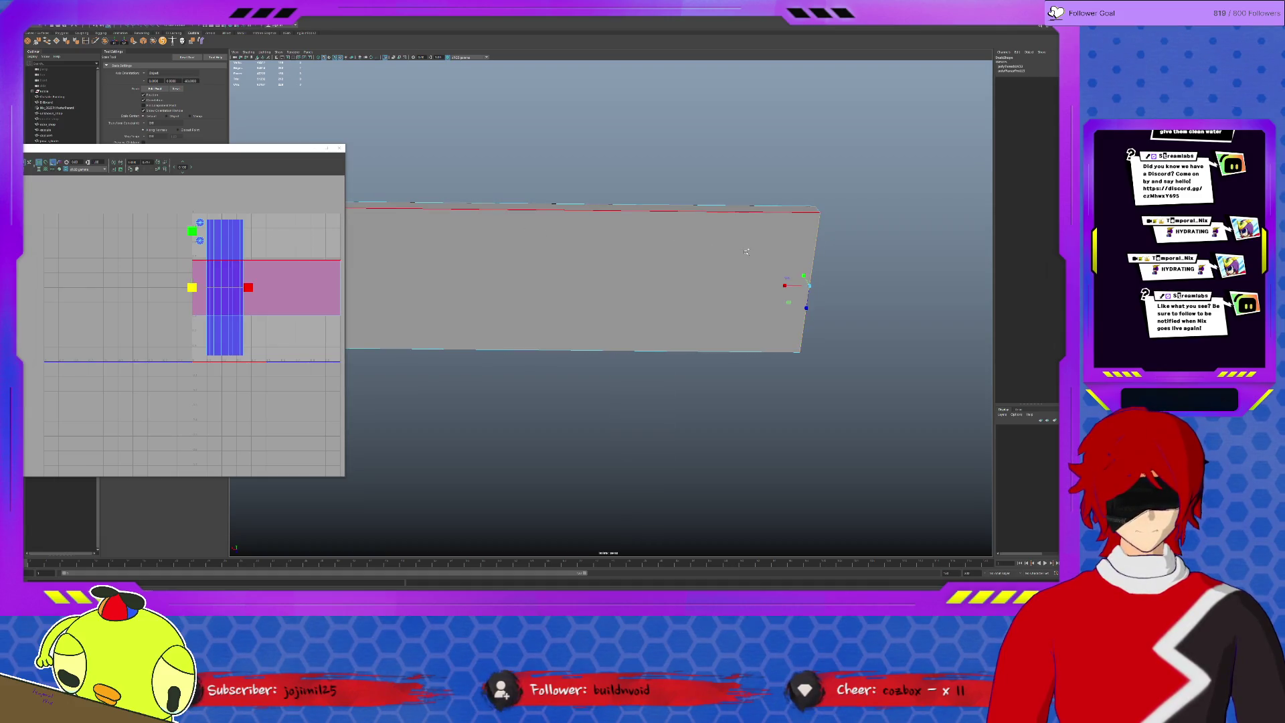
alt+drag(737, 259, 735, 284)
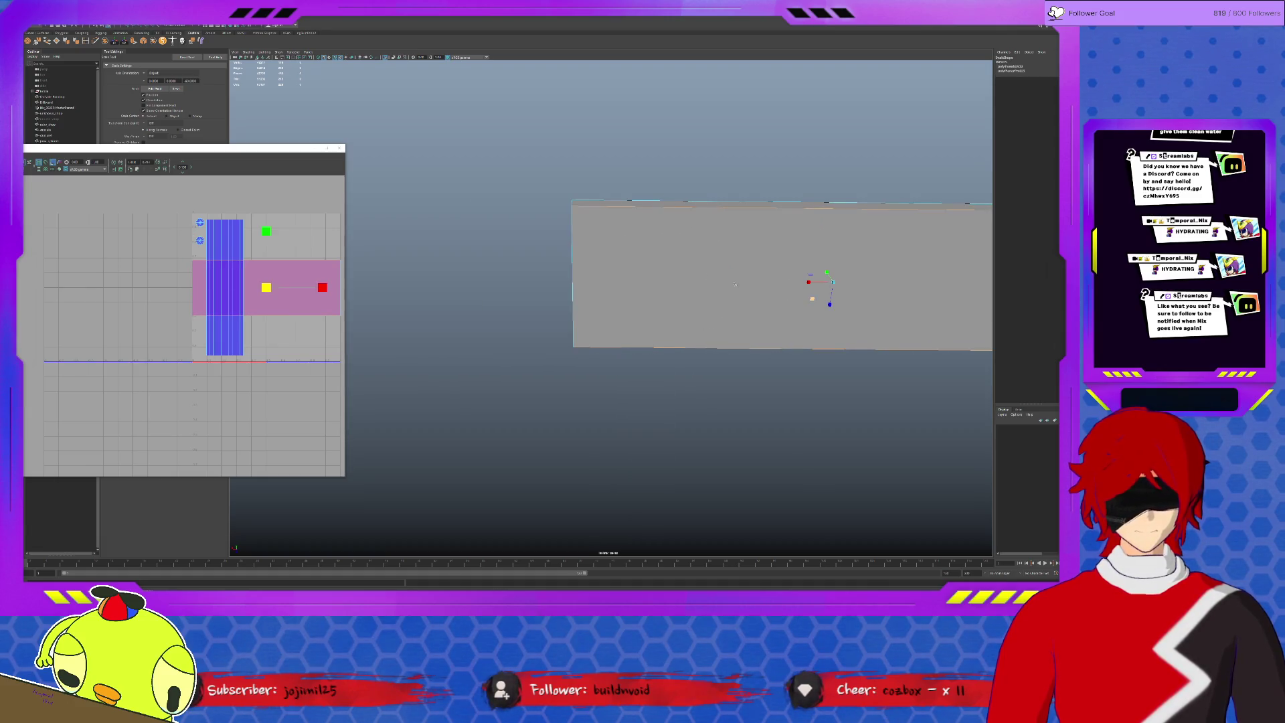
click(575, 205)
alt+drag(575, 204, 636, 329)
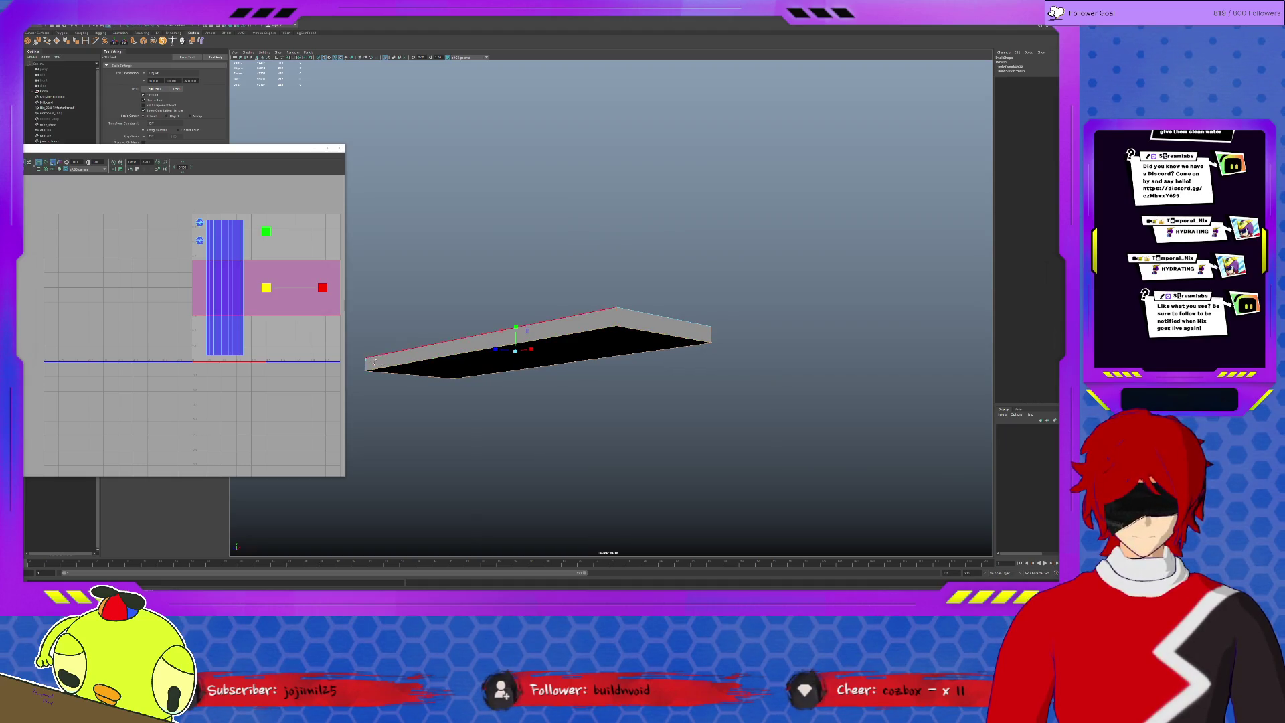
alt+drag(371, 364, 836, 292)
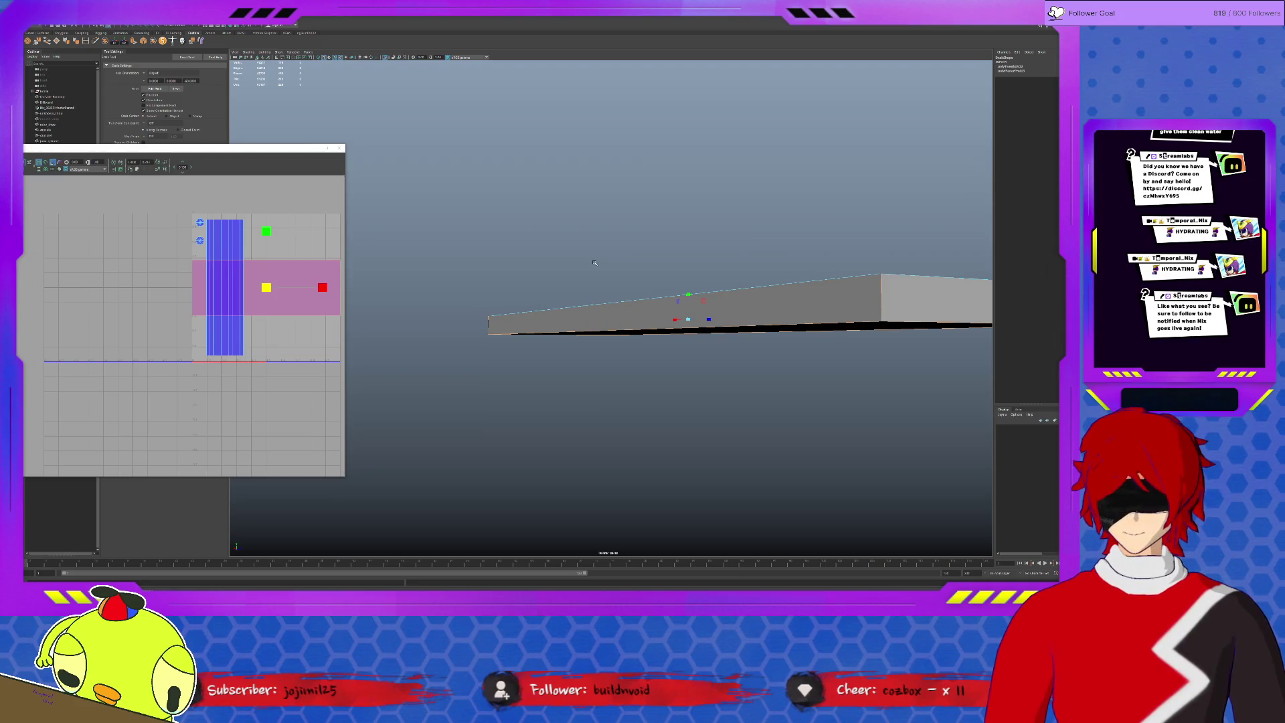
alt+drag(595, 257, 534, 180)
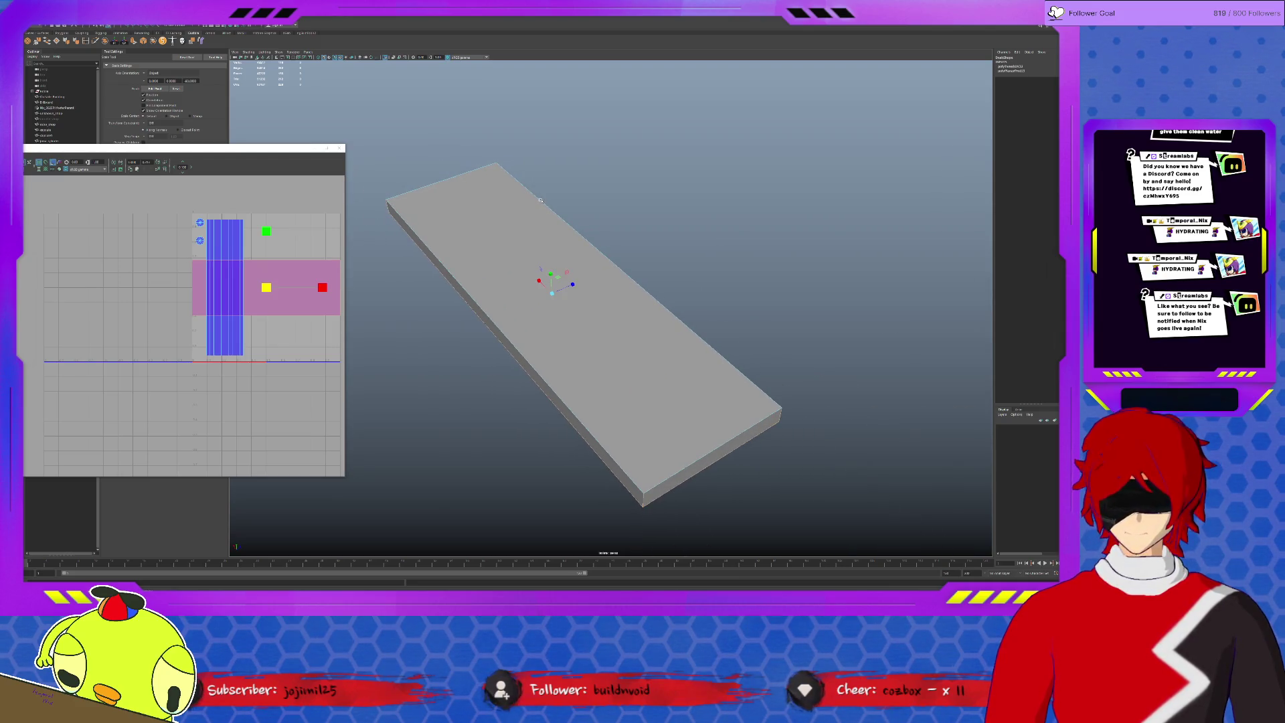
drag(325, 165, 338, 160)
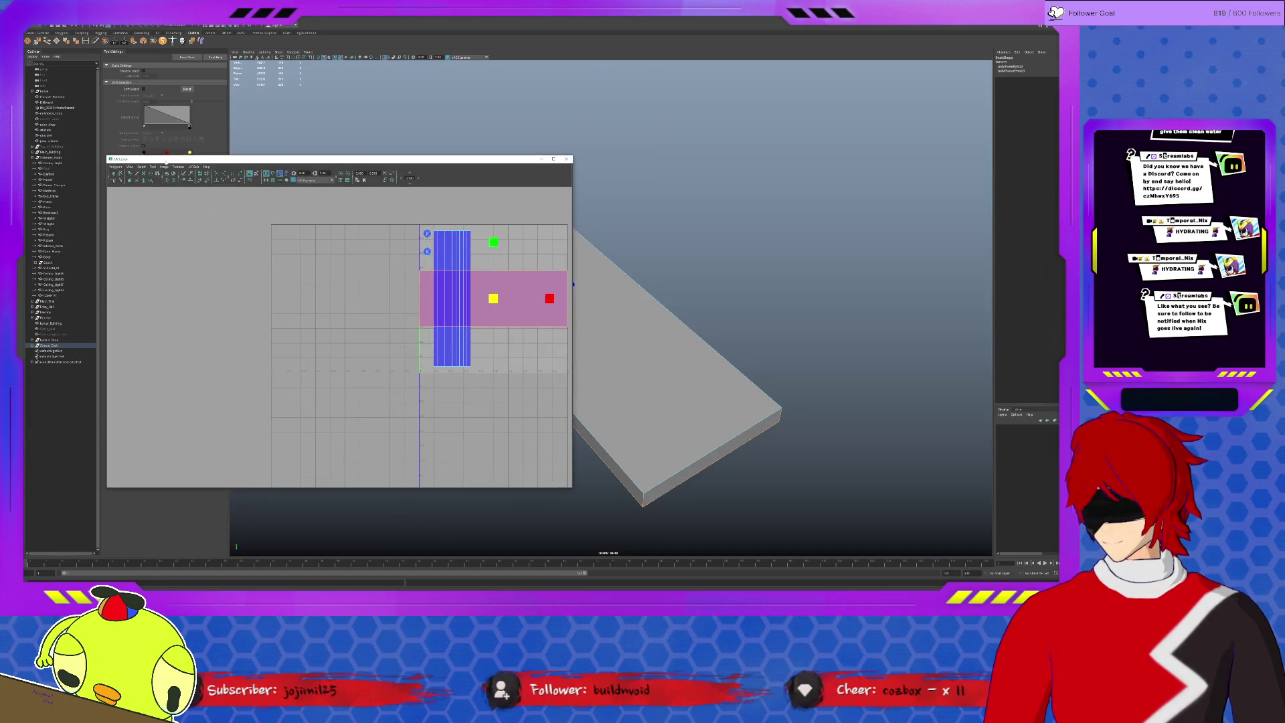
Move the pink slab shell up and right, clear of the blue shell.
click(469, 313)
click(524, 281)
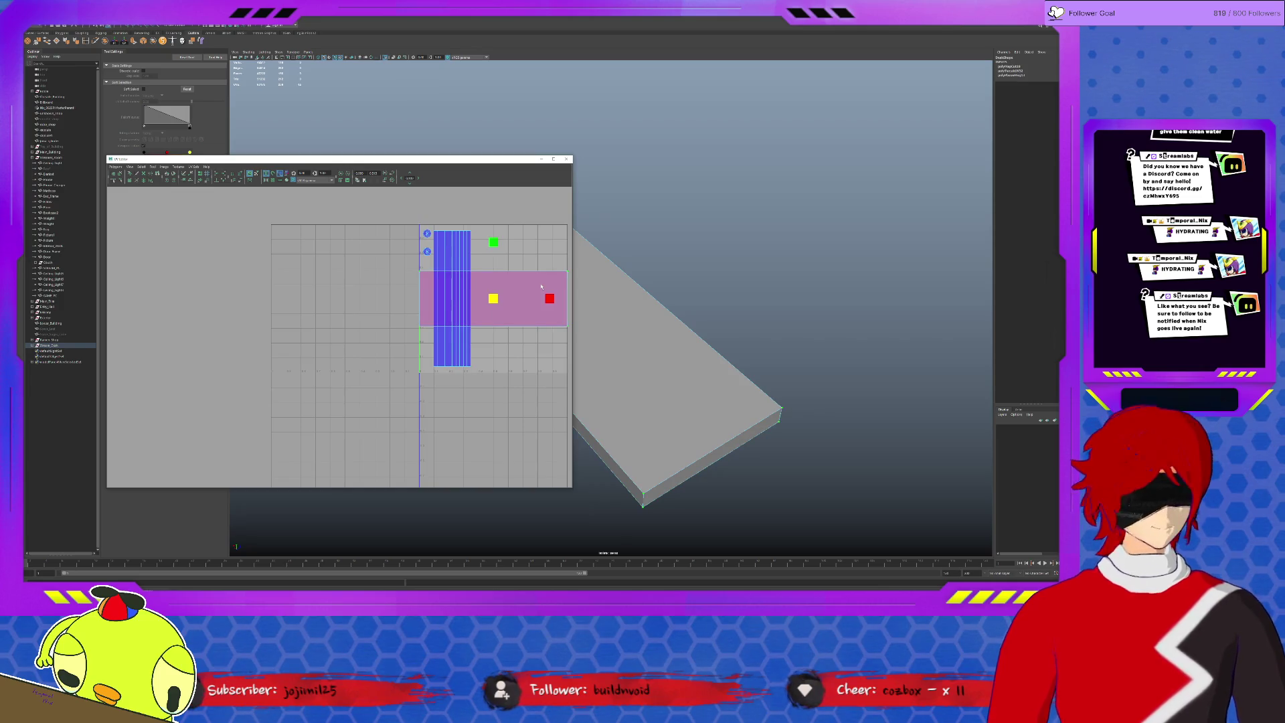
alt+middle_drag(525, 282, 453, 303)
key(w)
drag(422, 320, 486, 243)
click(490, 291)
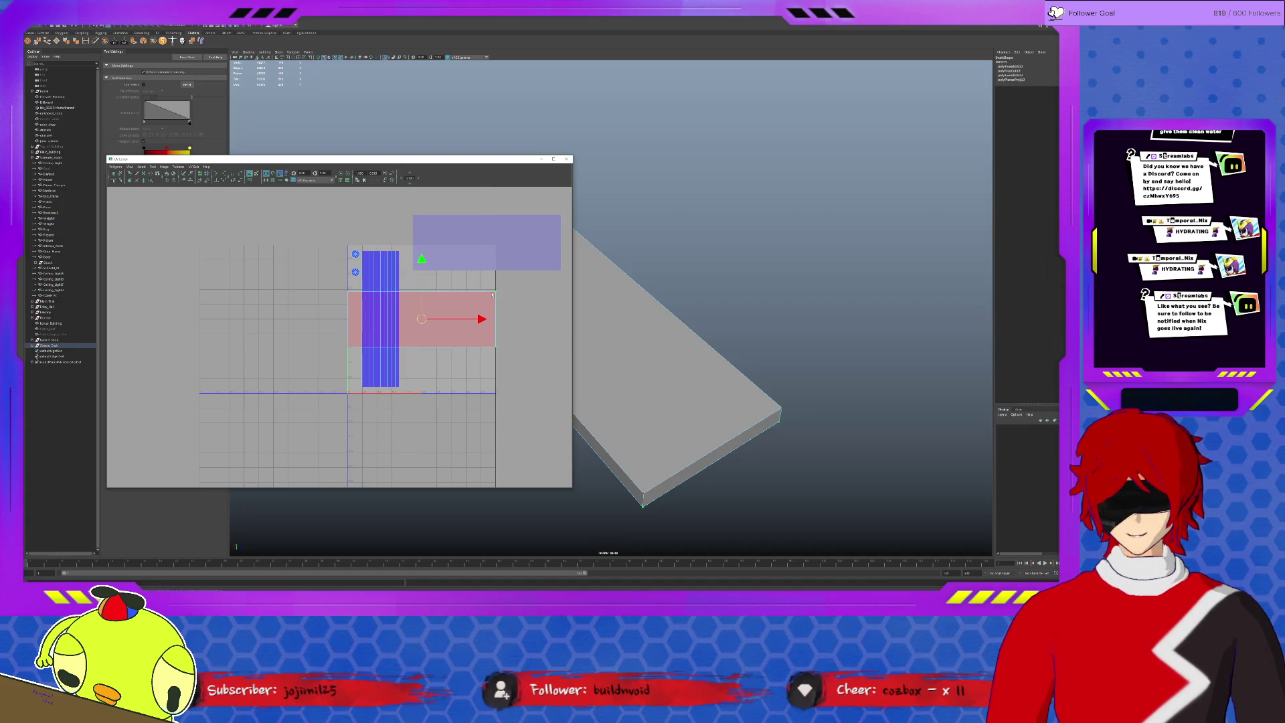
drag(421, 319, 501, 325)
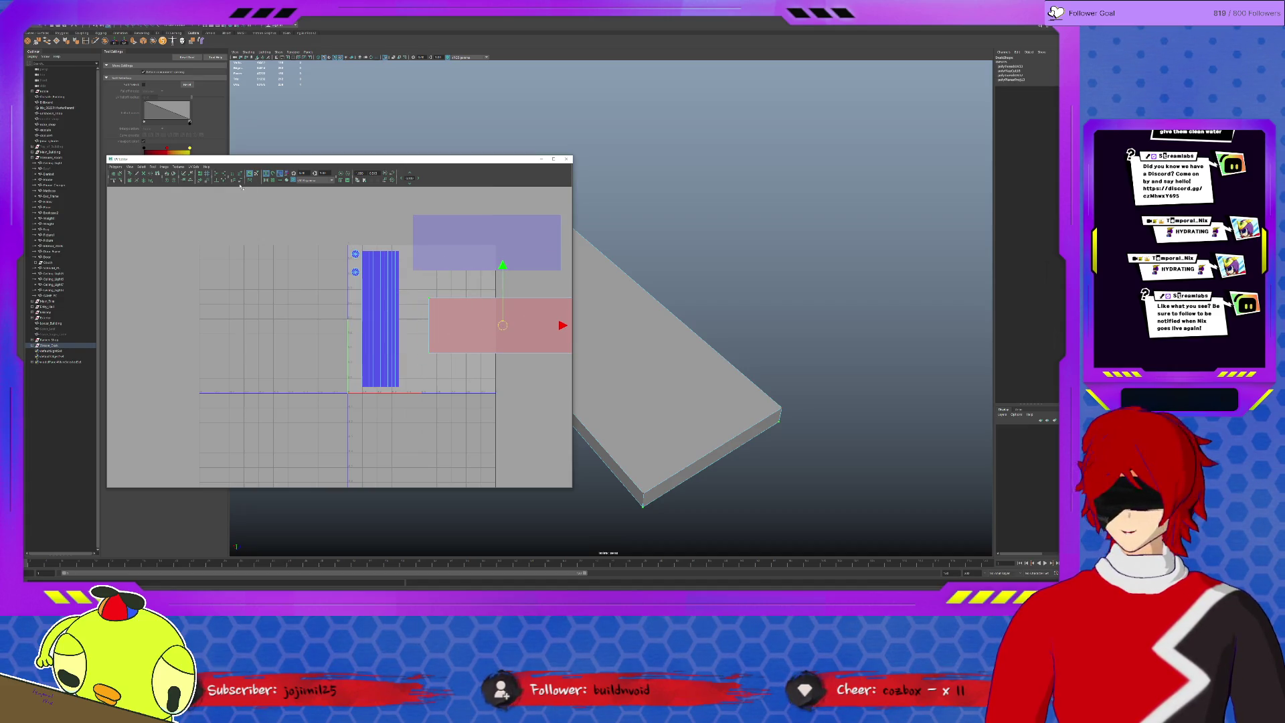
Smooth the upper shell slightly and box-select the lower shell for repositioning.
drag(472, 251, 391, 222)
click(164, 169)
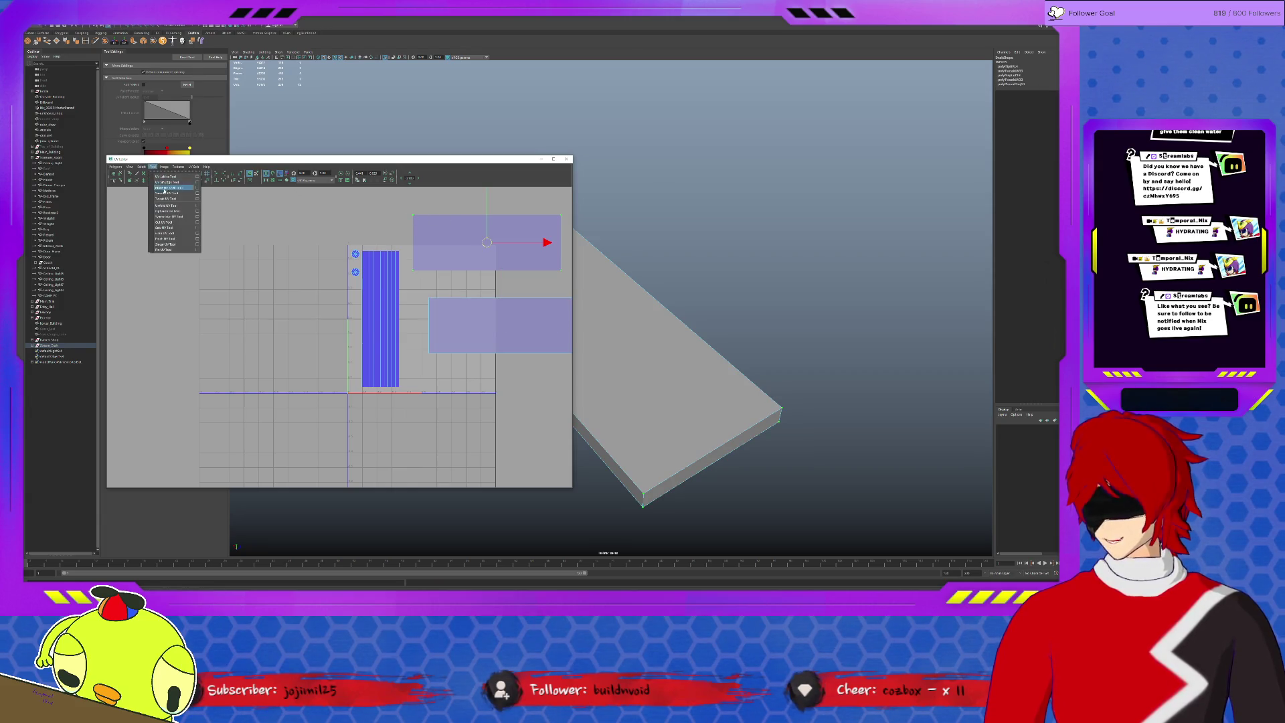
click(174, 198)
drag(397, 270, 405, 270)
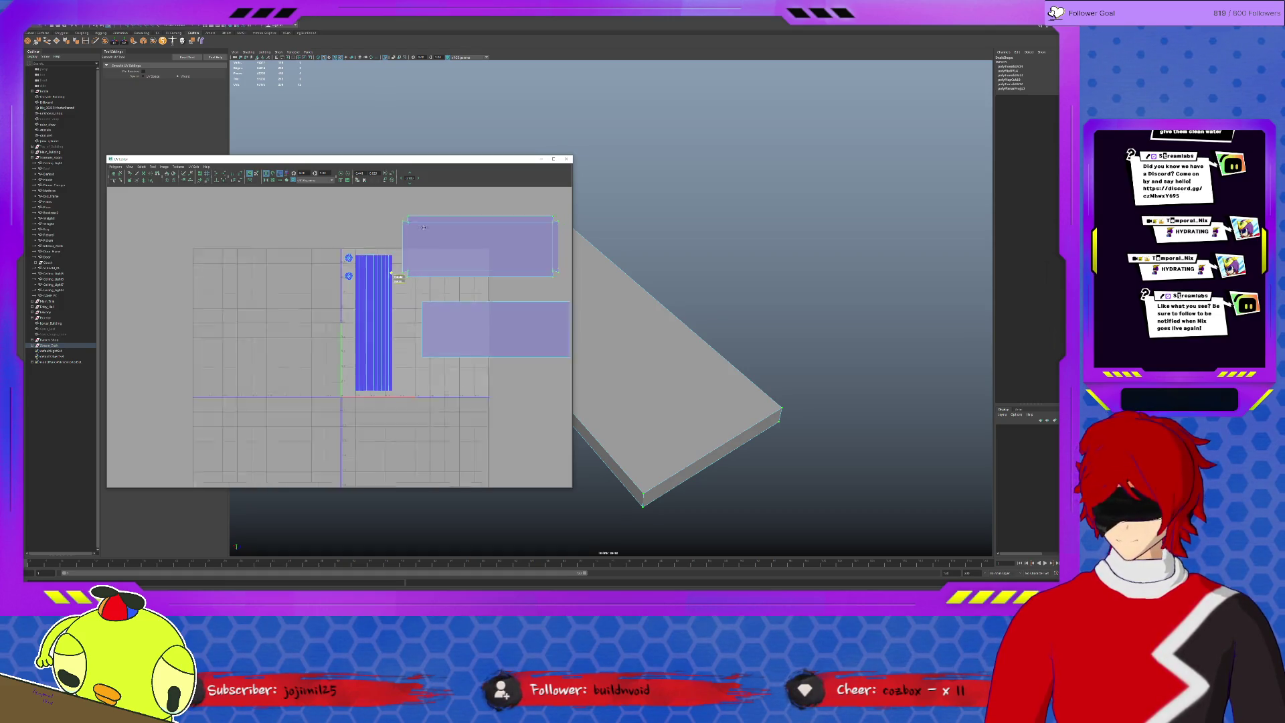
scroll(398, 269, up, 2)
alt+middle_drag(382, 263, 323, 250)
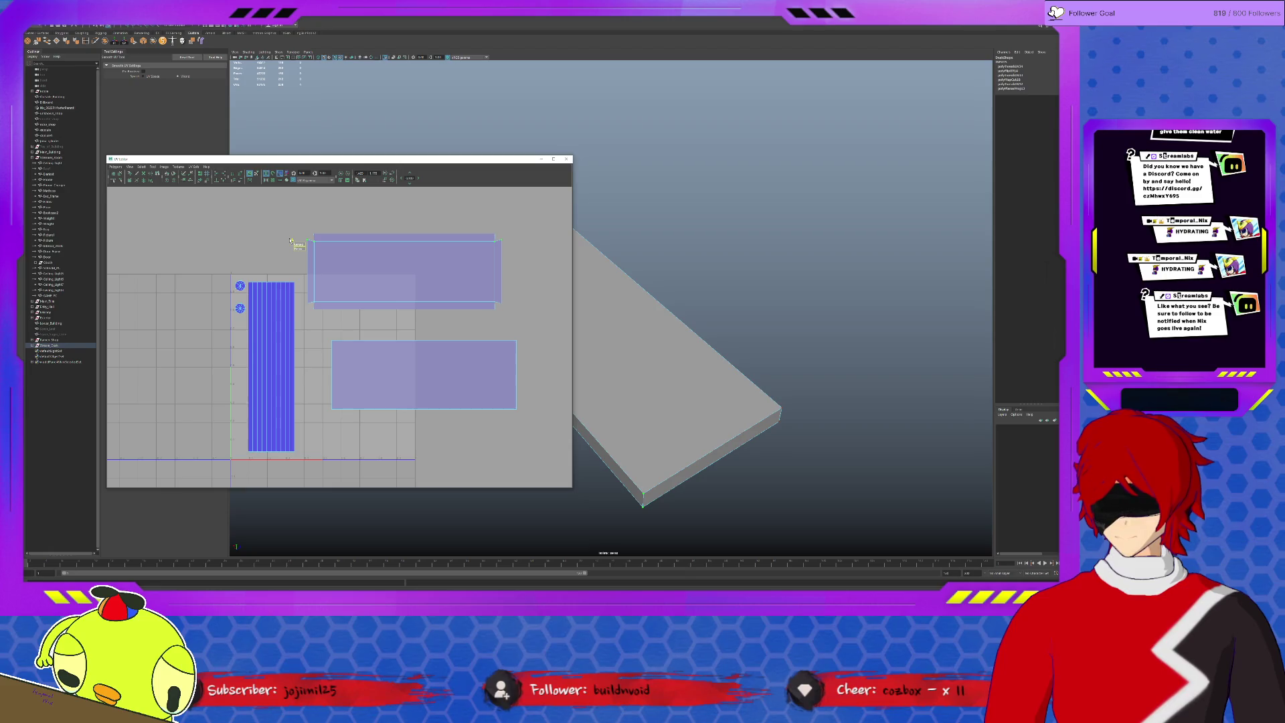
drag(304, 286, 509, 306)
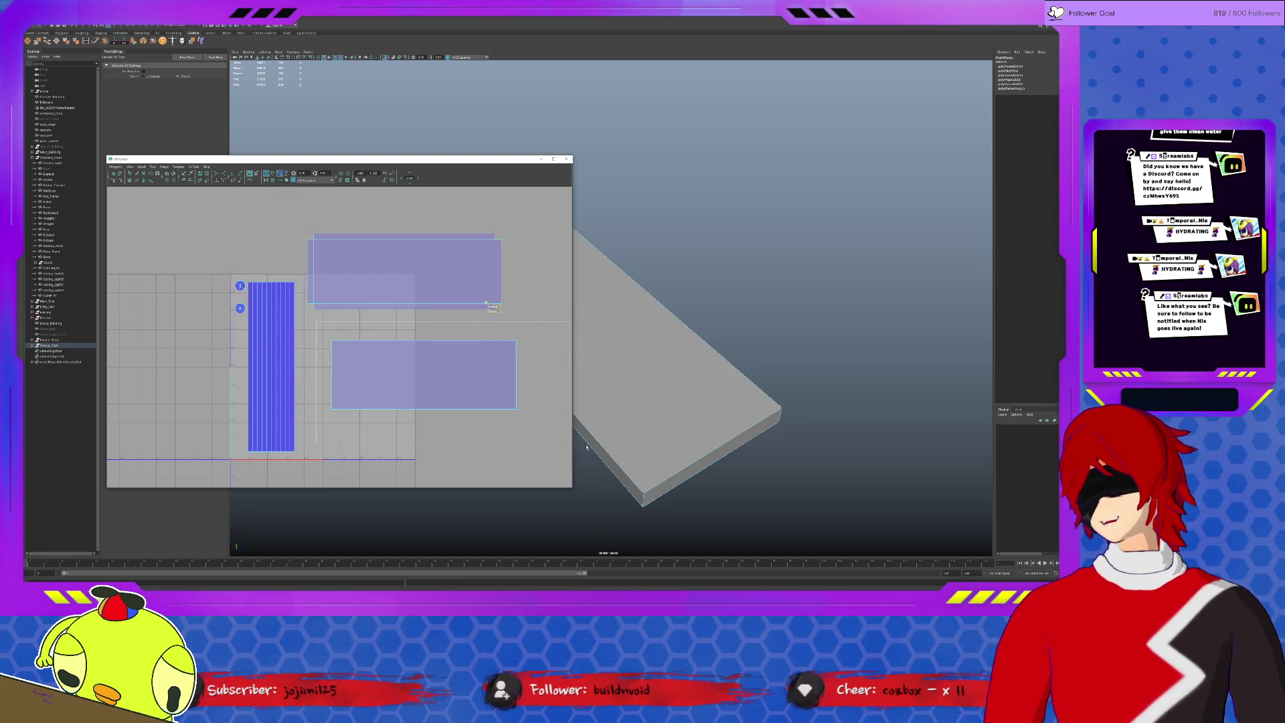
key(w)
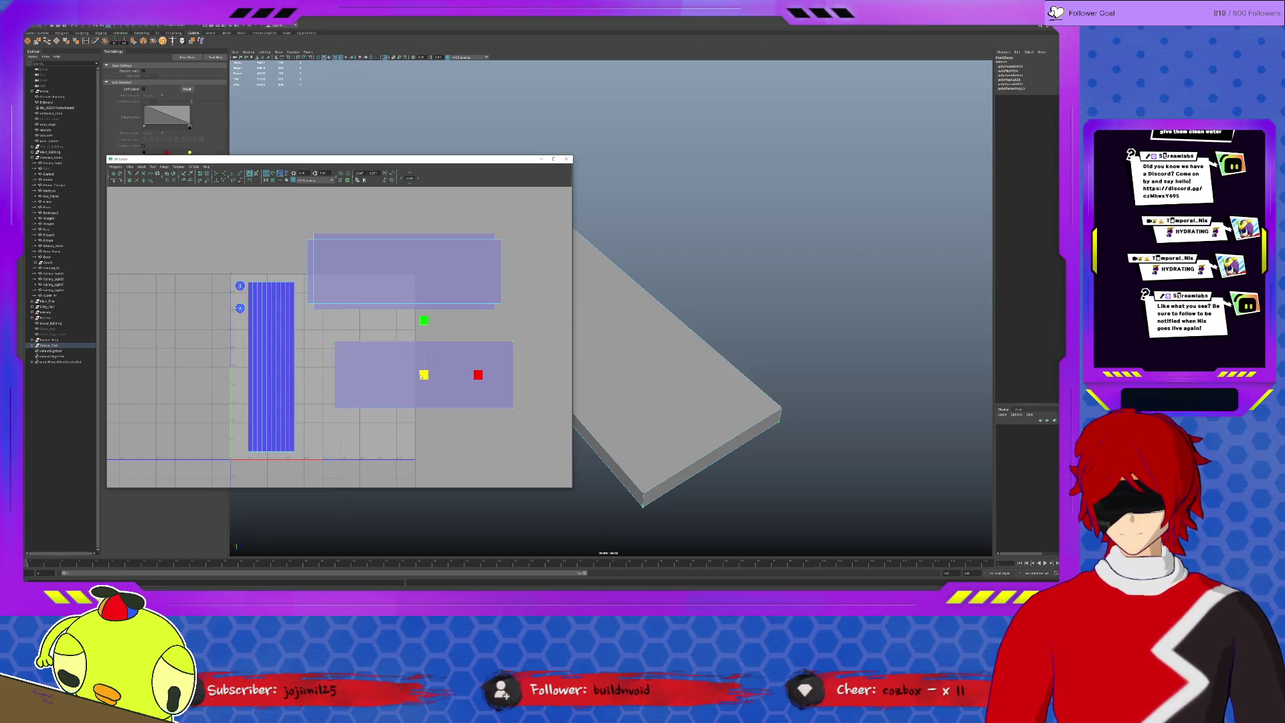
Rotate the slab's two shells a quarter turn, shrink them and move them beside the blue shell.
drag(422, 376, 403, 346)
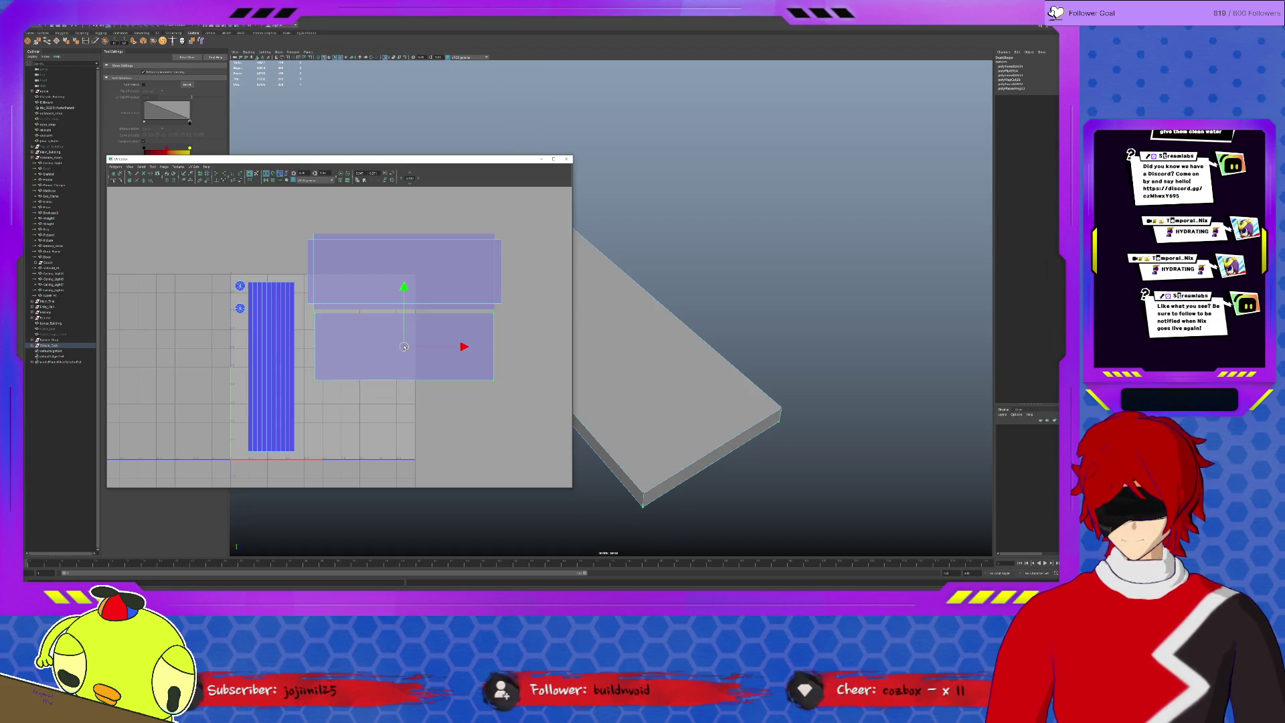
drag(309, 244, 306, 287)
click(387, 279)
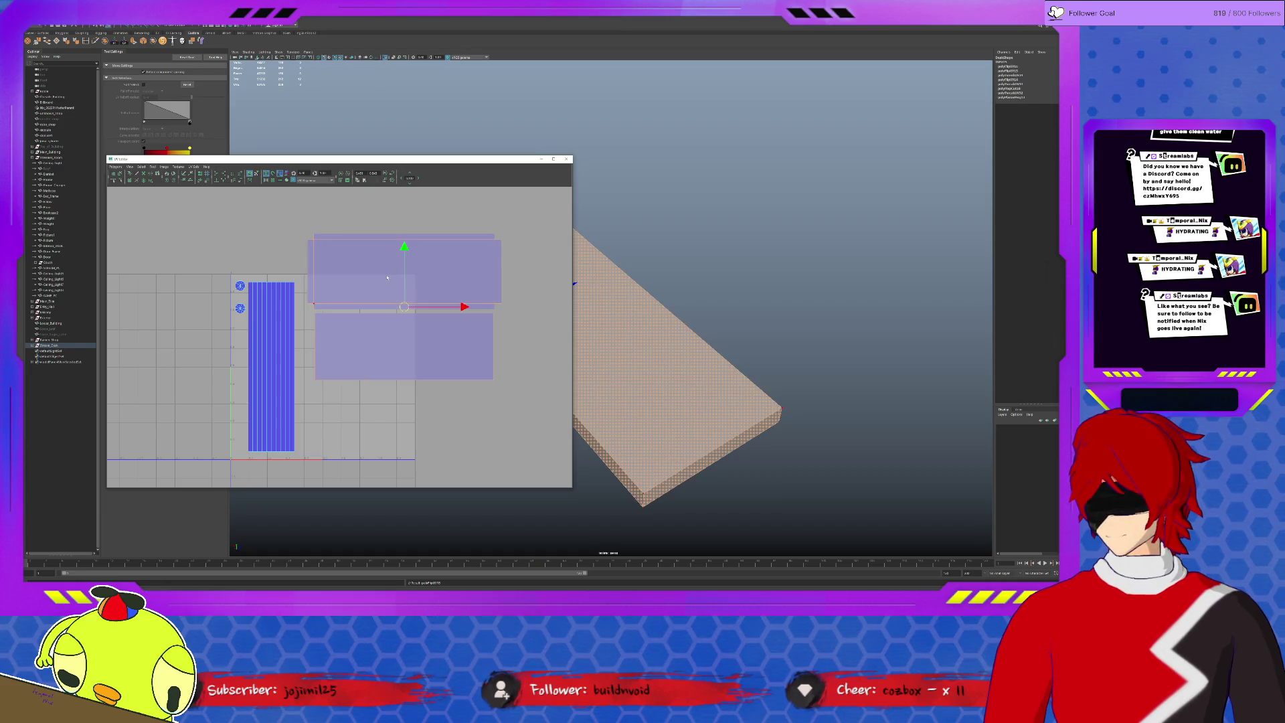
click(173, 182)
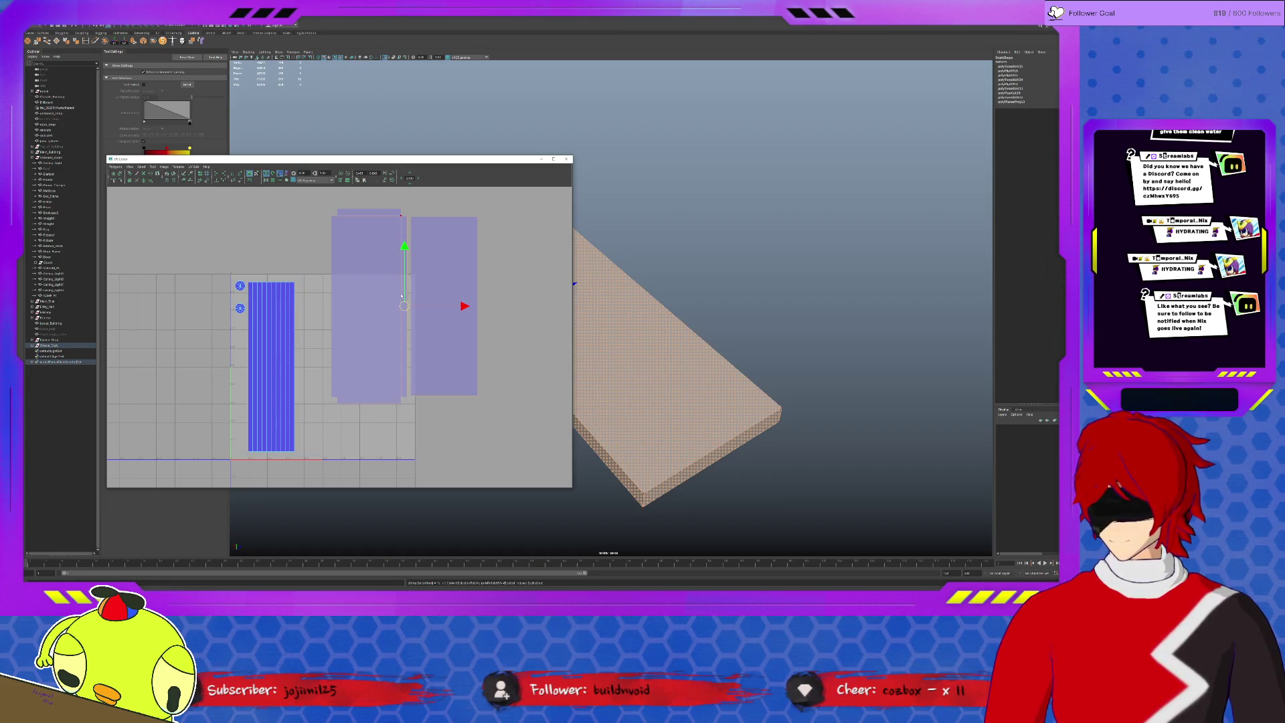
drag(404, 306, 353, 365)
key(r)
key(w)
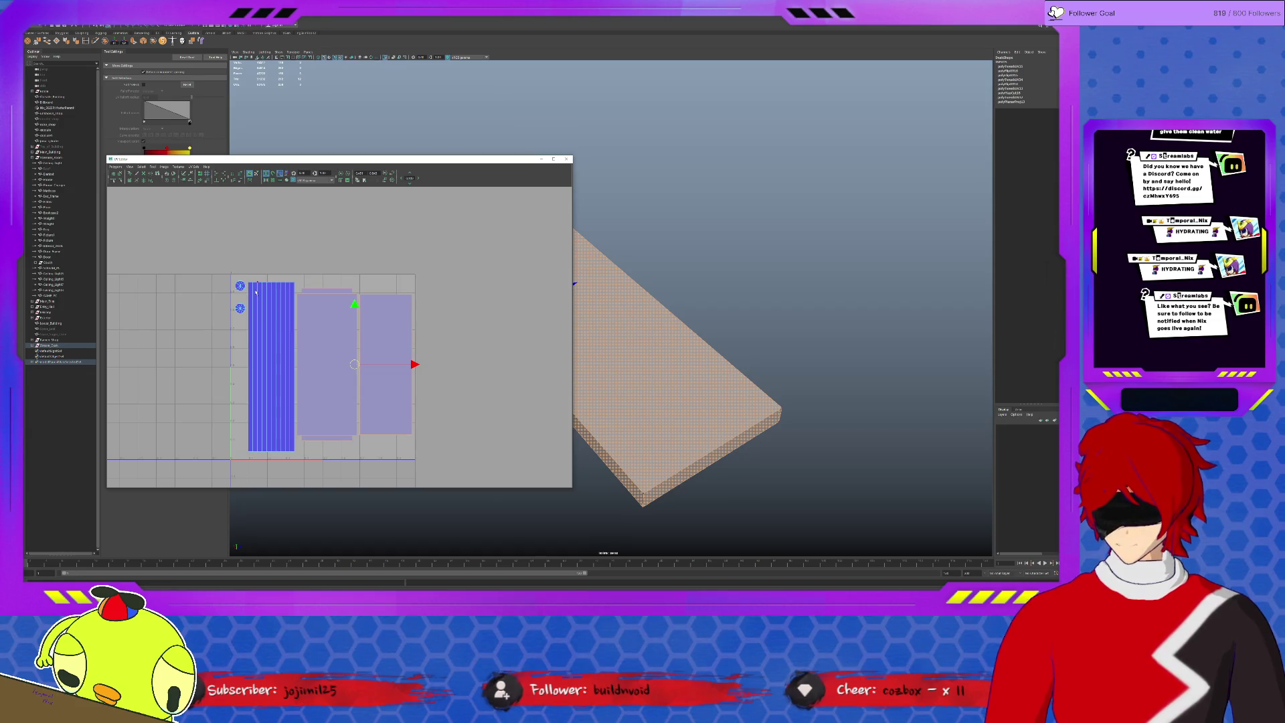
Nudge the blue shell left and stack the capped shell onto the right-hand shell.
click(255, 289)
mouse_move(244, 319)
mouse_down()
mouse_move(231, 278)
mouse_move(302, 260)
mouse_up()
key(ctrl+z)
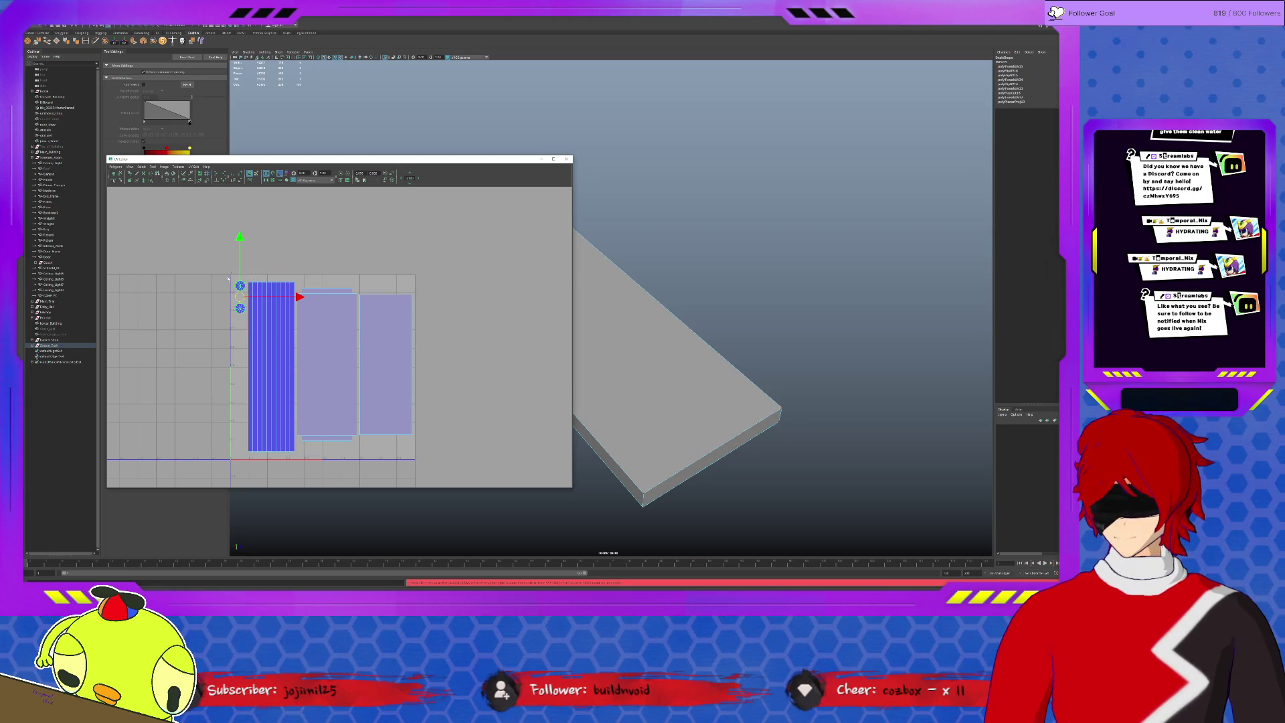
drag(240, 293, 319, 241)
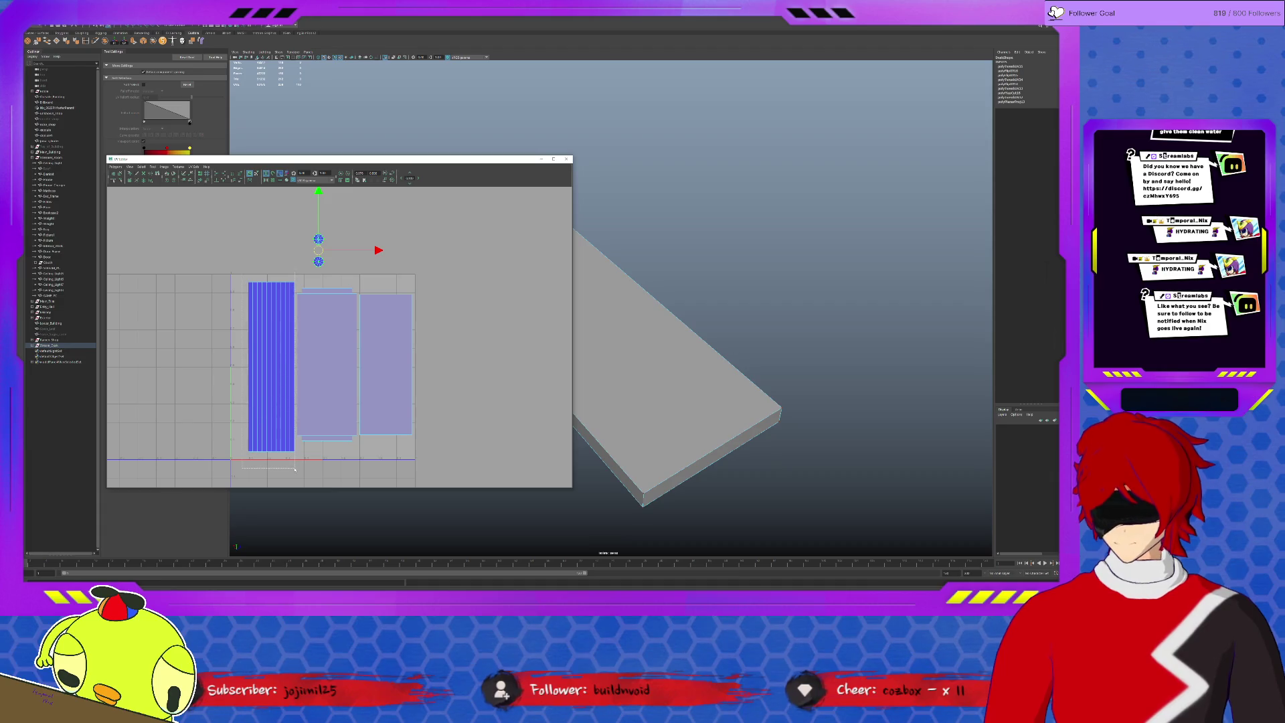
drag(296, 468, 296, 468)
middle_drag(329, 367, 313, 369)
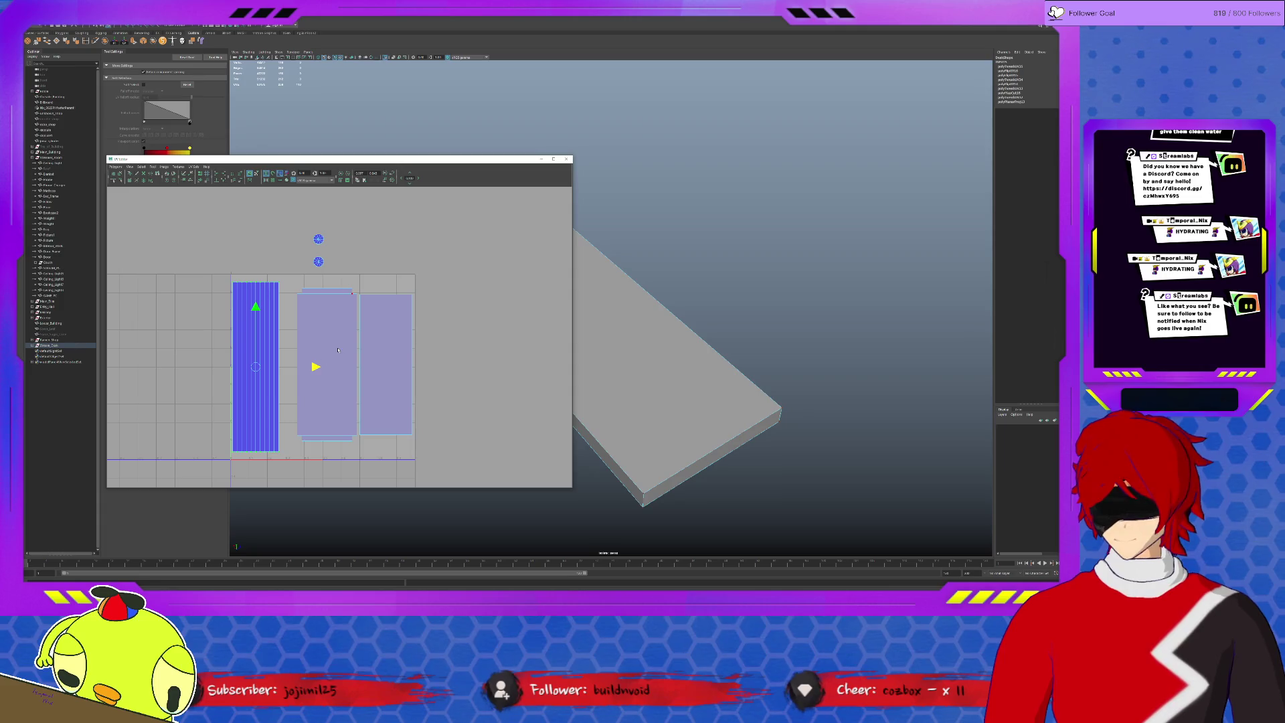
drag(439, 281, 346, 458)
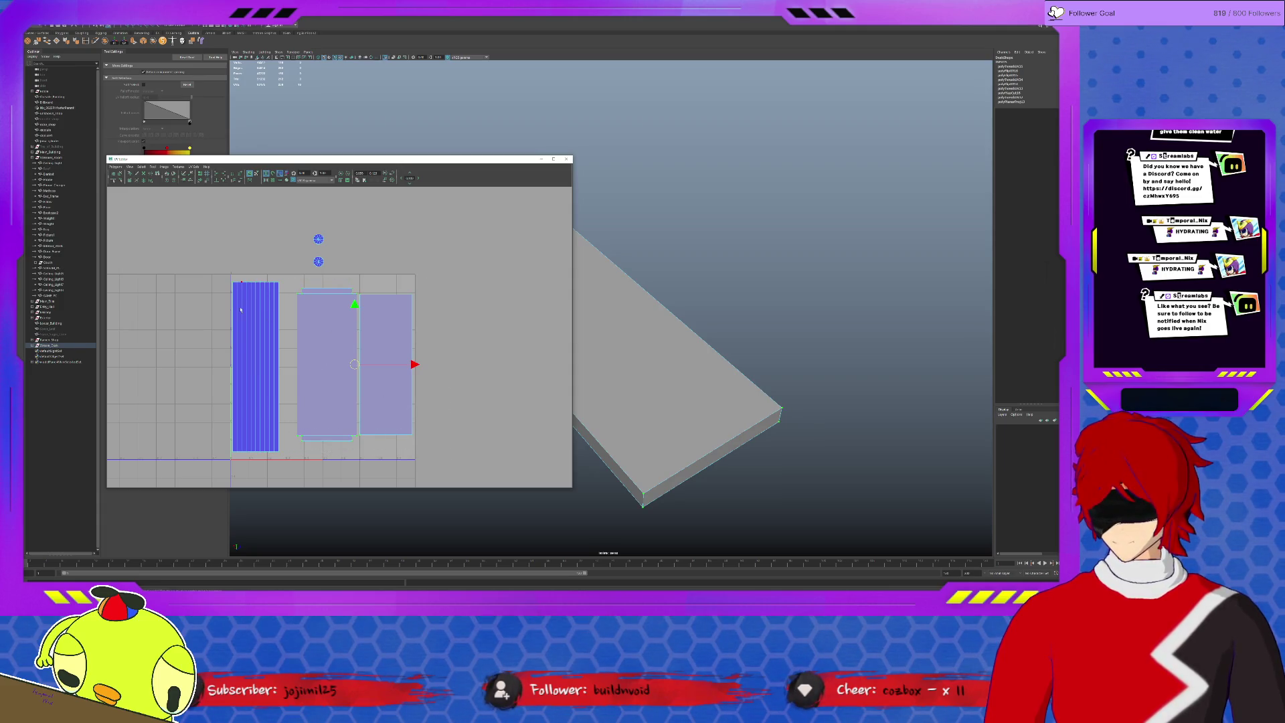
mouse_move(322, 370)
middle_down()
mouse_move(379, 370)
mouse_move(356, 381)
middle_up()
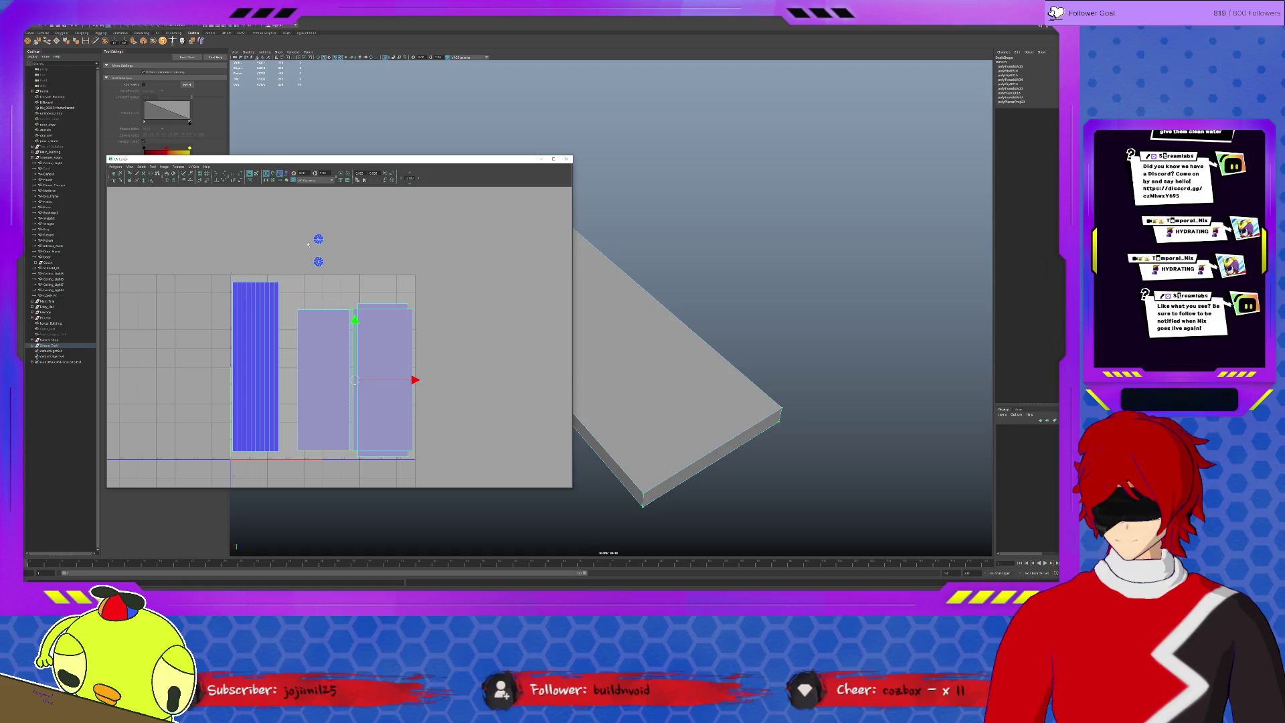
Align two stray blue UV points horizontally and snap them onto the shell's top edge.
drag(298, 222, 345, 277)
click(170, 179)
click(168, 186)
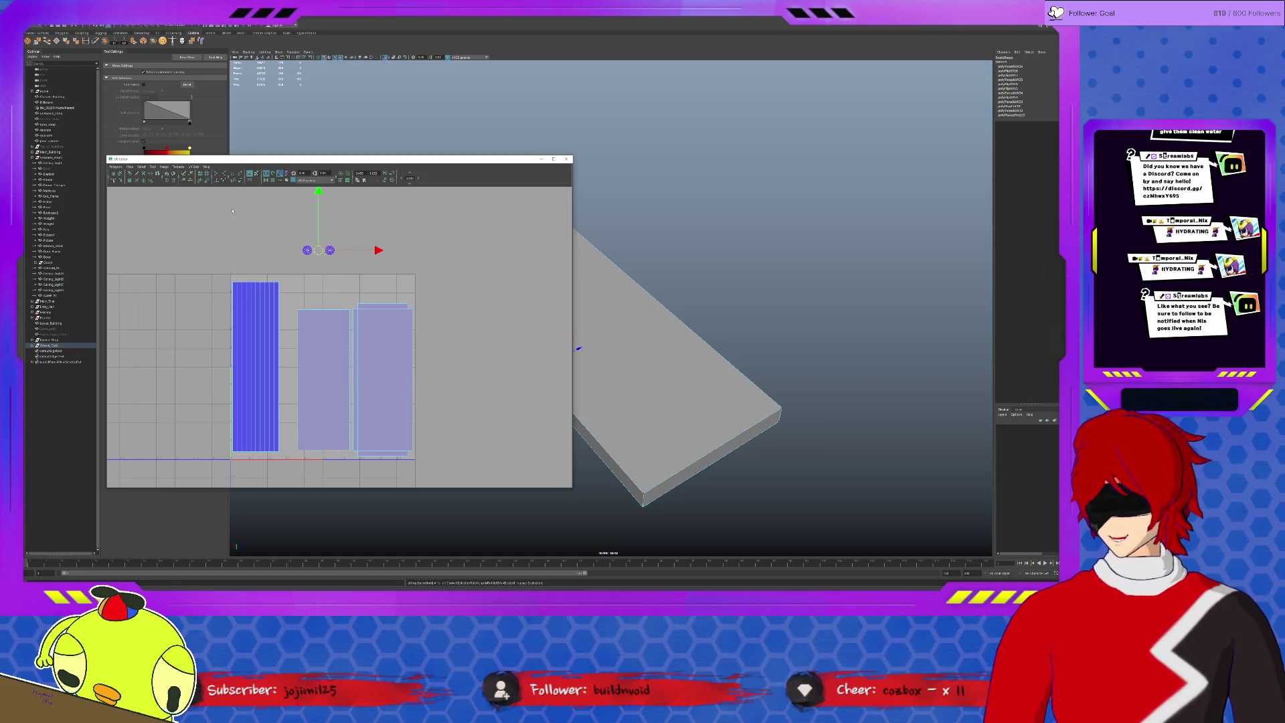
drag(319, 251, 300, 284)
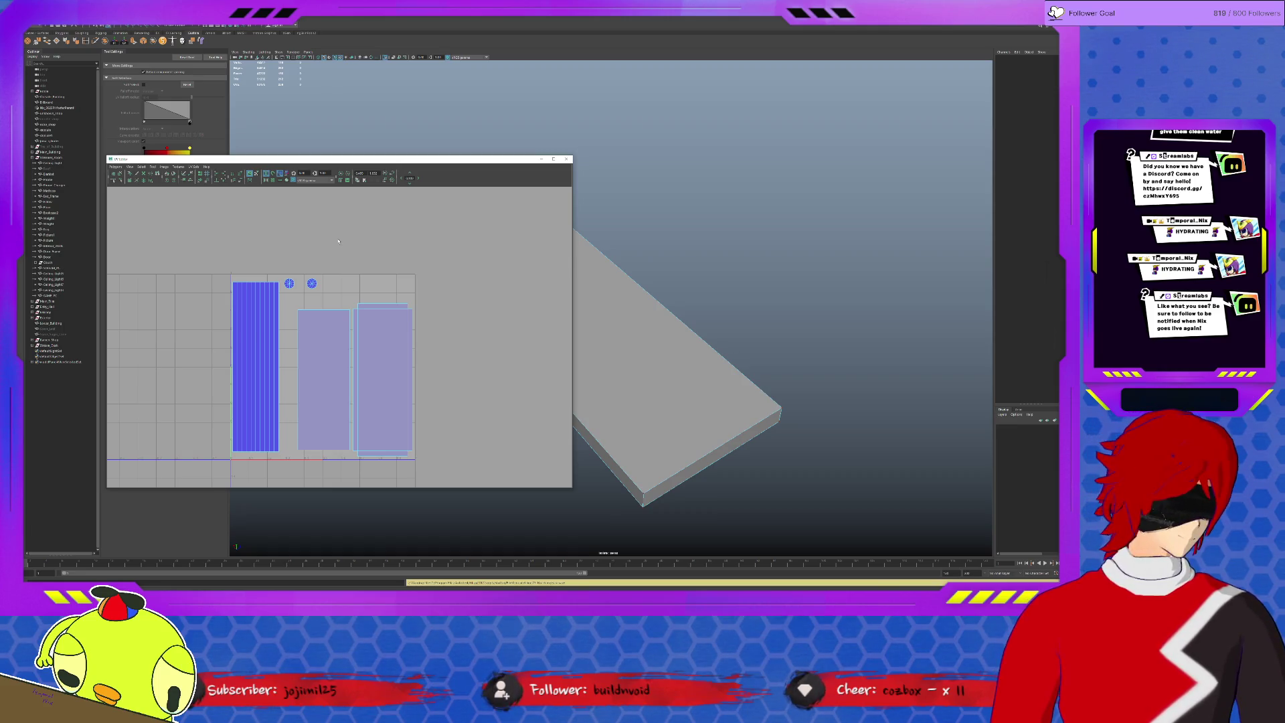
key(space)
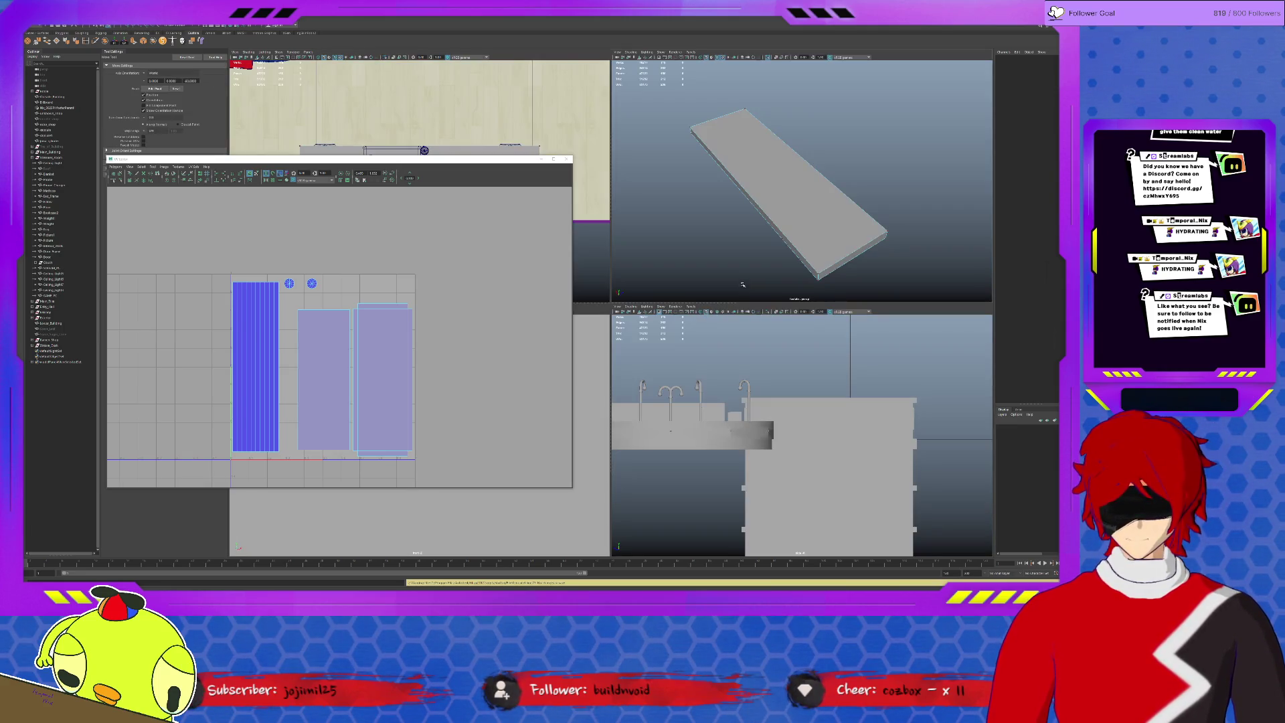
Maximize the perspective view, minimize the UV editor and orbit around the room and corridor.
key(space)
alt+drag(738, 278, 742, 349)
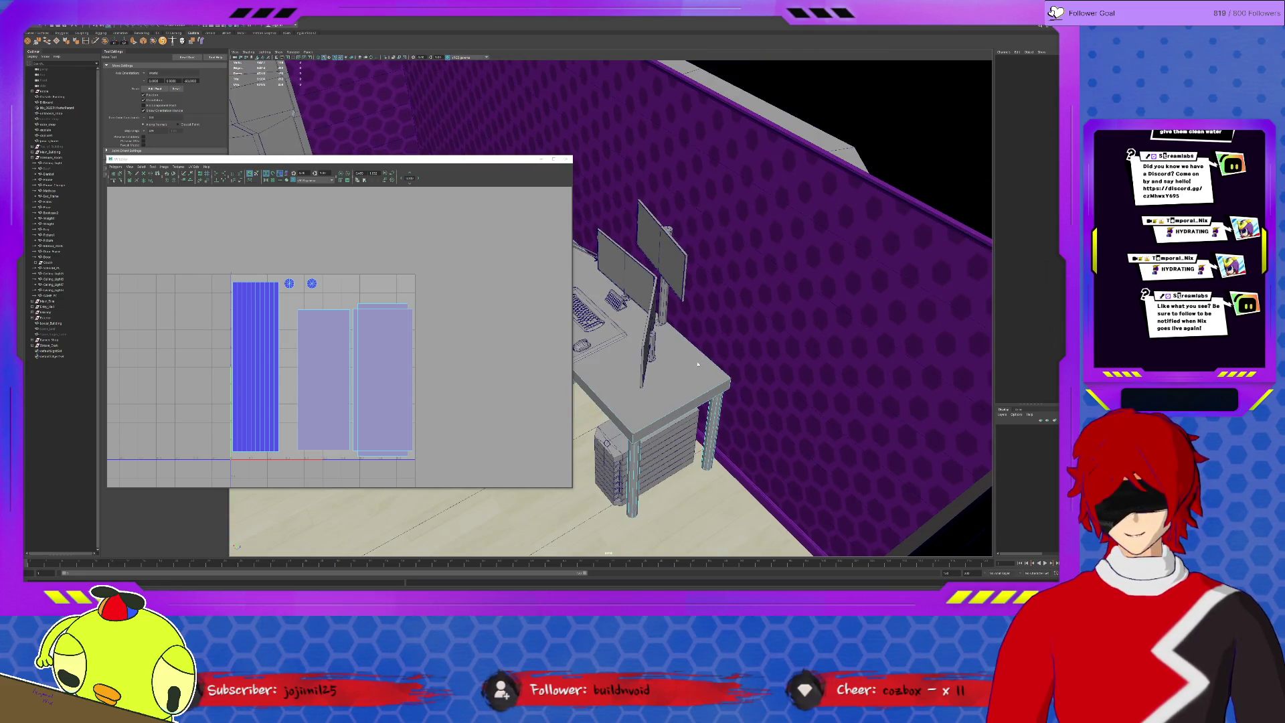
click(543, 160)
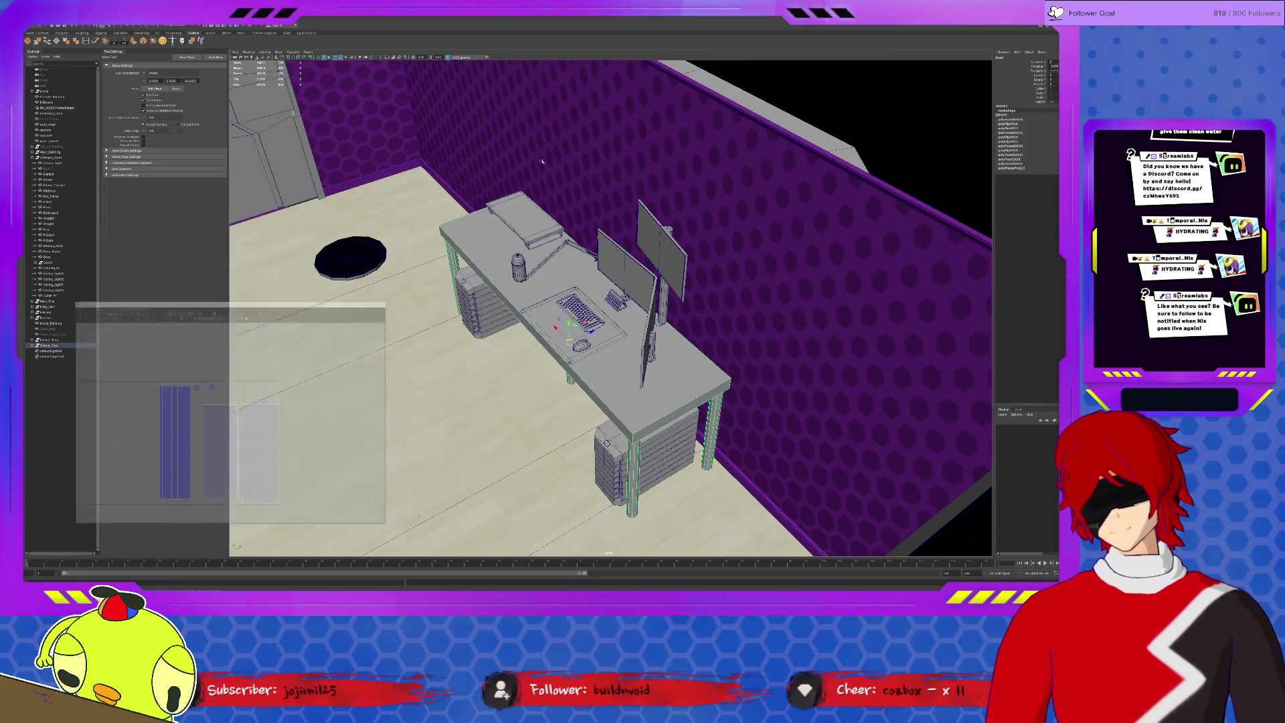
mouse_move(543, 180)
alt+mouse_down()
mouse_move(532, 212)
mouse_move(562, 201)
mouse_move(521, 278)
mouse_move(605, 278)
alt+mouse_up()
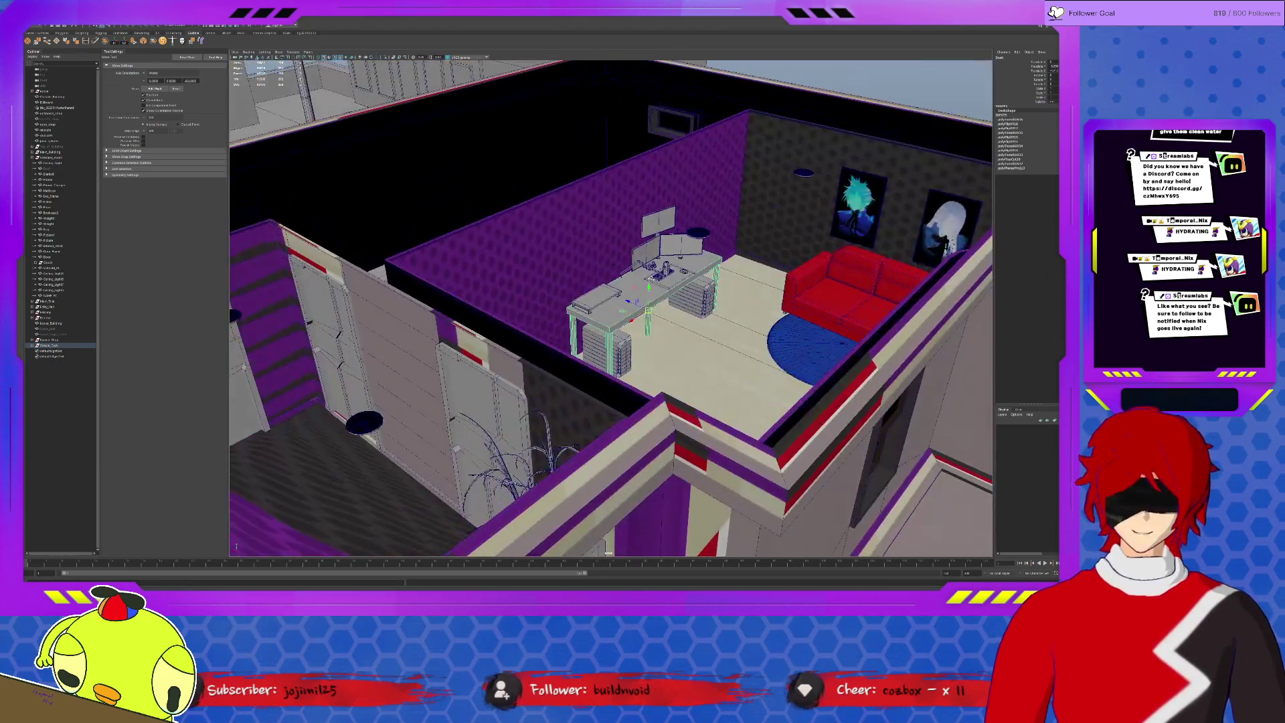
mouse_move(606, 278)
alt+mouse_down()
mouse_move(542, 282)
mouse_move(548, 331)
mouse_move(603, 386)
alt+mouse_up()
mouse_move(593, 238)
alt+mouse_down()
mouse_move(896, 405)
mouse_move(642, 312)
mouse_move(656, 303)
alt+mouse_up()
alt+drag(652, 301, 536, 261)
scroll(533, 276, down, 5)
scroll(596, 294, down, 5)
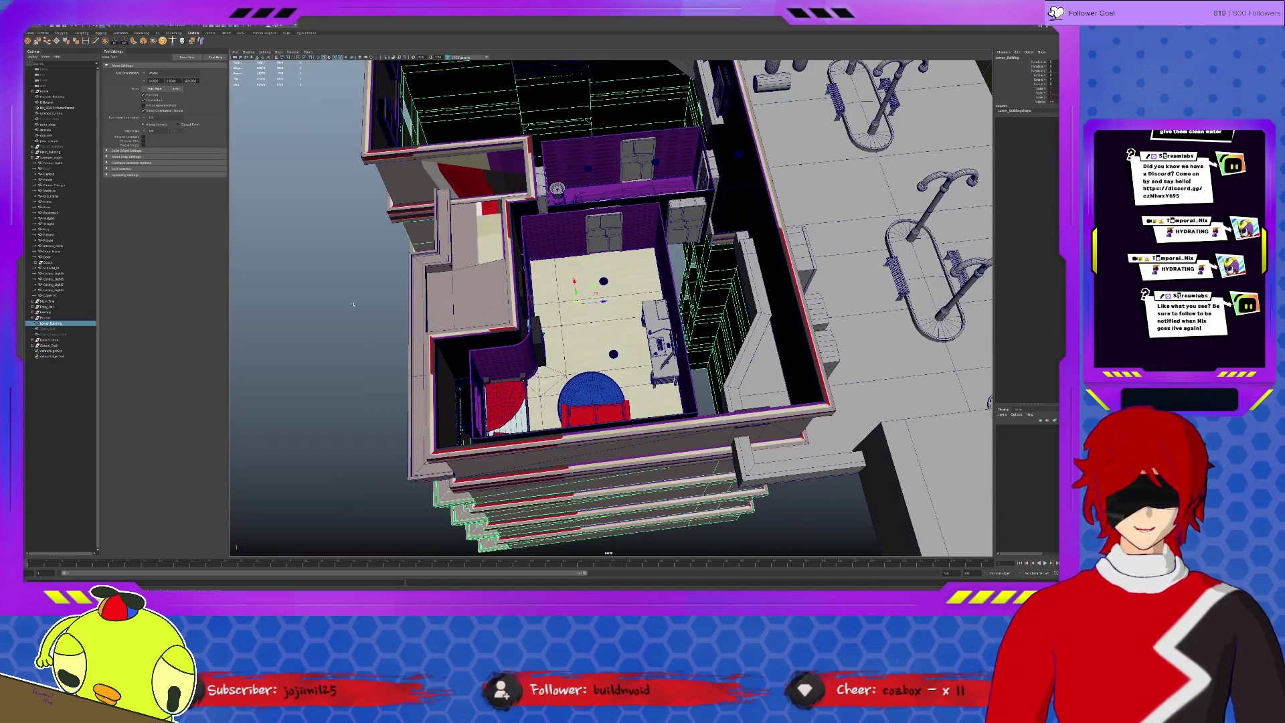
alt+drag(355, 305, 522, 301)
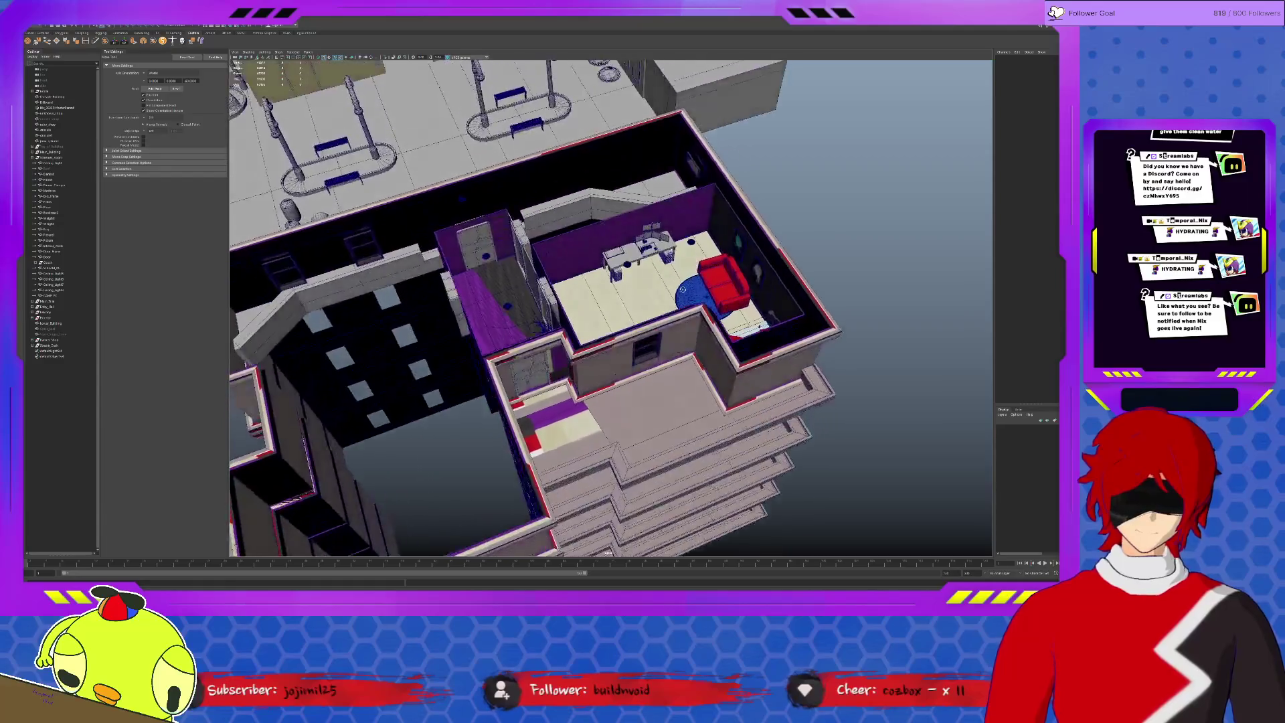
mouse_move(683, 289)
alt+mouse_down()
mouse_move(683, 277)
mouse_move(602, 281)
mouse_move(557, 324)
alt+mouse_up()
scroll(539, 292, up, 6)
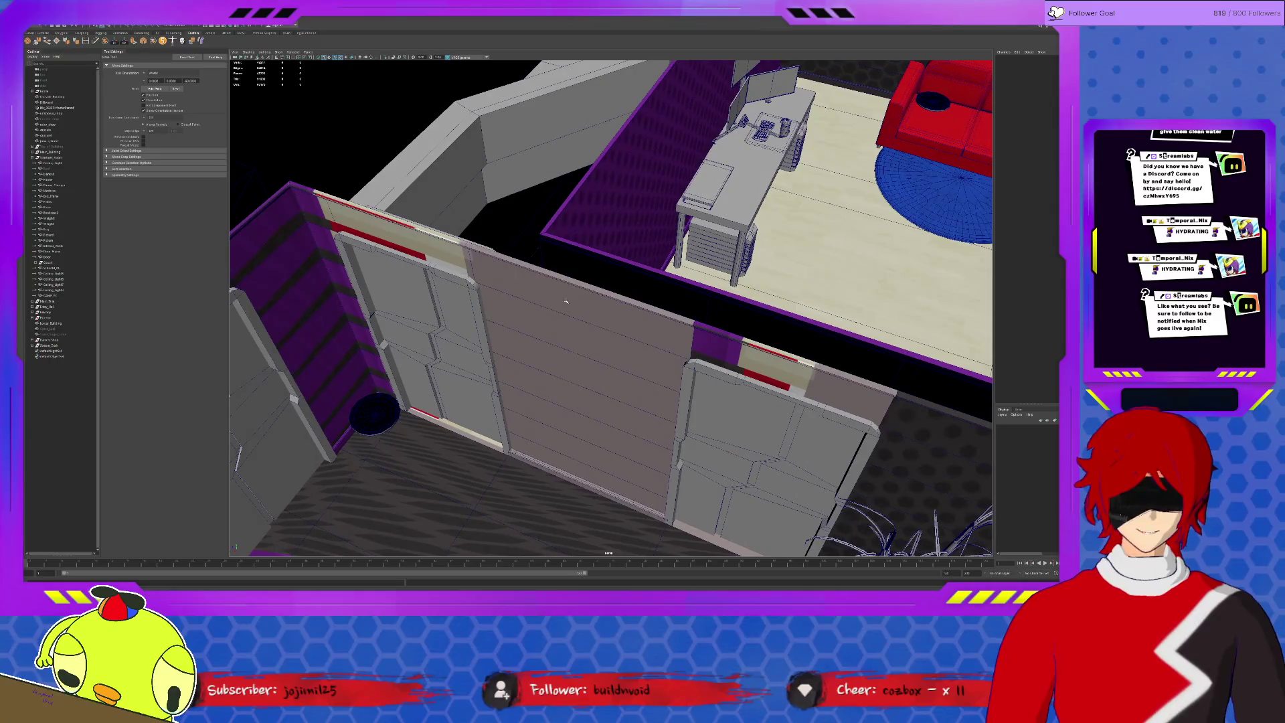
click(557, 324)
click(557, 324)
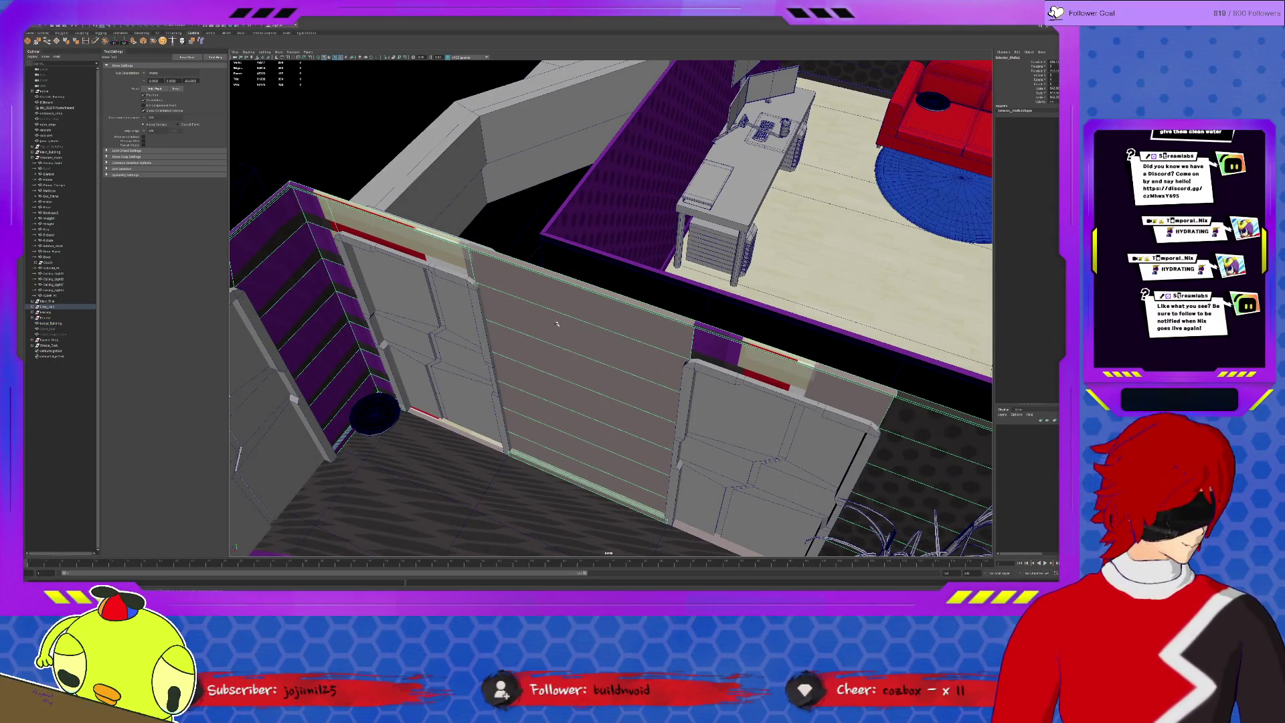
scroll(558, 324, down, 2)
scroll(557, 324, down, 2)
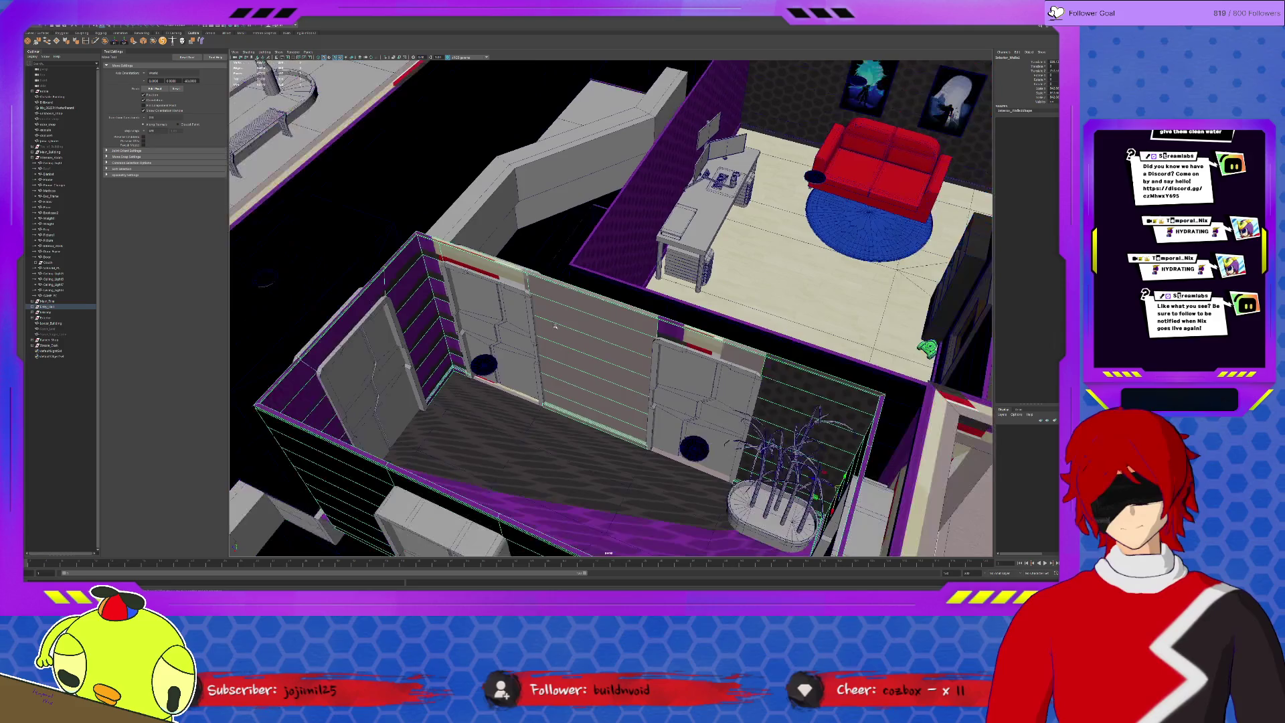
scroll(557, 324, down, 1)
alt+drag(558, 324, 647, 334)
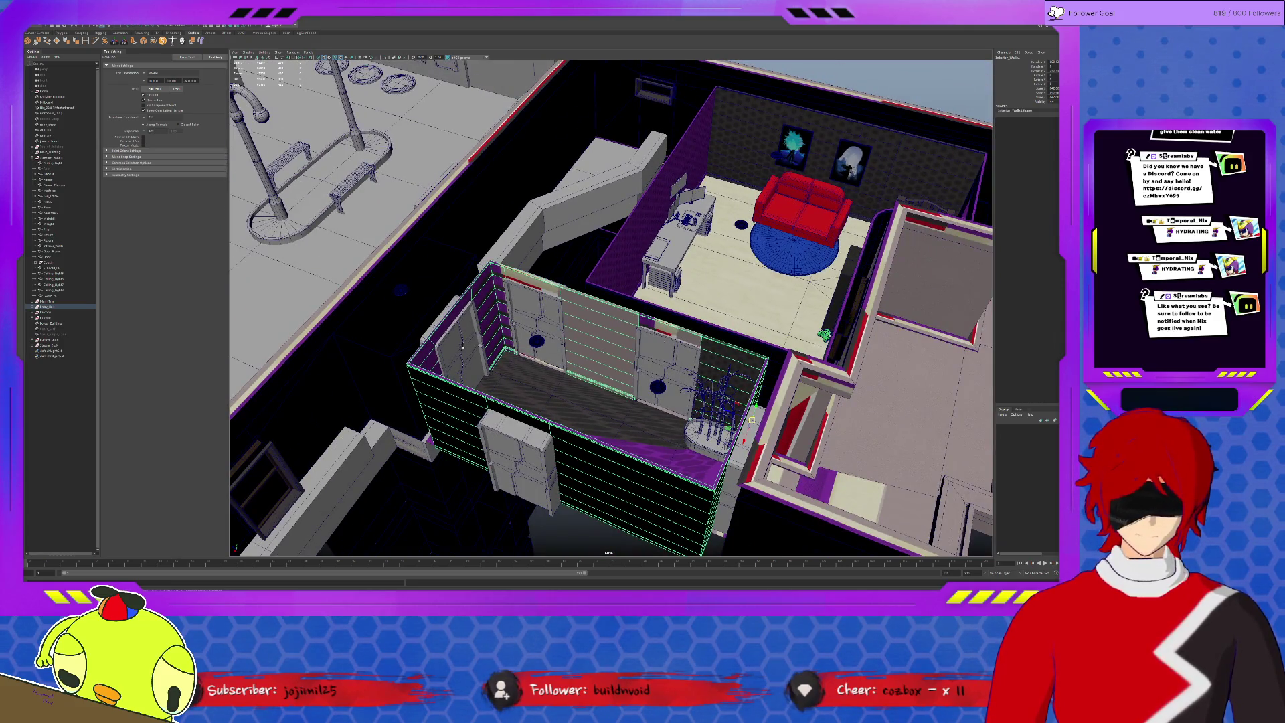
alt+drag(461, 346, 672, 338)
scroll(672, 338, up, 2)
scroll(672, 338, up, 2)
click(742, 372)
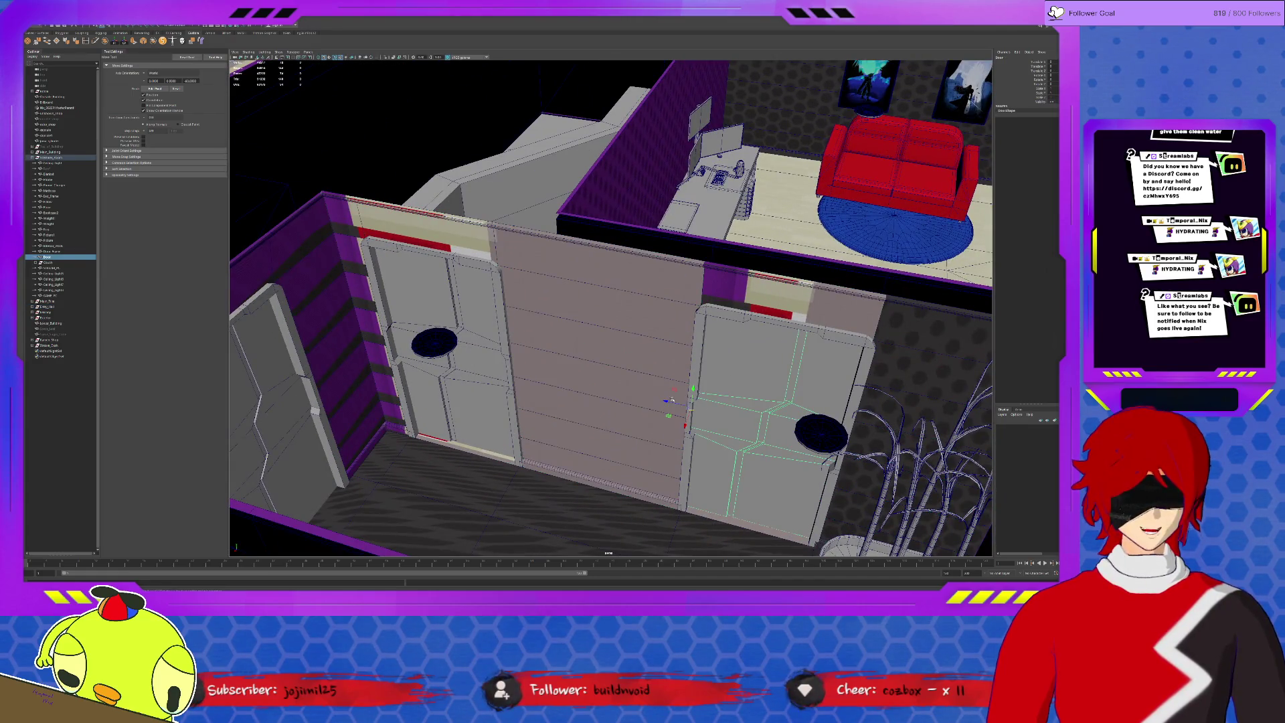
key(w)
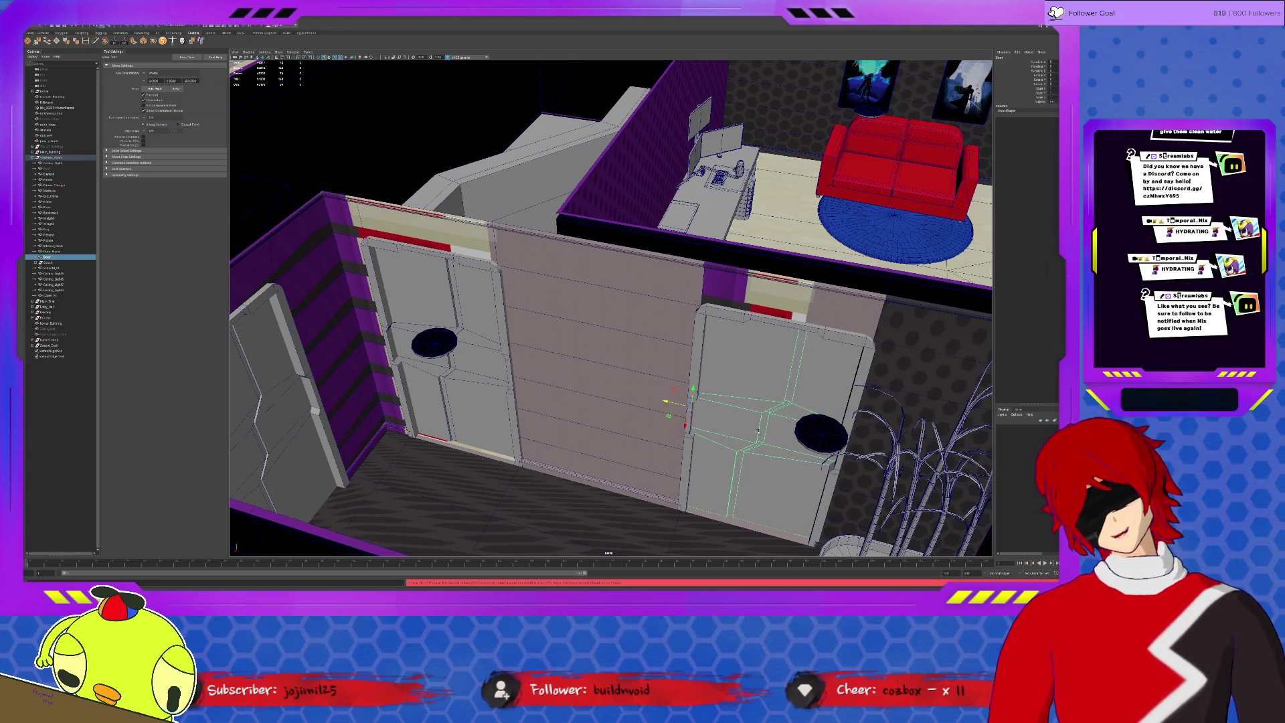
ctrl+click(50, 323)
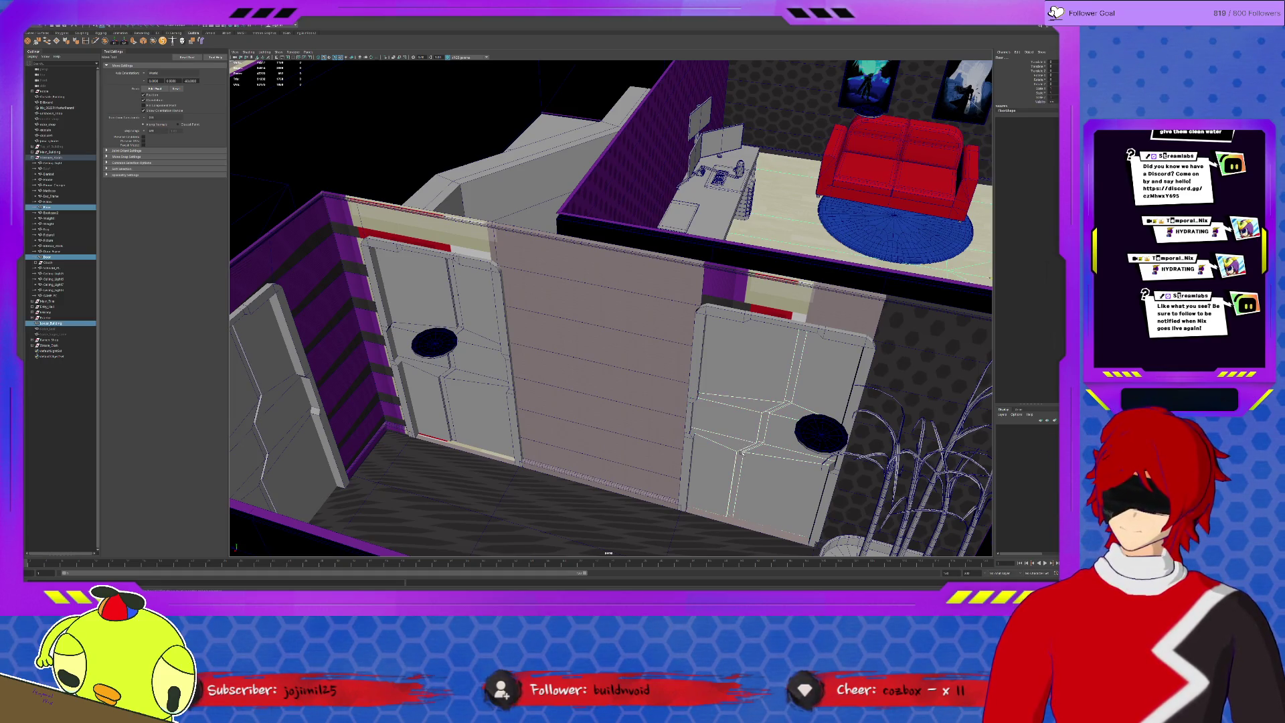
click(711, 519)
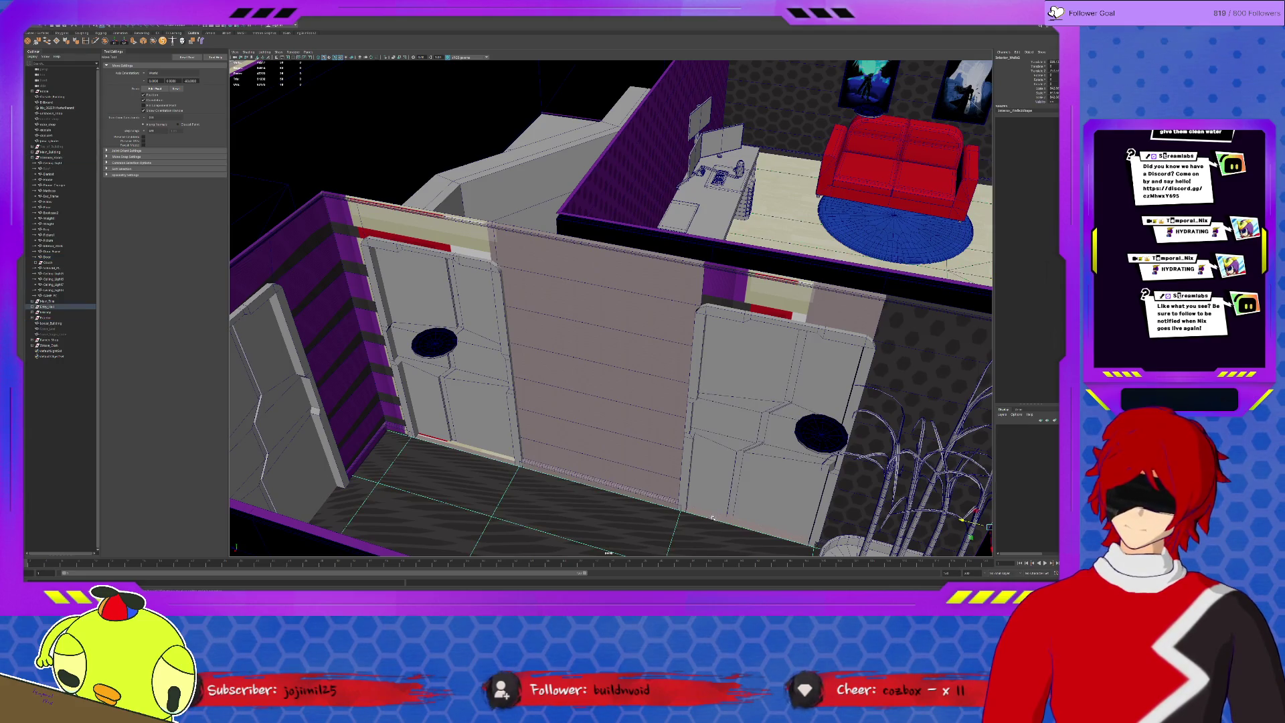
alt+drag(690, 469, 614, 467)
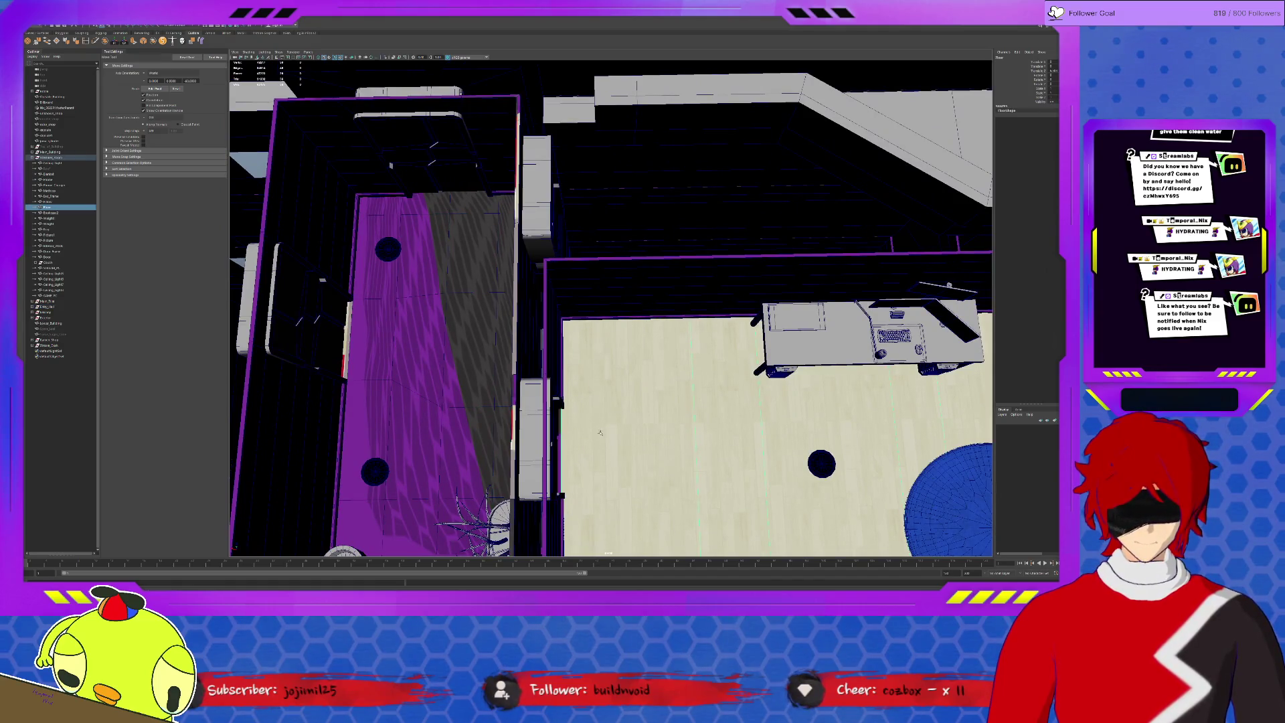
mouse_move(566, 426)
alt+mouse_down()
mouse_move(656, 409)
mouse_move(664, 420)
alt+mouse_up()
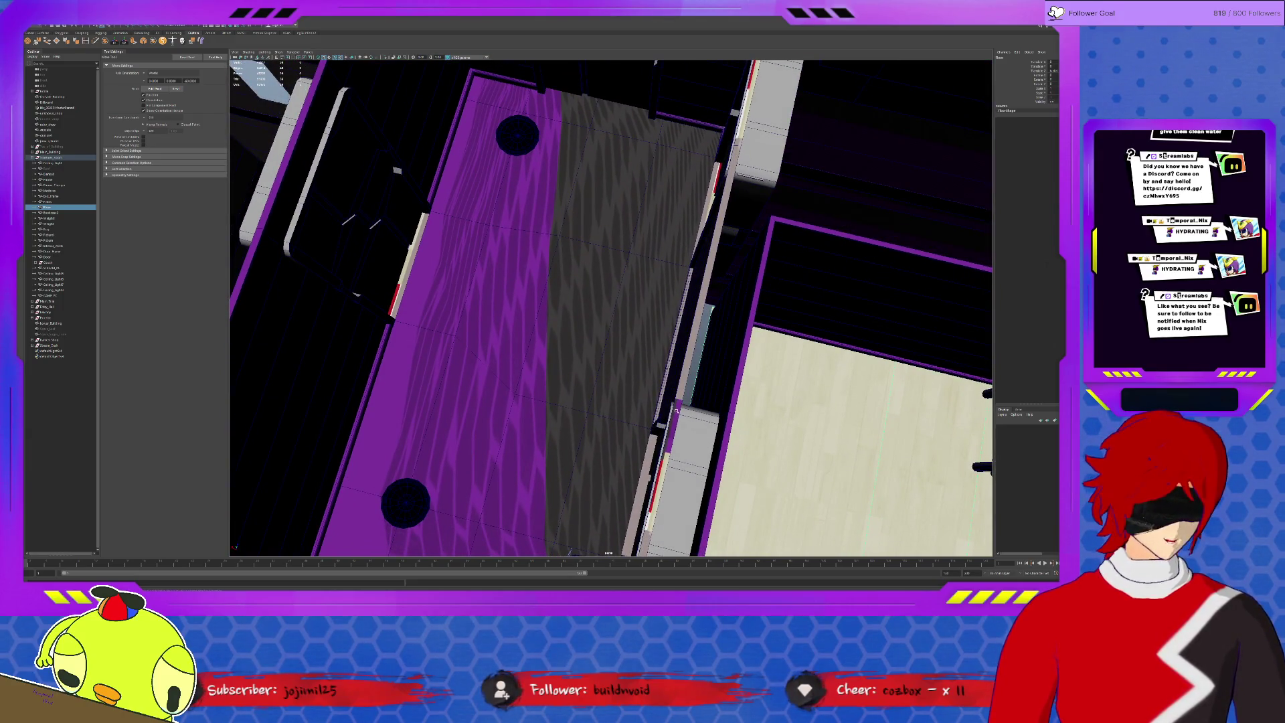
scroll(675, 407, down, 3)
scroll(668, 406, down, 3)
scroll(662, 404, down, 3)
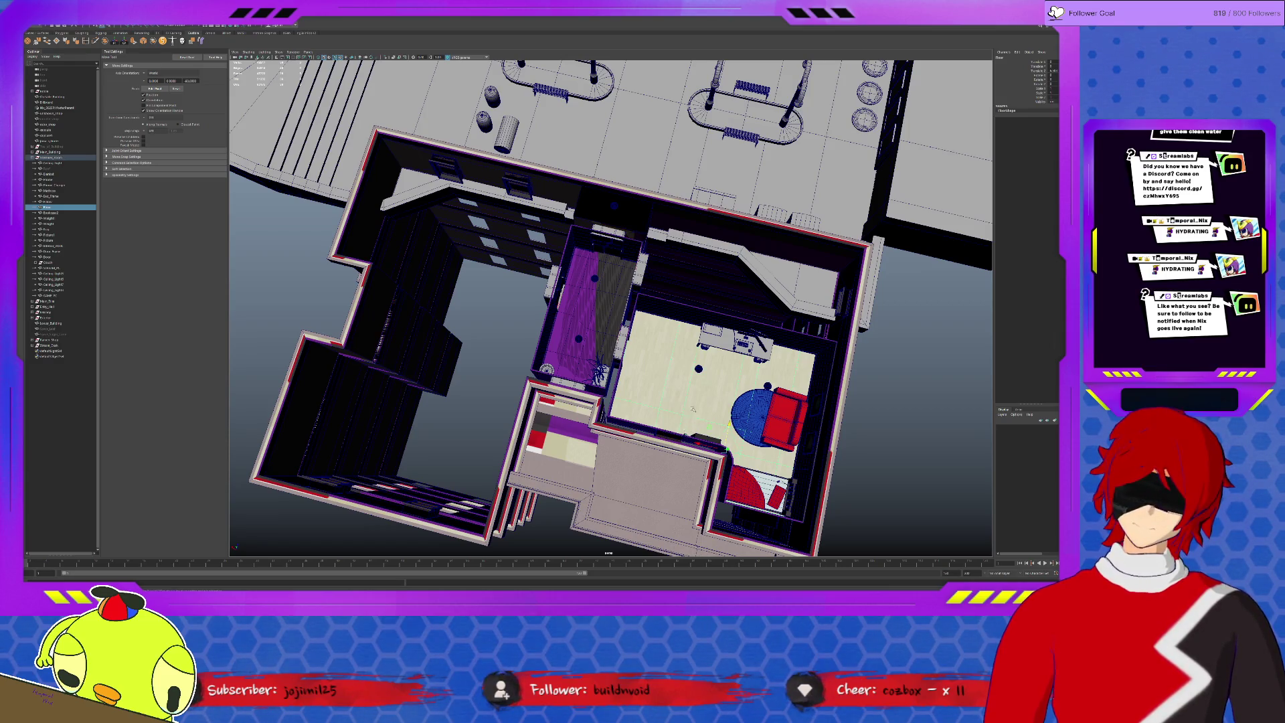
alt+drag(698, 397, 781, 380)
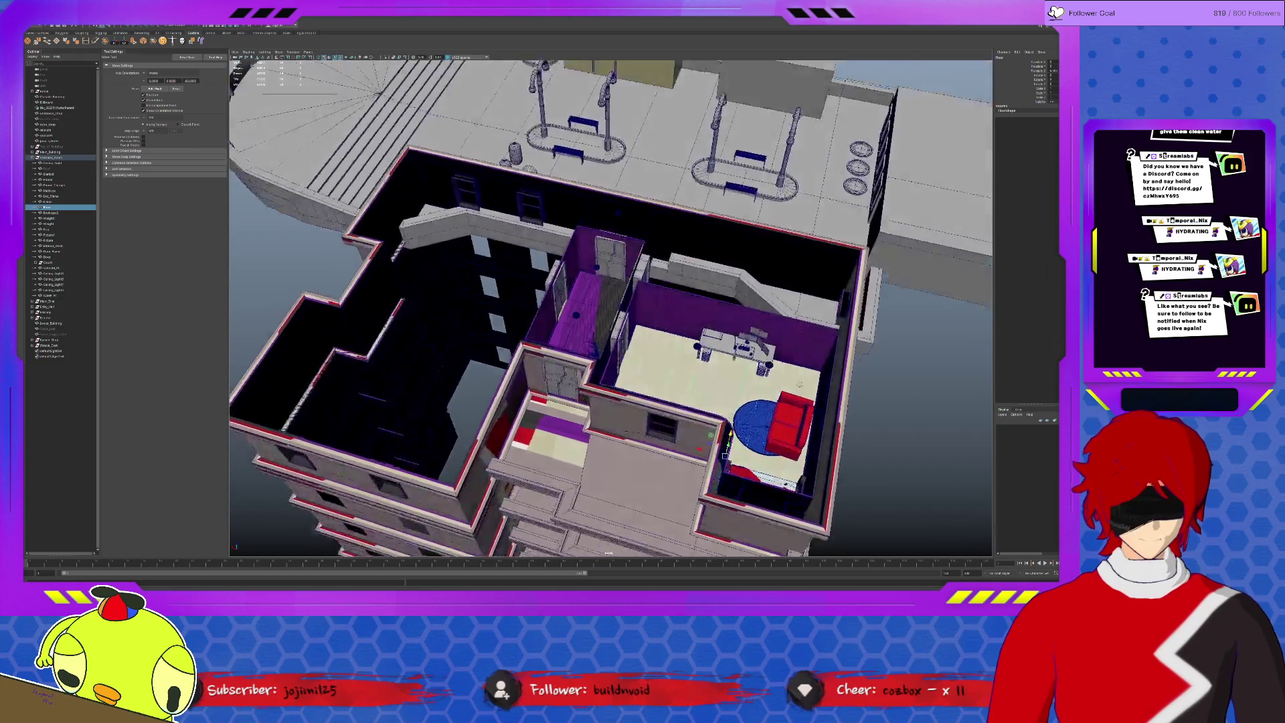
scroll(782, 380, up, 10)
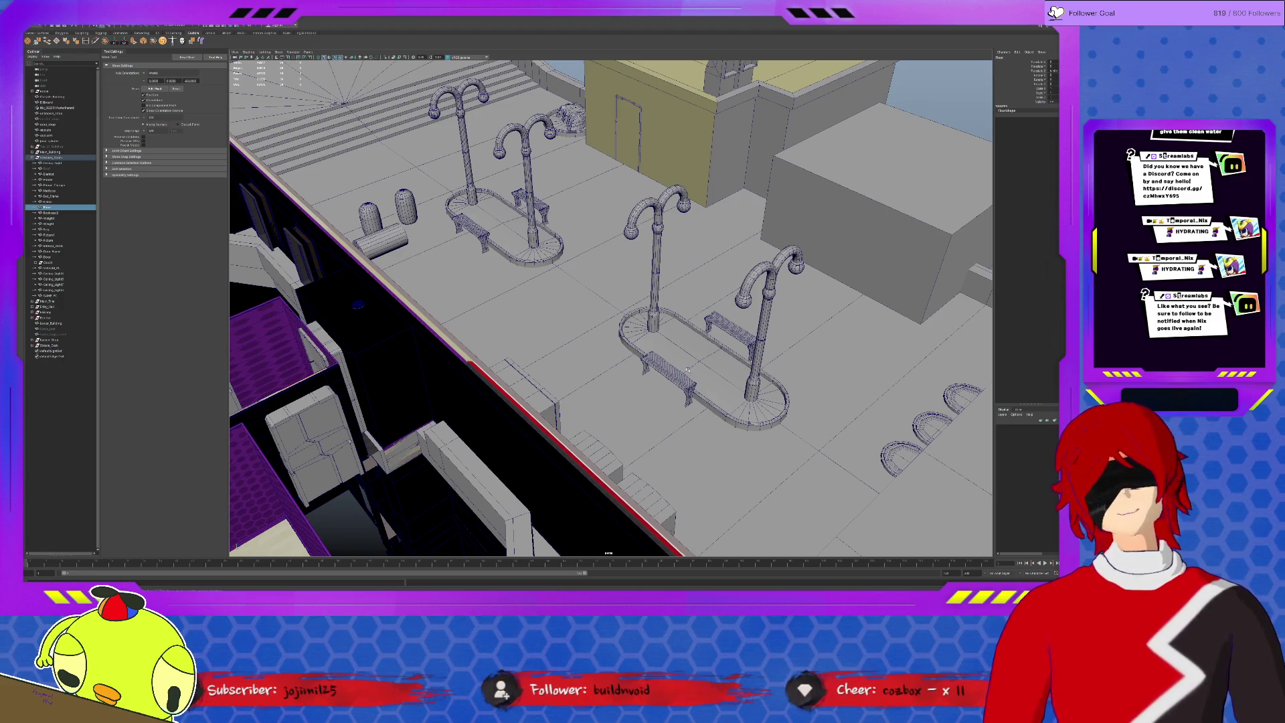
Switch to the Notepad prop list and add new lines for Bushes and another lamp entry.
alt+drag(611, 301, 502, 432)
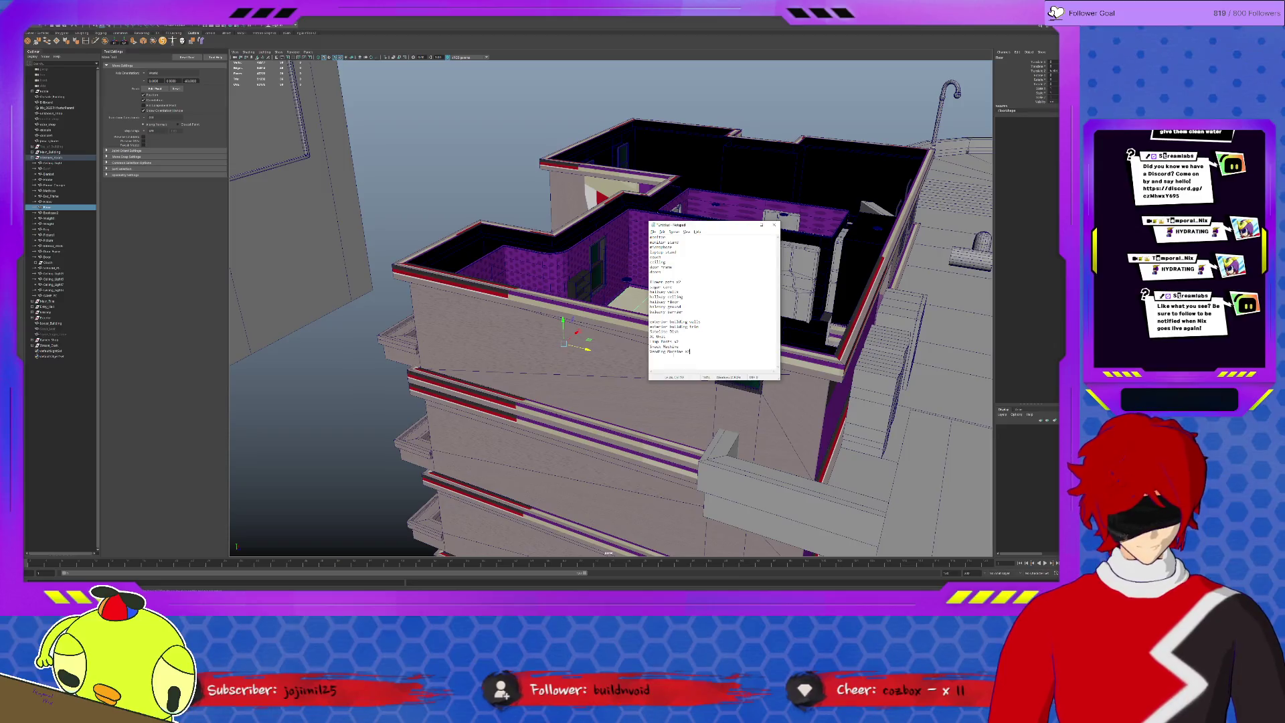
mouse_move(603, 342)
alt+mouse_down()
mouse_move(567, 354)
mouse_move(597, 367)
alt+mouse_up()
key(alt+Tab)
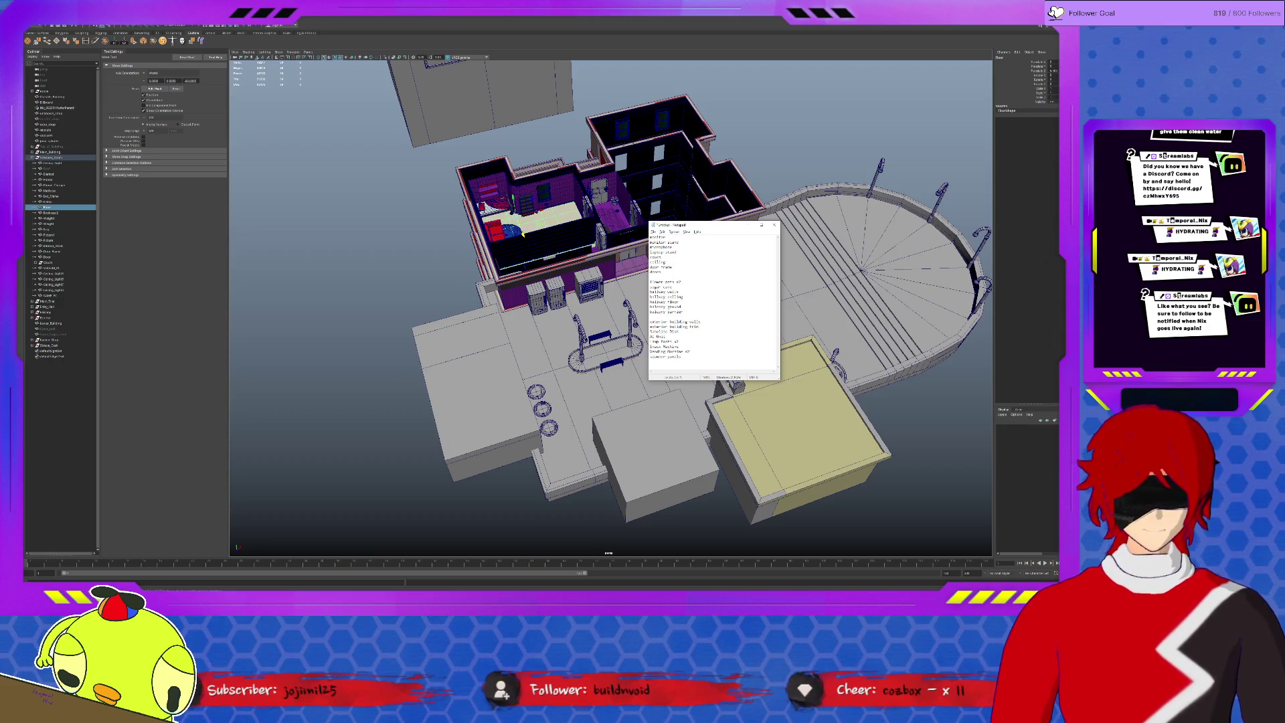
text(lamp)
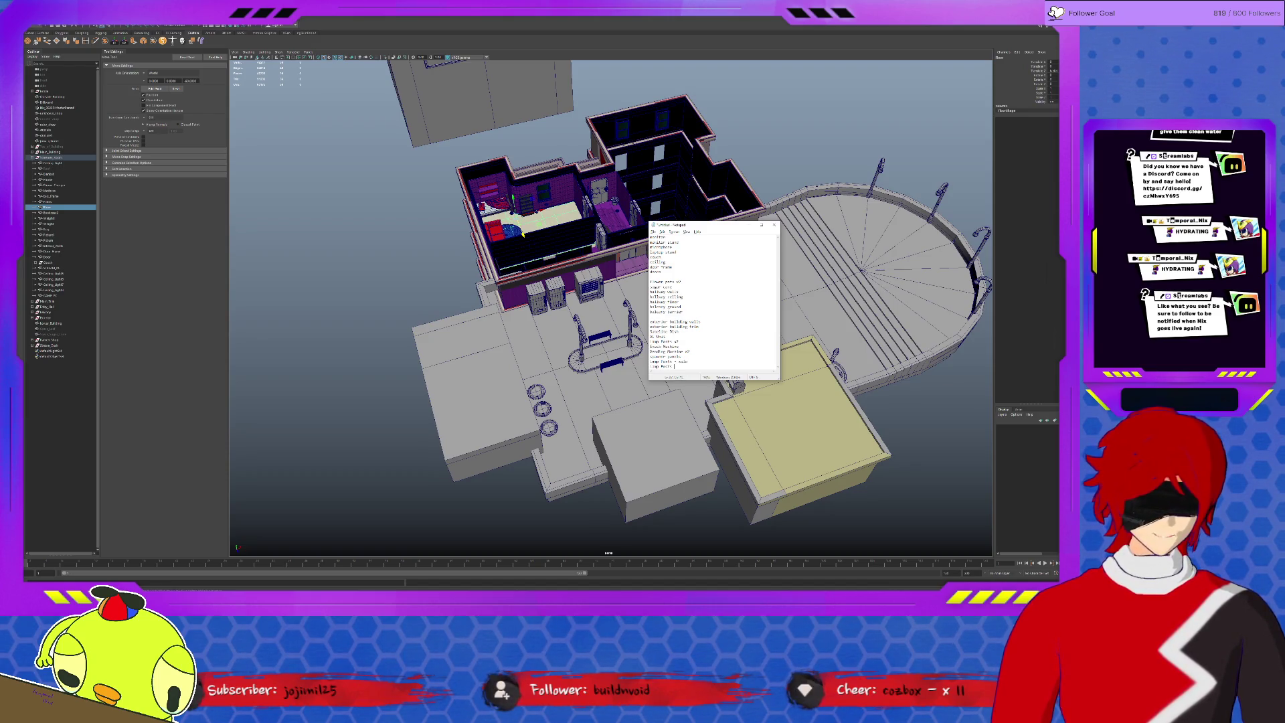
key(Return)
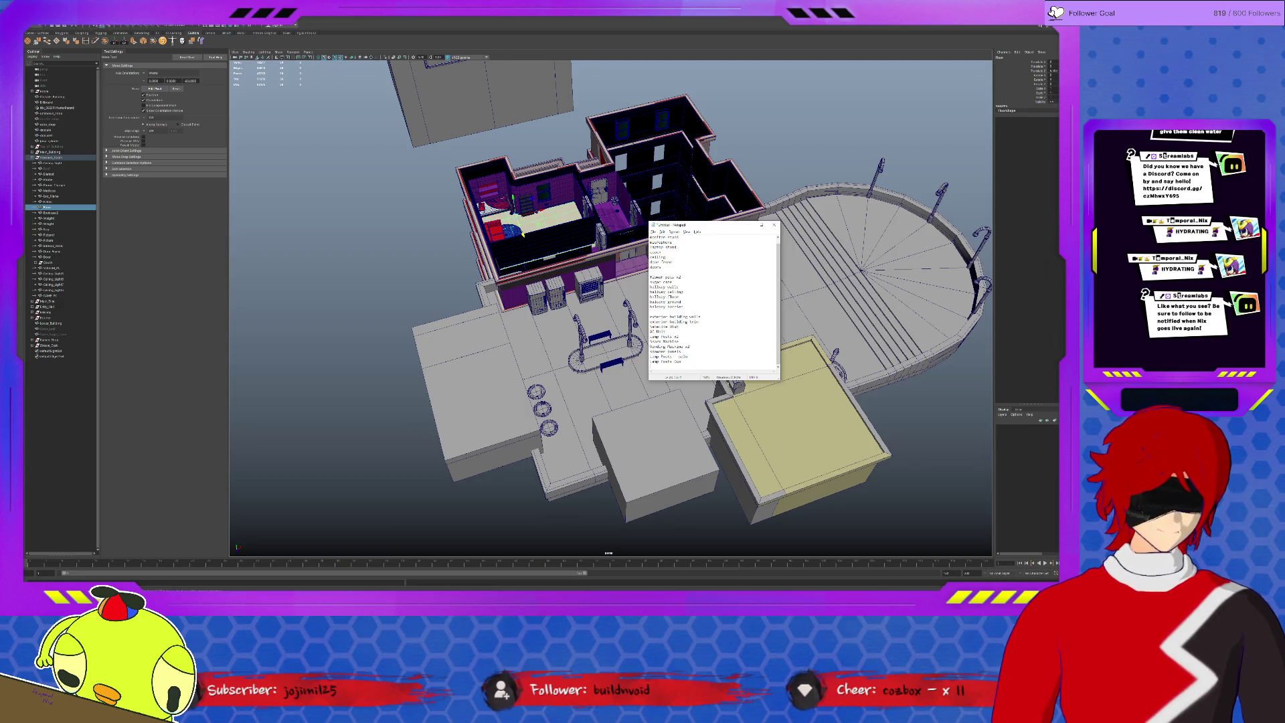
key(Return)
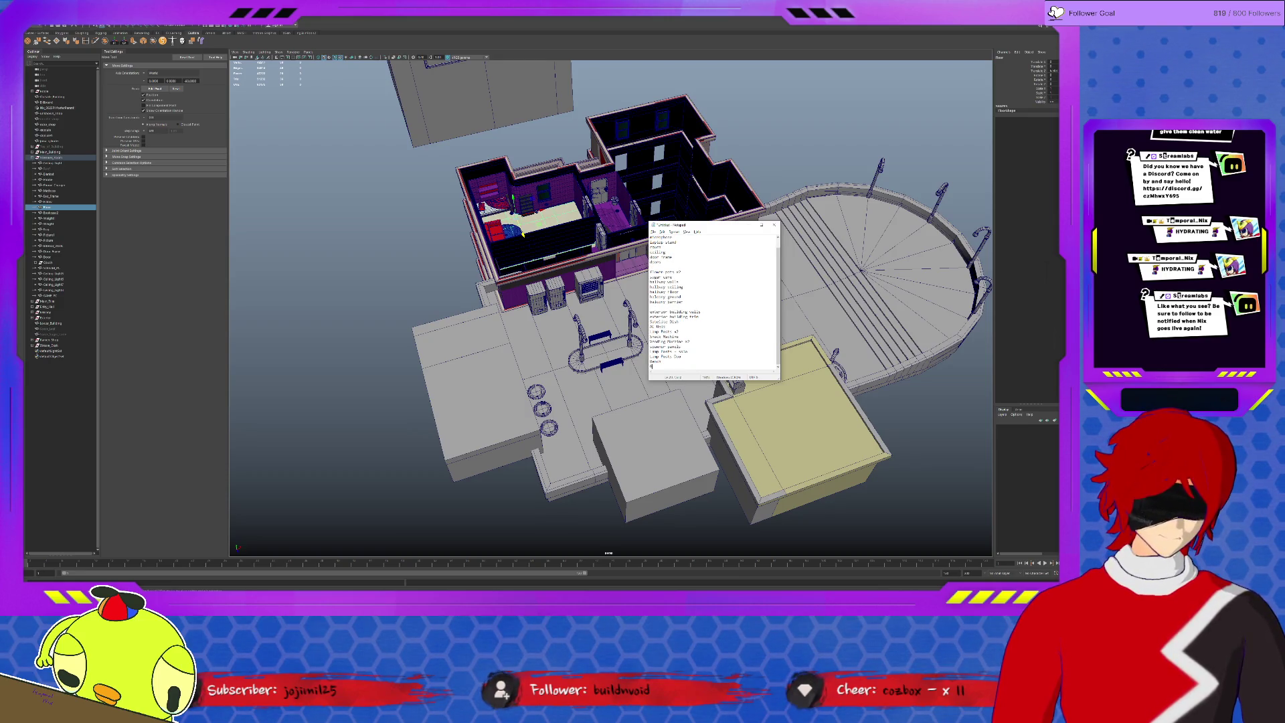
key(Return)
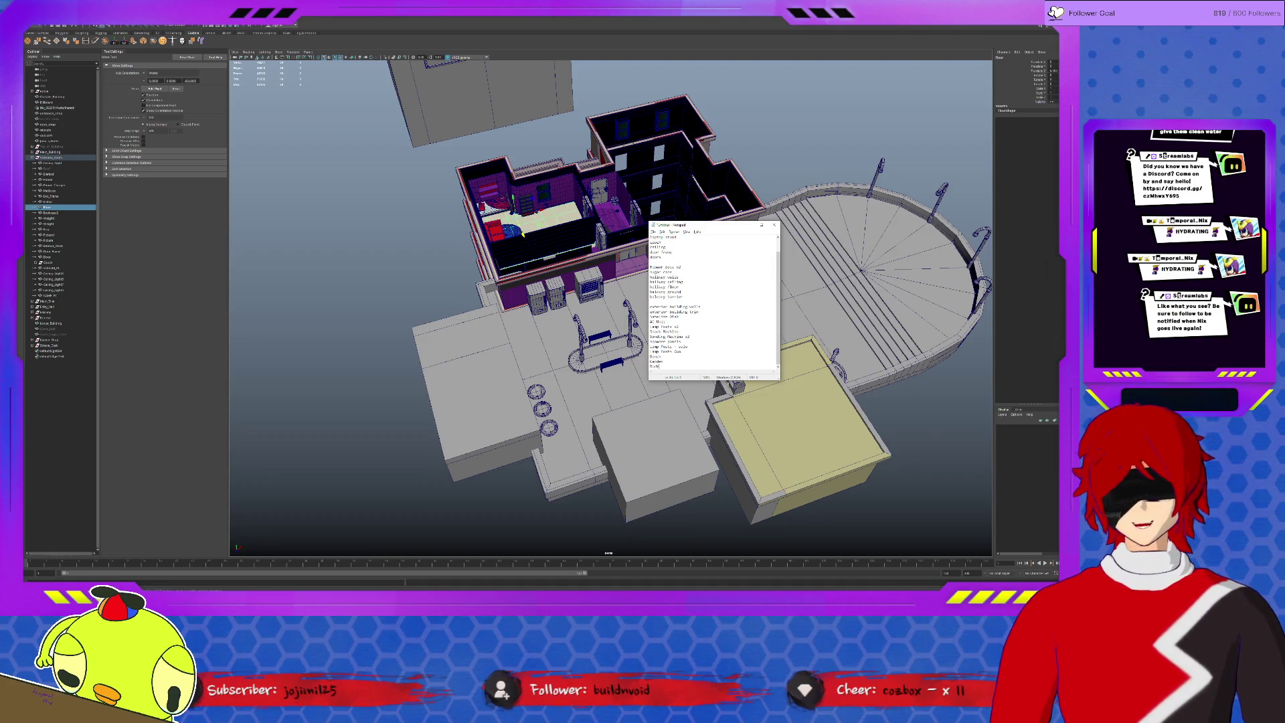
key(Return)
text(Bushes Buildings x5)
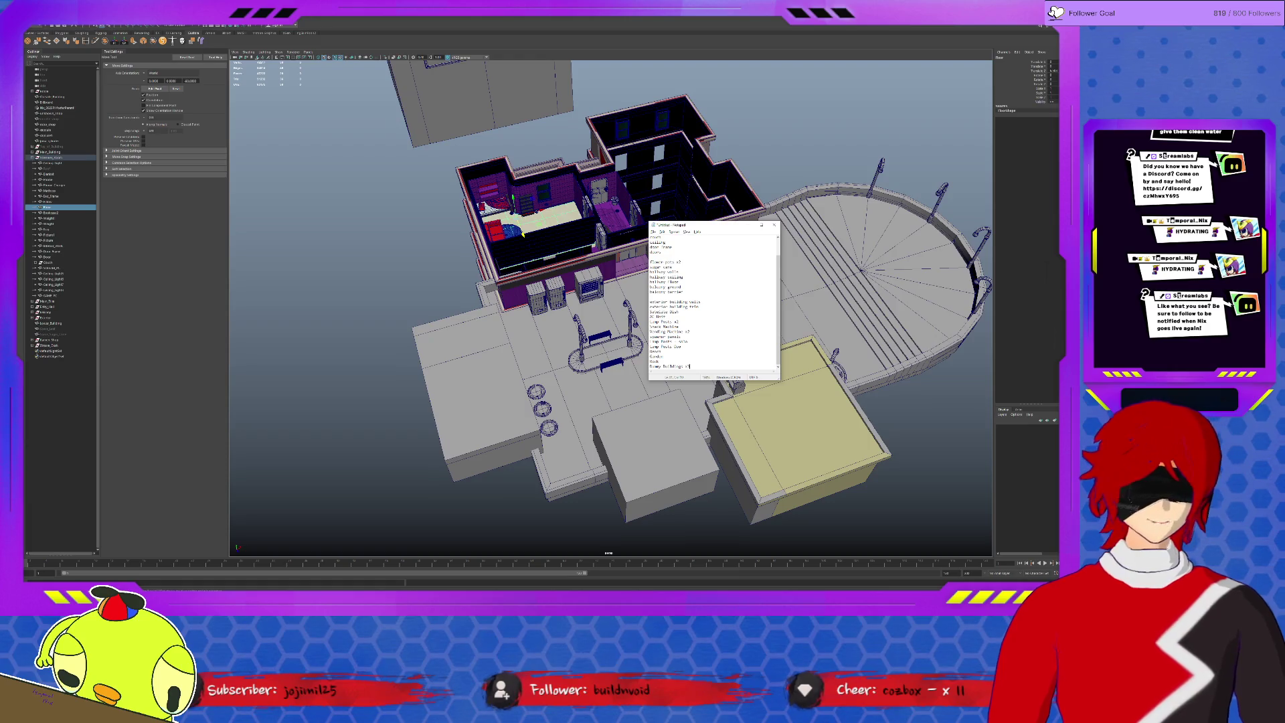
Delete the blank lines from the list and return to the Maya scene.
key(BackSpace)
key(BackSpace)
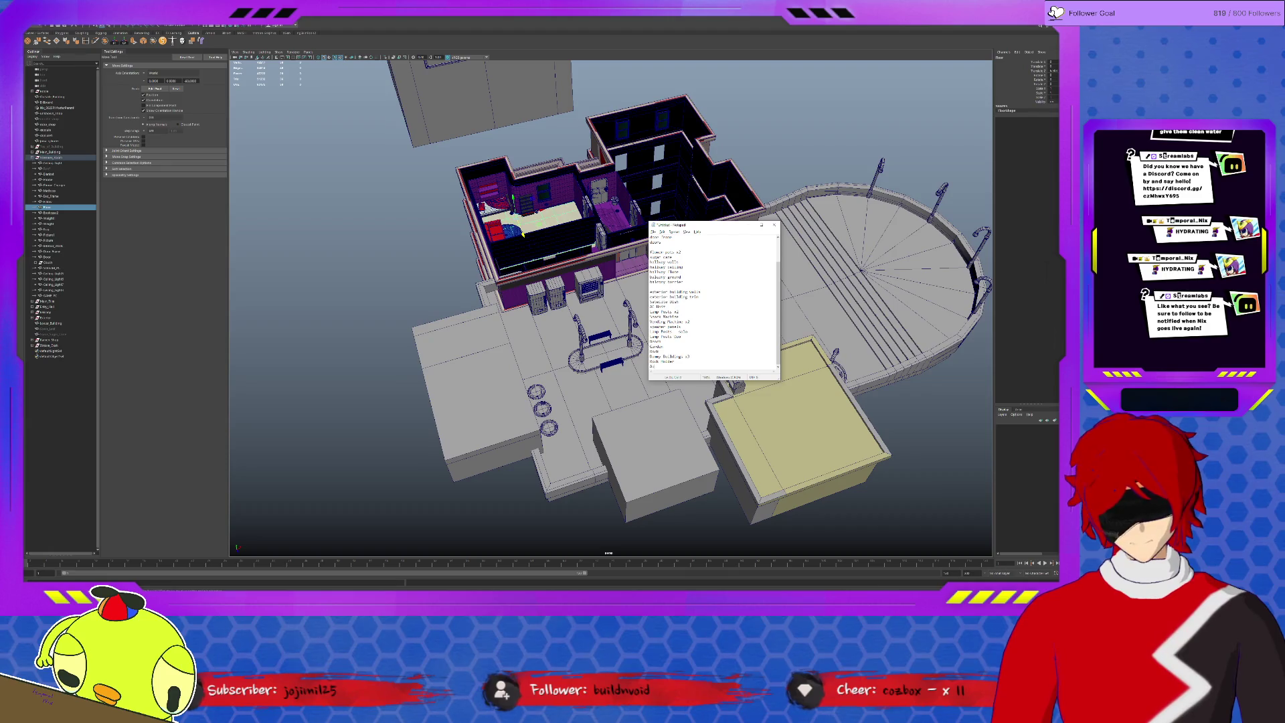
key(BackSpace)
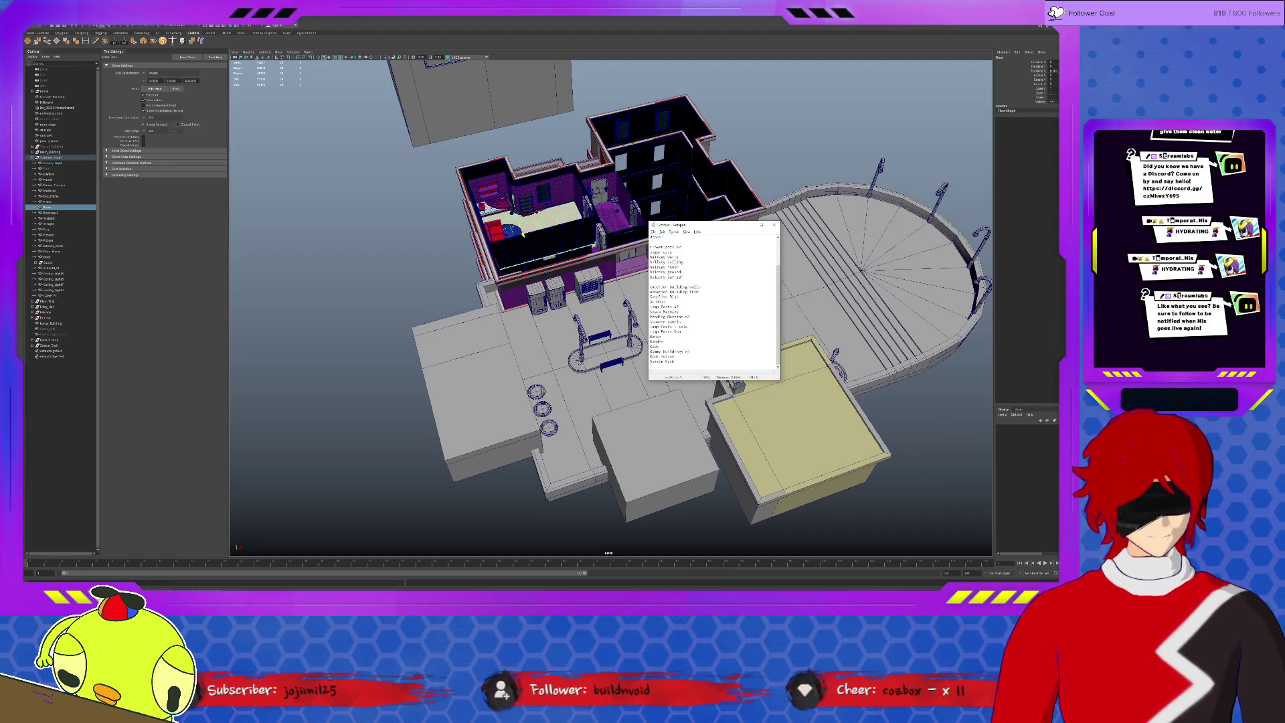
key(BackSpace)
key(BackSpace)
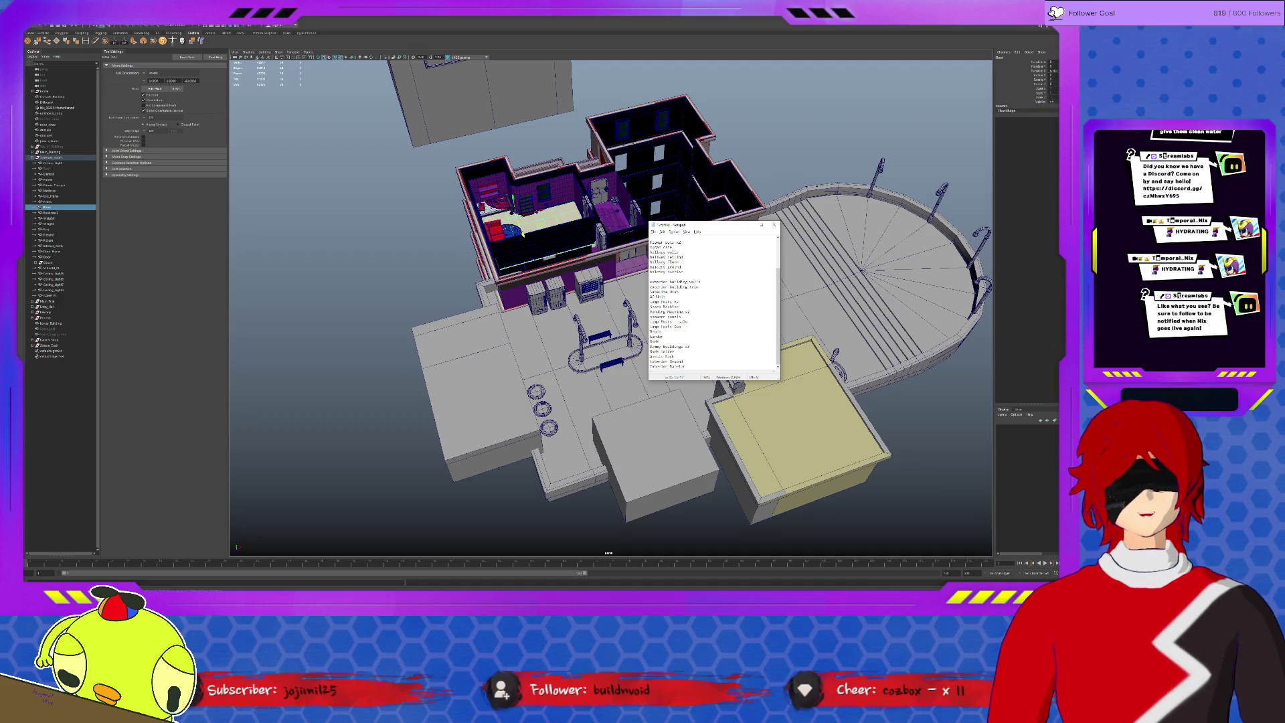
scroll(713, 302, up, 2)
scroll(713, 301, up, 1)
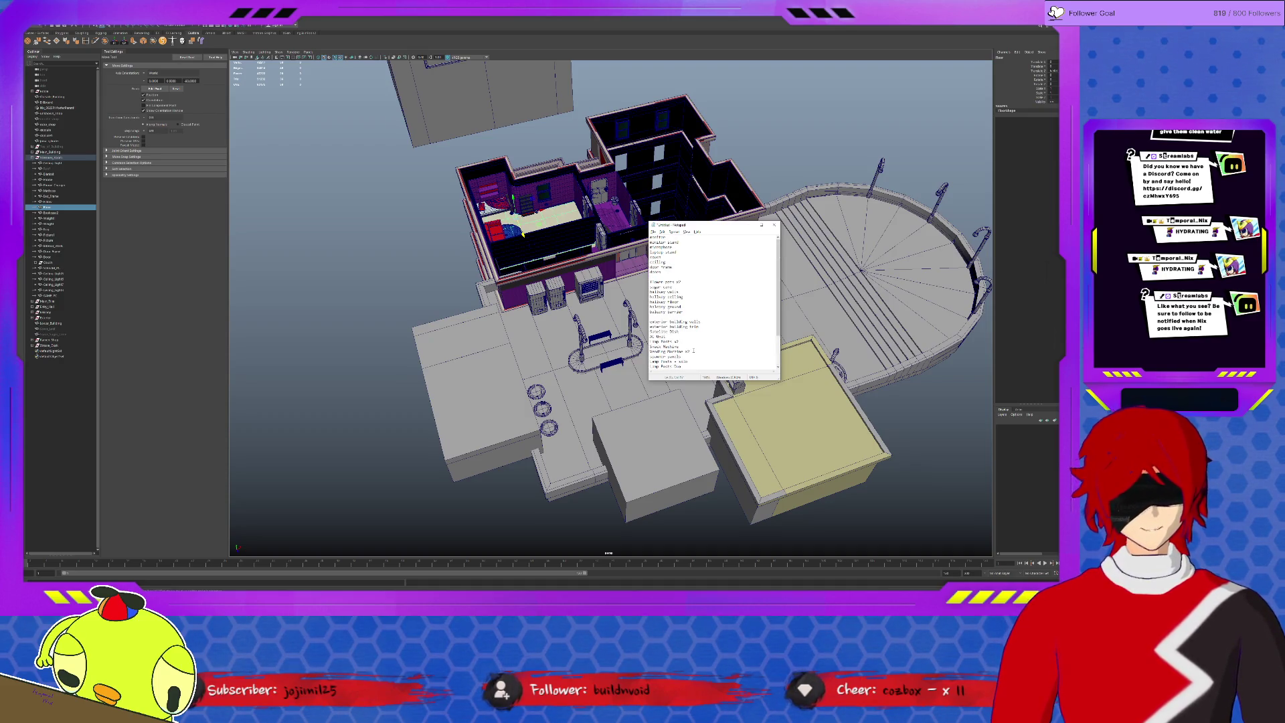
scroll(712, 302, down, 1)
scroll(713, 301, down, 2)
double_click(688, 347)
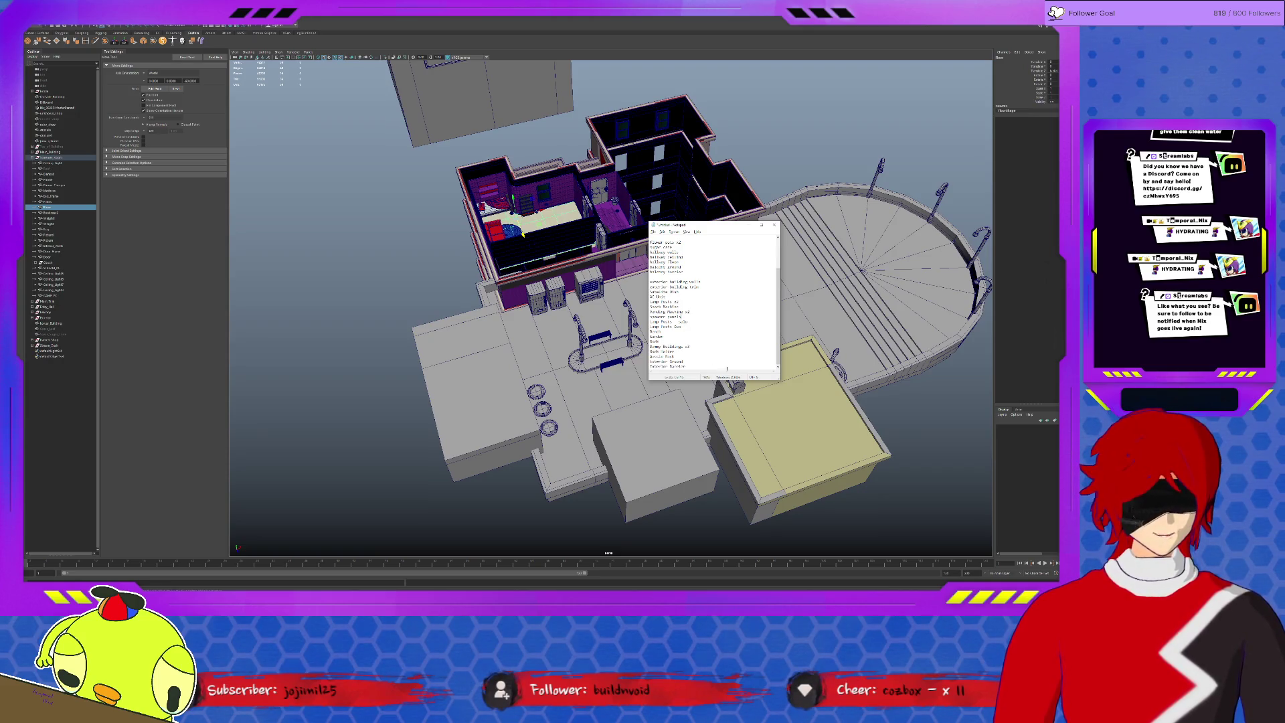
click(881, 389)
scroll(702, 351, up, 1)
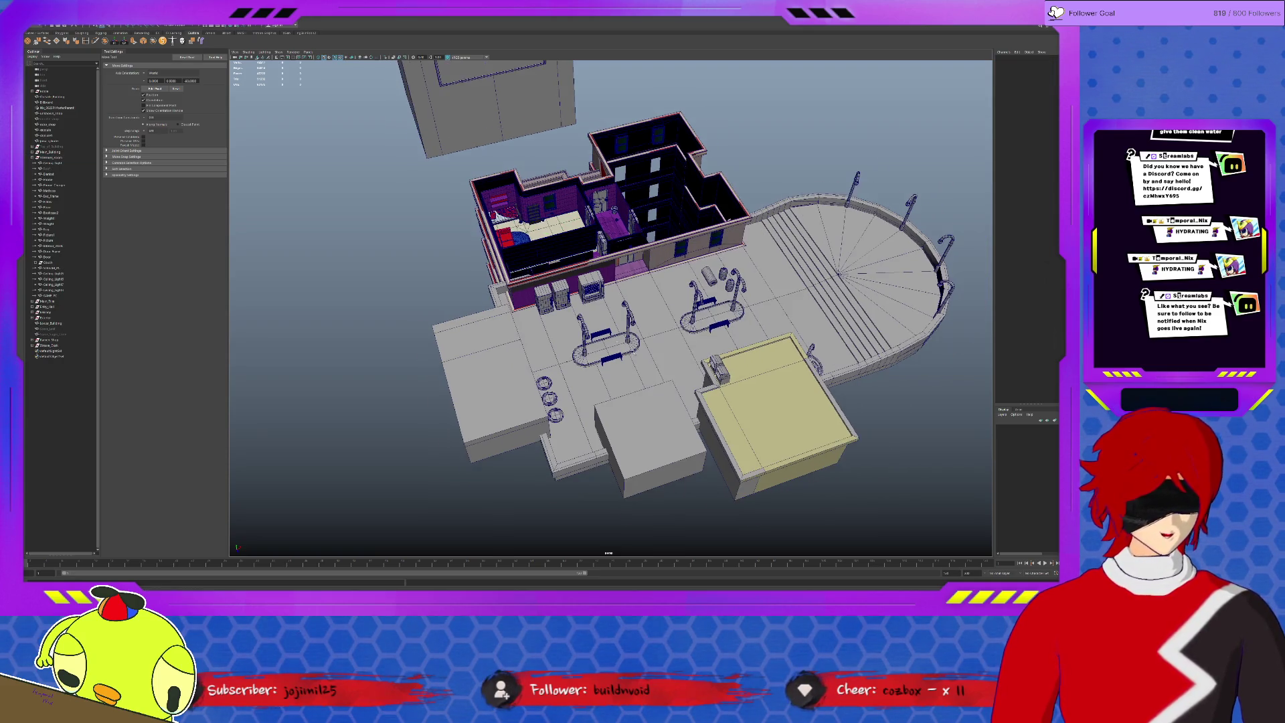
scroll(652, 341, up, 2)
scroll(624, 329, up, 3)
scroll(624, 330, up, 3)
scroll(625, 313, down, 3)
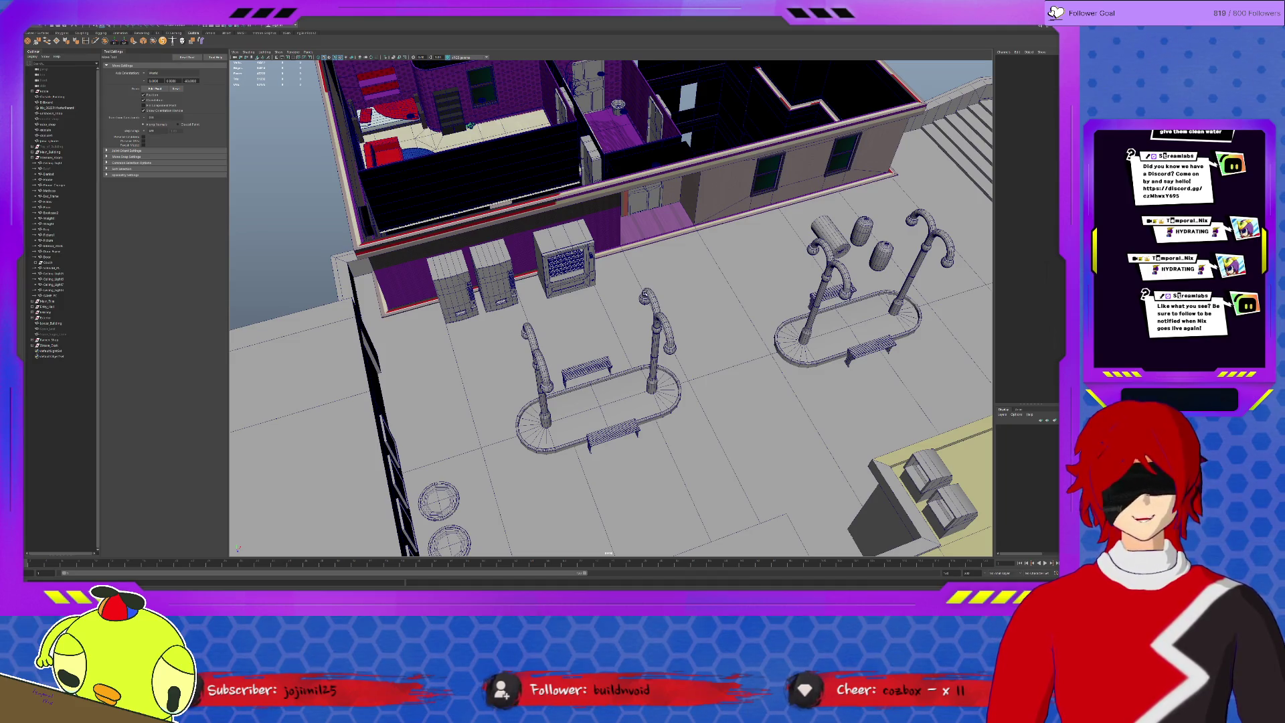
Bring the Notepad prop checklist back up over Maya.
key(alt+Tab)
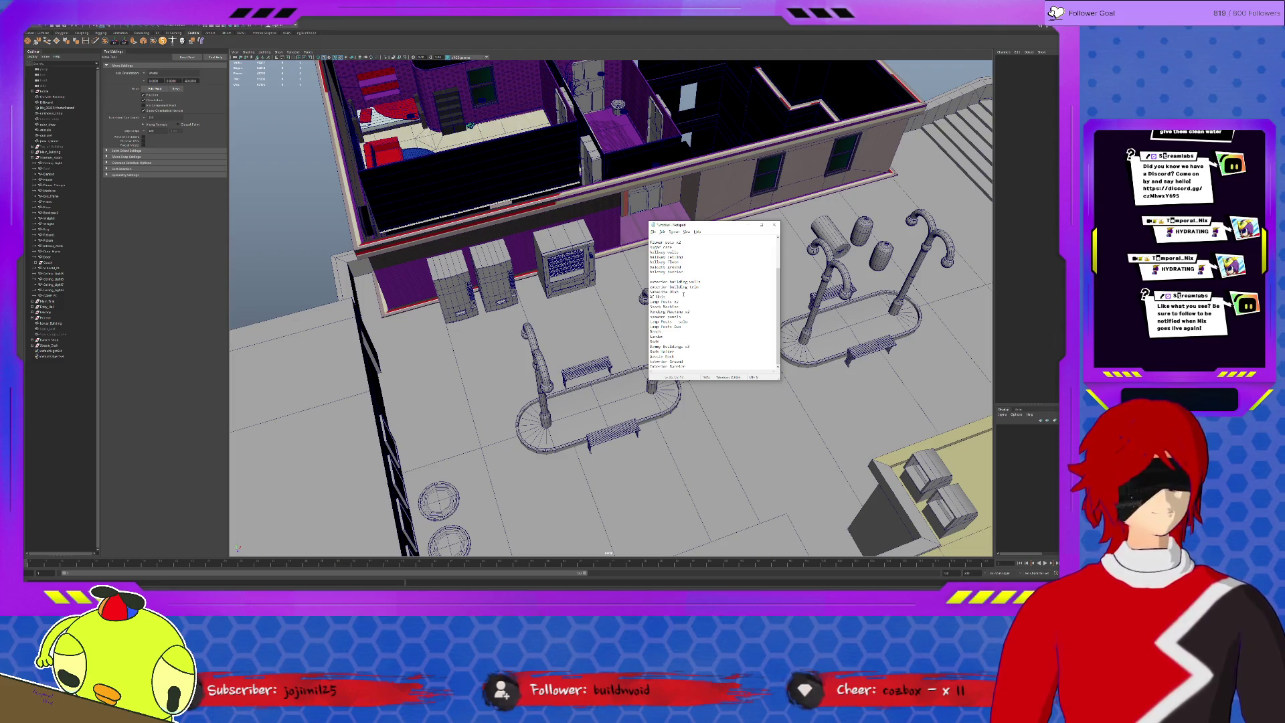
ctrl+scroll(713, 302, up, 1)
ctrl+scroll(712, 302, up, 2)
ctrl+scroll(713, 301, up, 1)
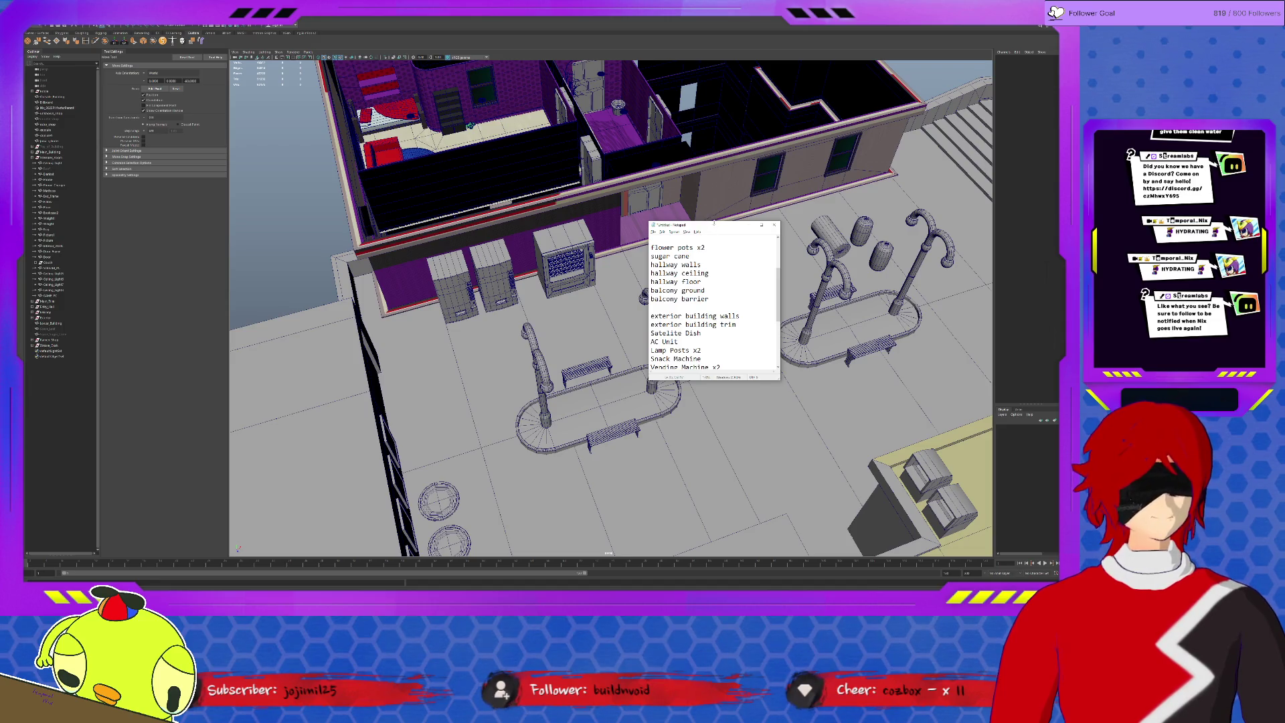
Stretch the checklist window taller, read through its entries, then orbit the rooftop scene.
drag(714, 222, 728, 68)
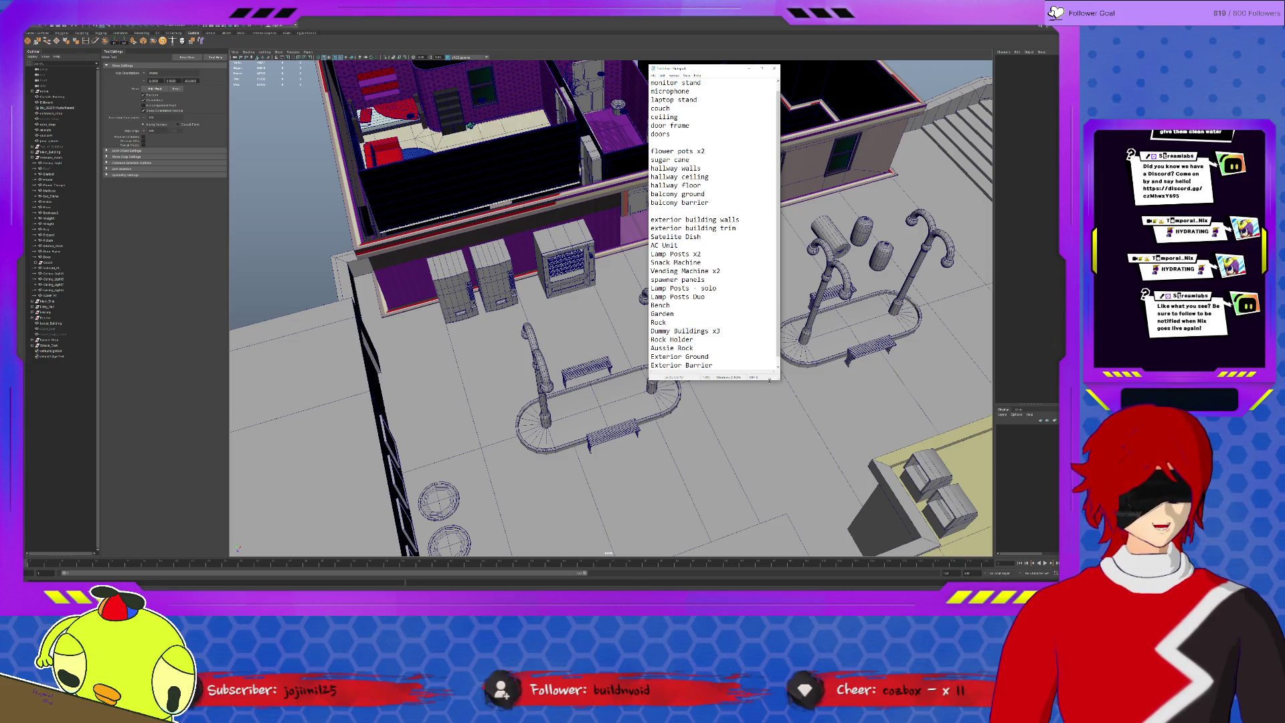
drag(770, 380, 770, 409)
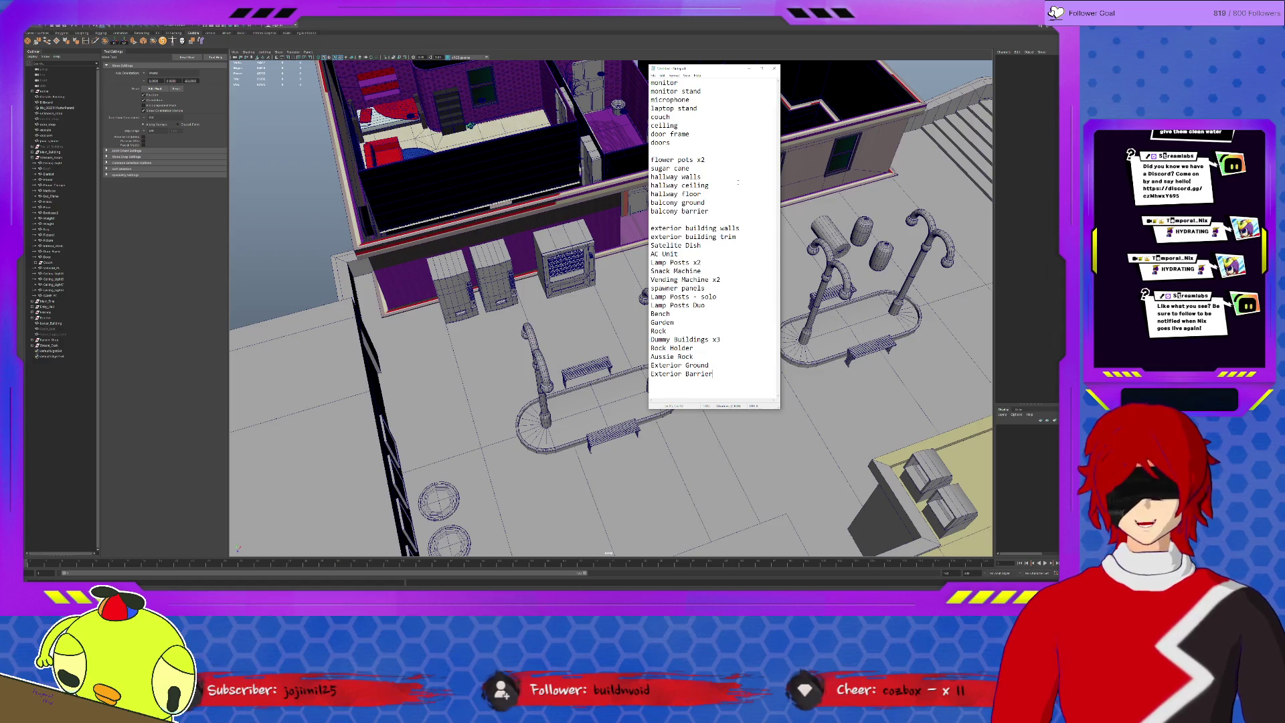
mouse_move(651, 80)
mouse_down()
mouse_move(693, 129)
mouse_move(708, 212)
mouse_up()
click(705, 160)
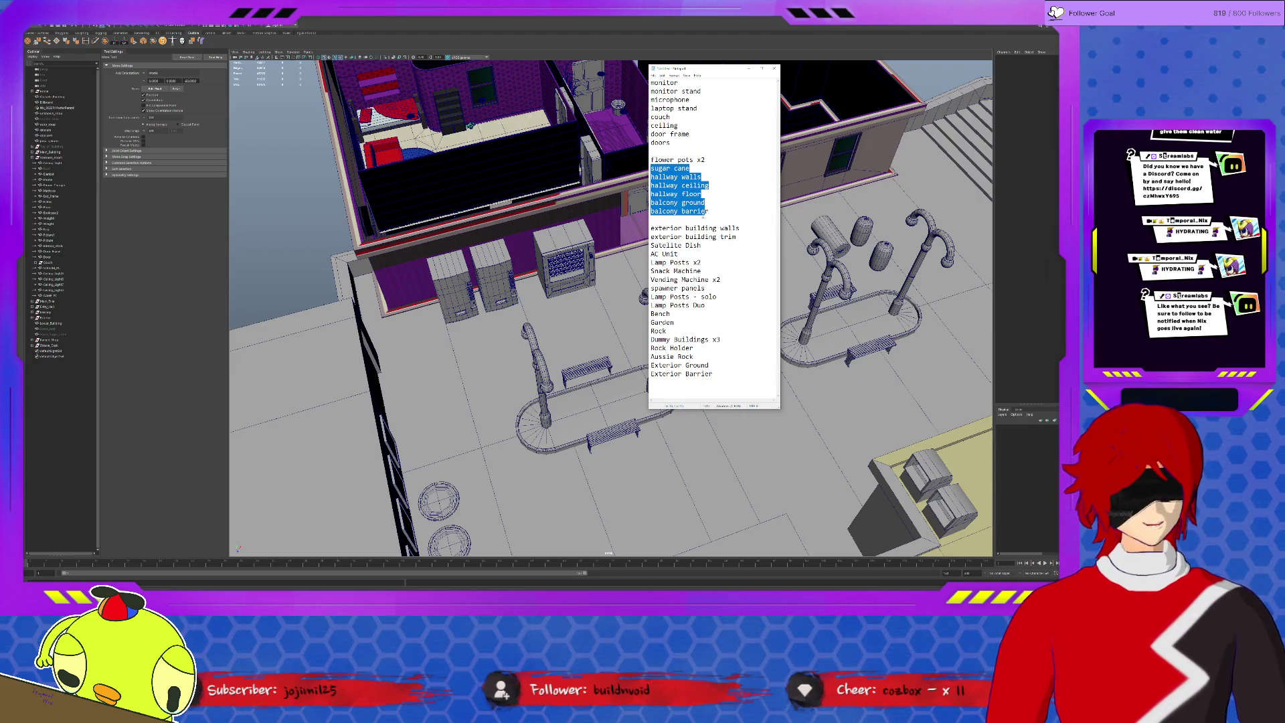
drag(686, 229, 686, 366)
click(831, 413)
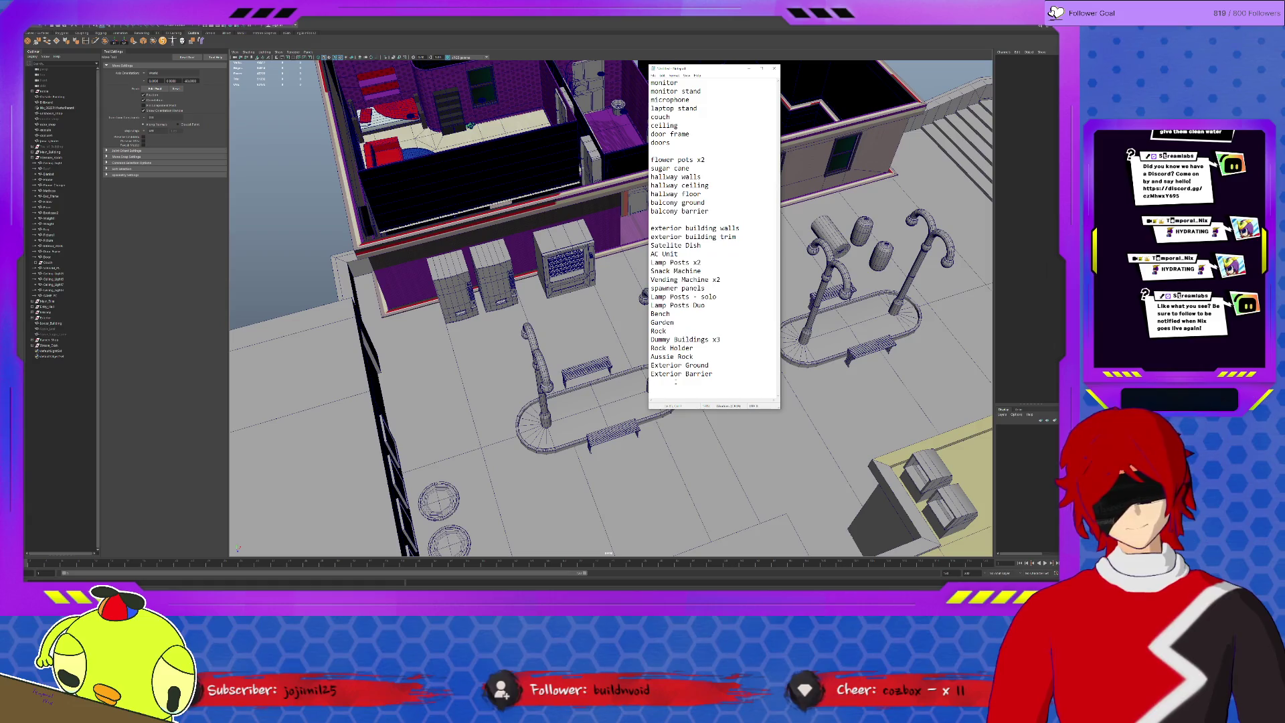
mouse_move(831, 414)
alt+mouse_down()
mouse_move(703, 422)
mouse_move(631, 447)
alt+mouse_up()
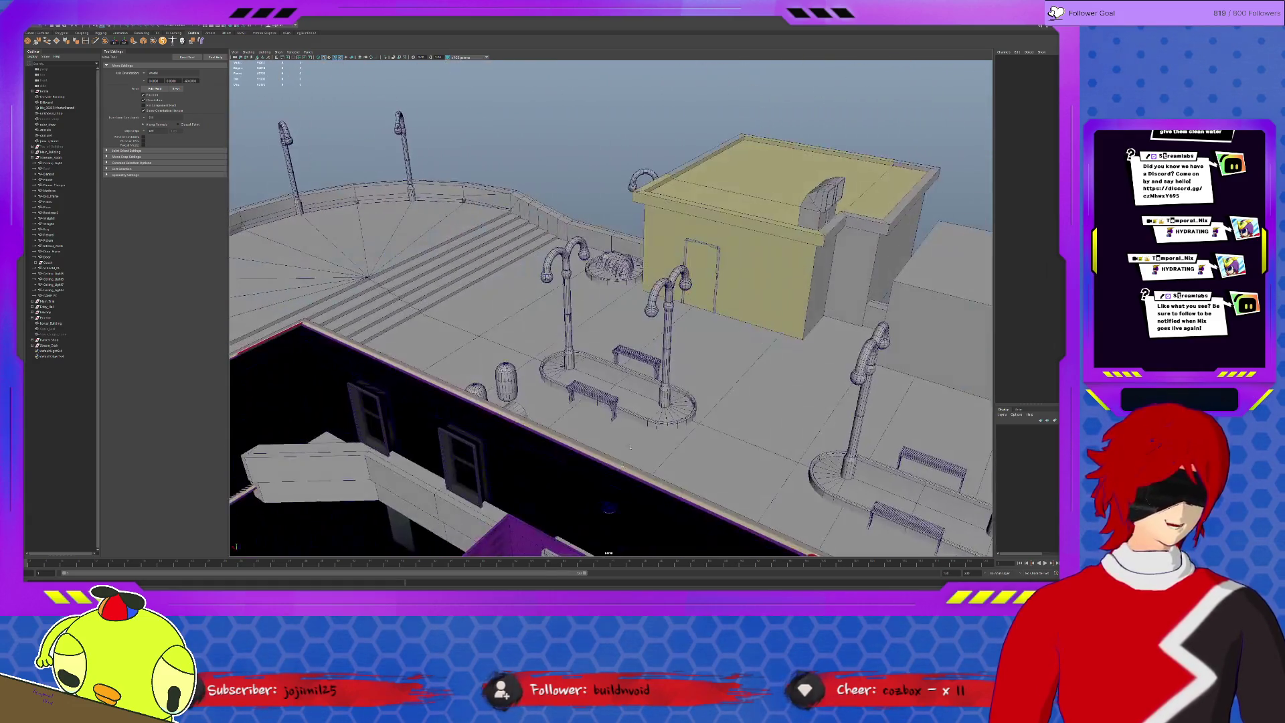
Select the ramen shop wall and bring the asset checklist back on screen.
click(735, 271)
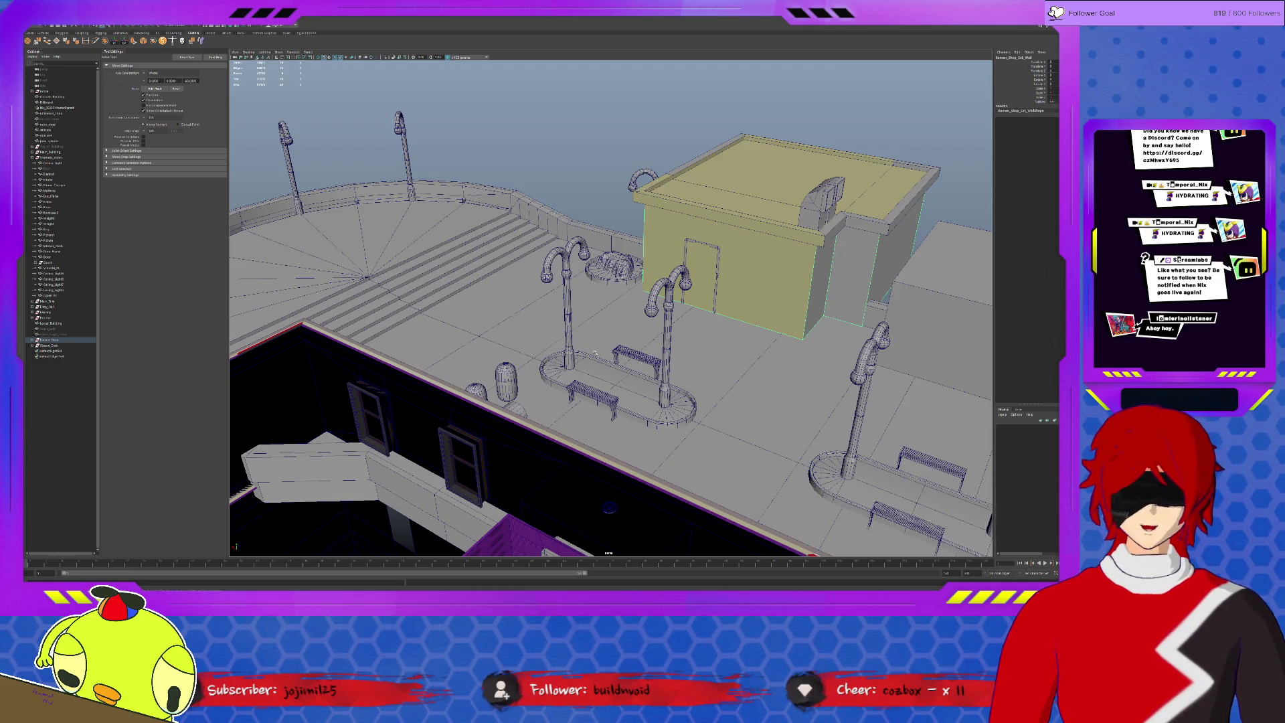
scroll(596, 354, down, 3)
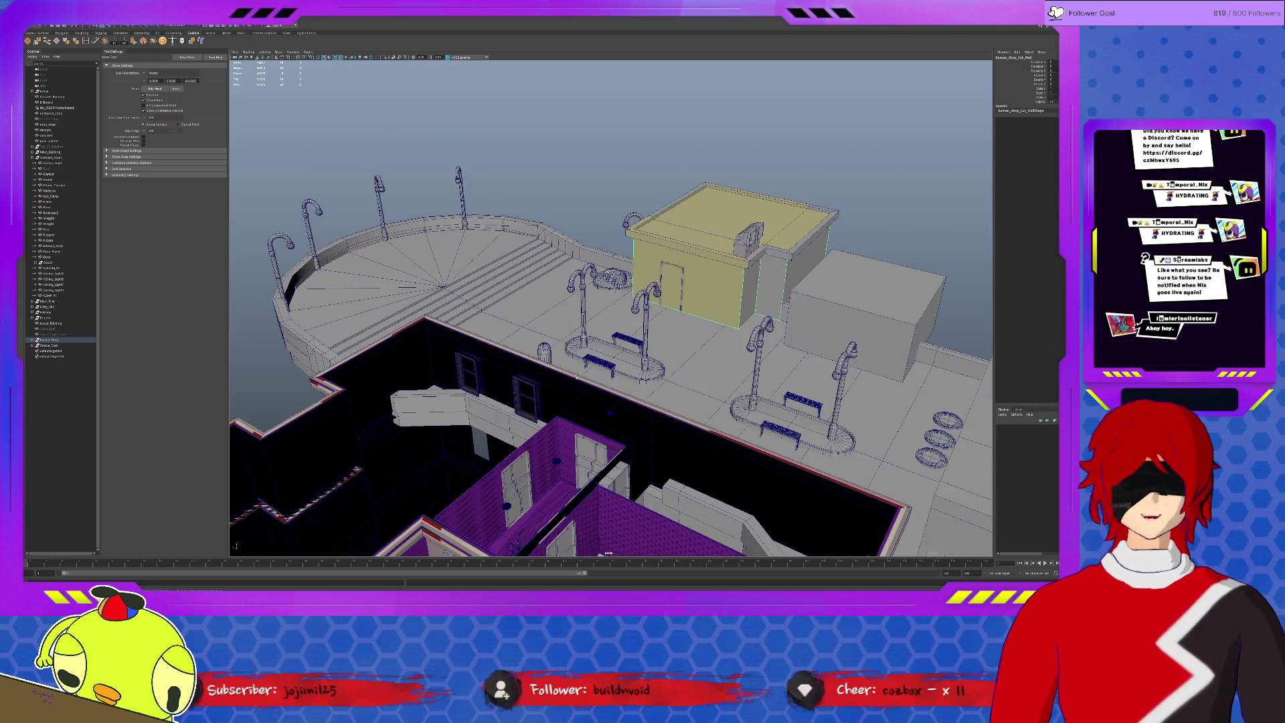
scroll(574, 377, down, 3)
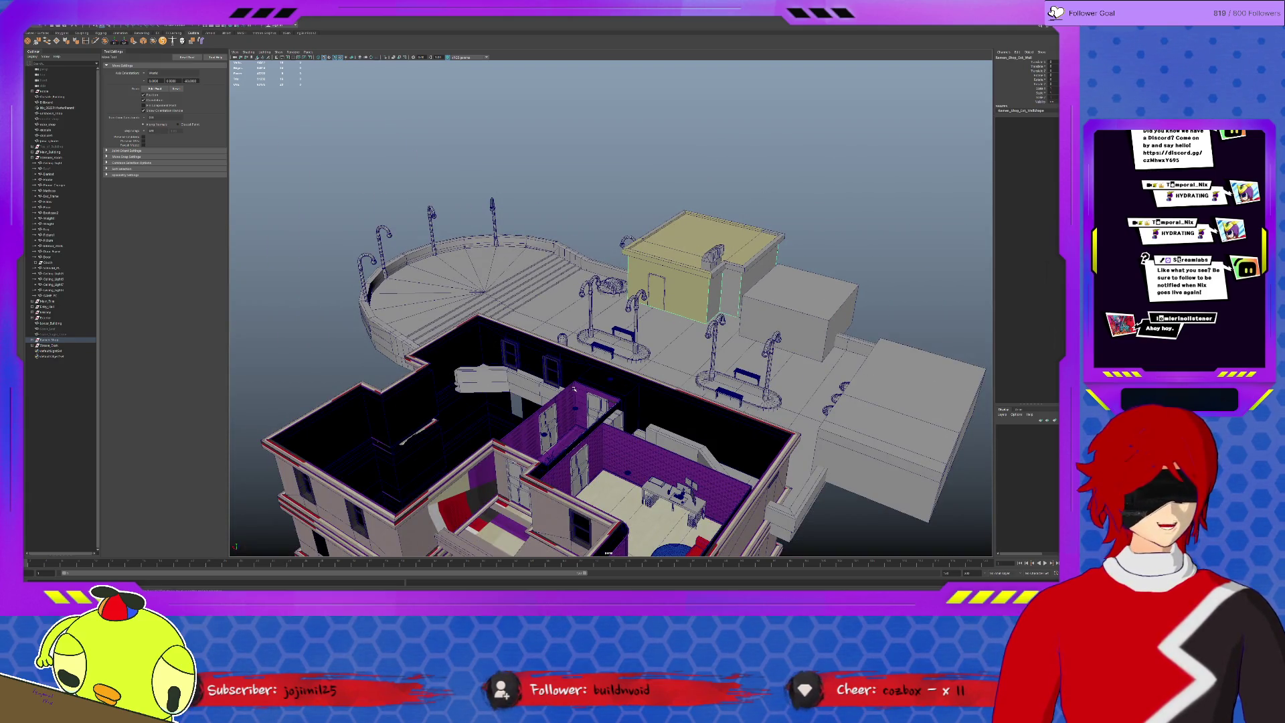
key(alt+Tab)
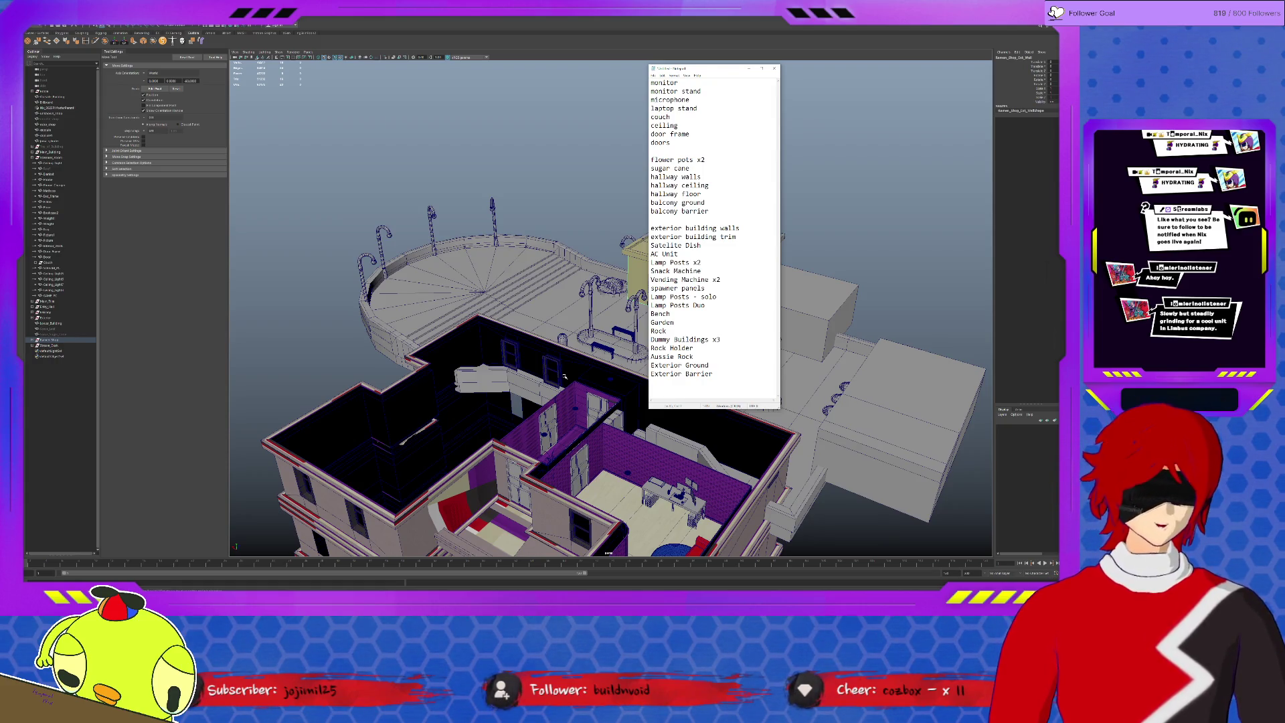
Return to the office scene, select and frame the desk keyboard, and bring up the UV Editor.
click(565, 377)
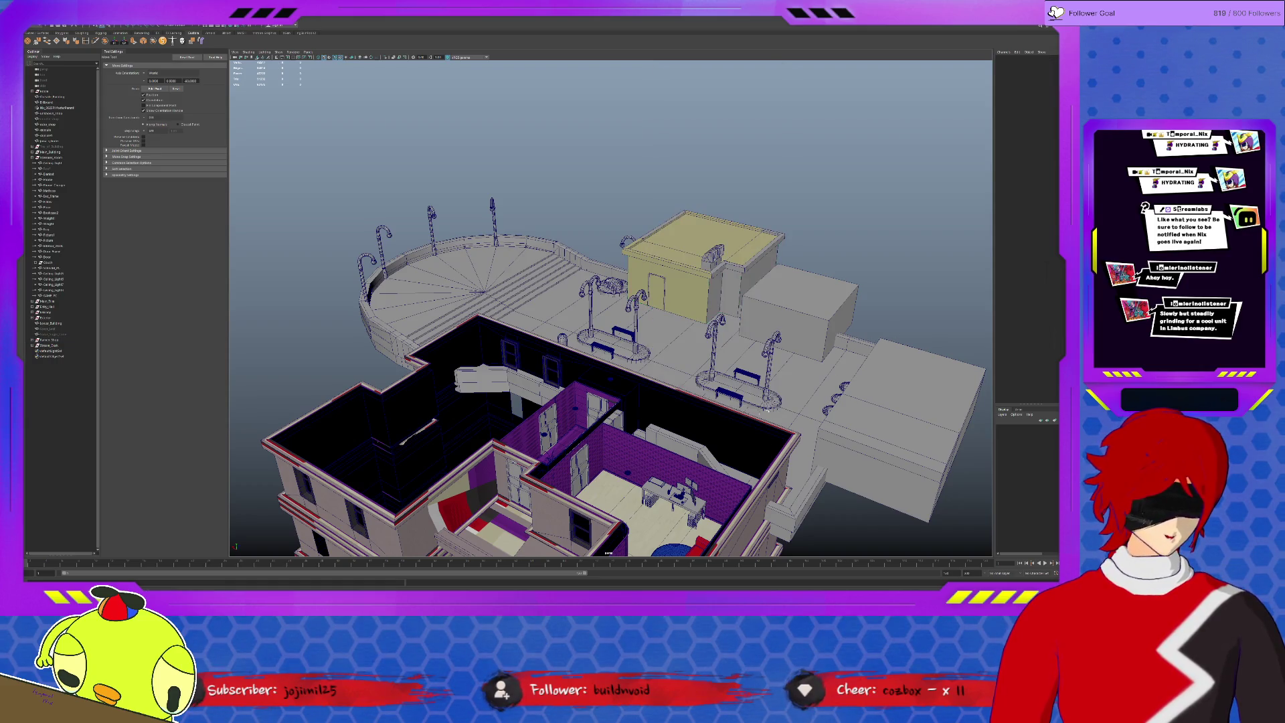
alt+drag(565, 376, 629, 371)
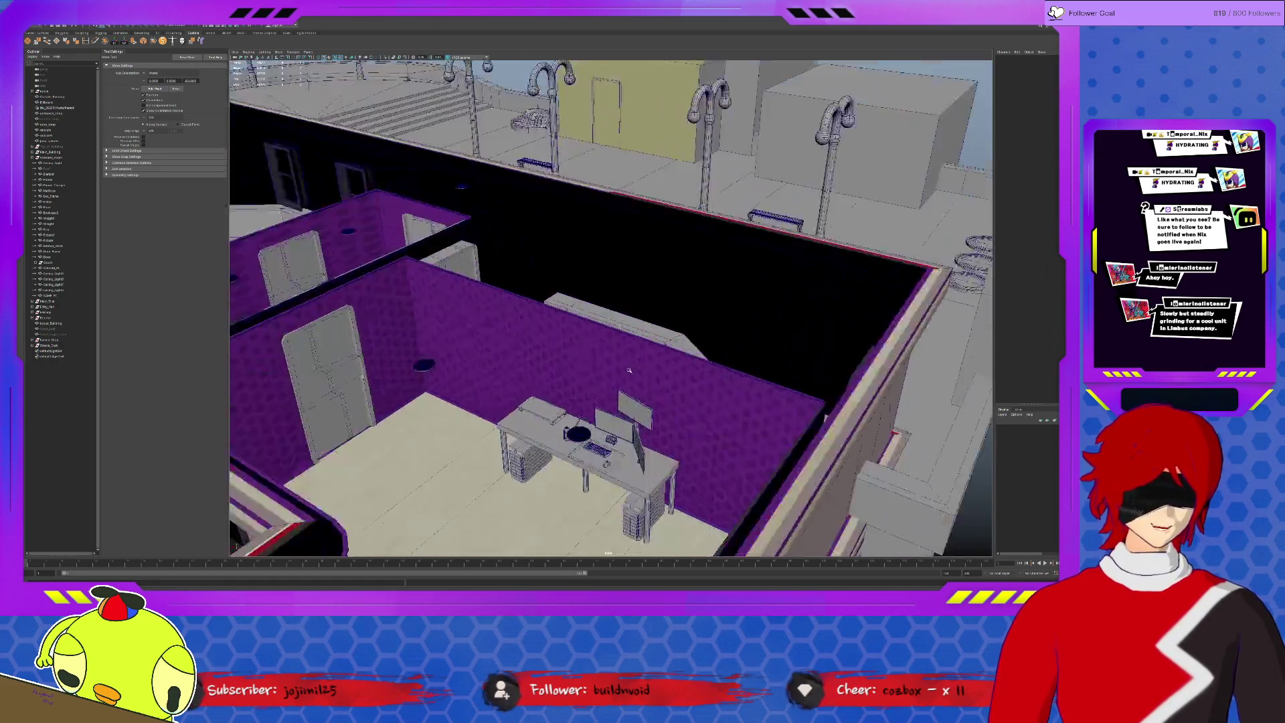
scroll(629, 370, up, 10)
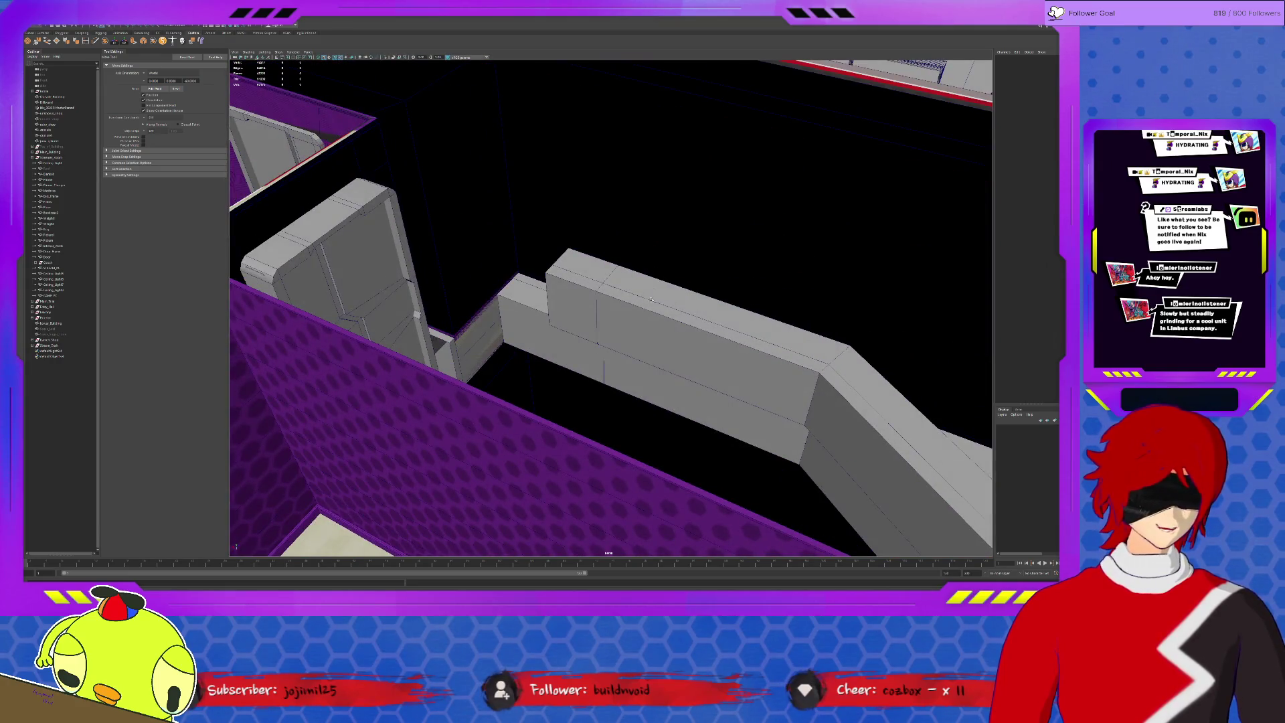
scroll(652, 298, down, 10)
click(662, 458)
key(f)
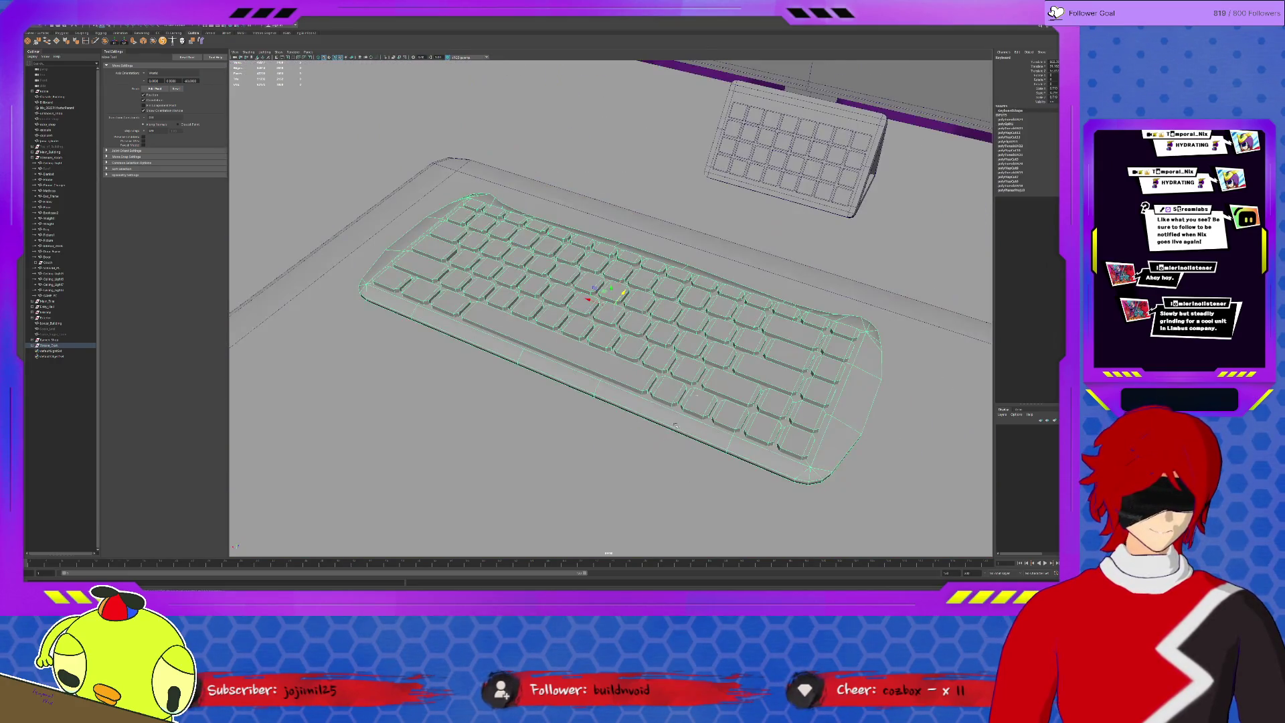
scroll(613, 316, down, 3)
alt+drag(612, 316, 663, 291)
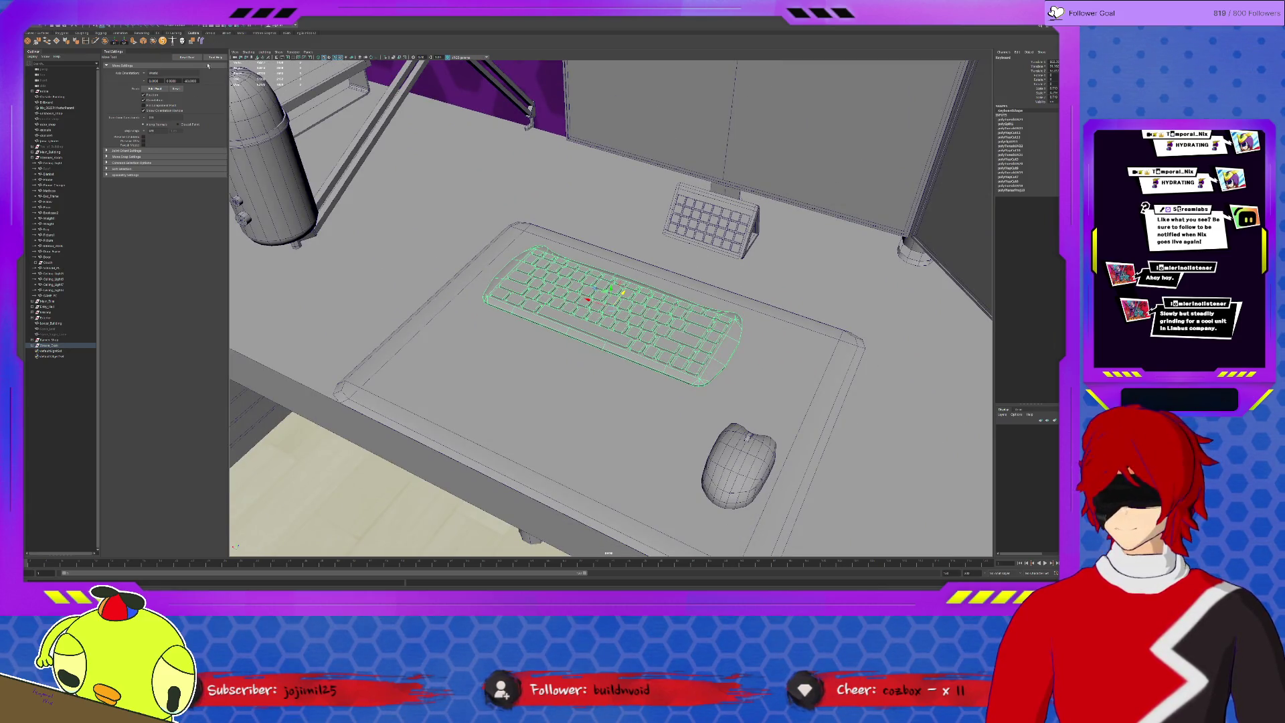
click(190, 46)
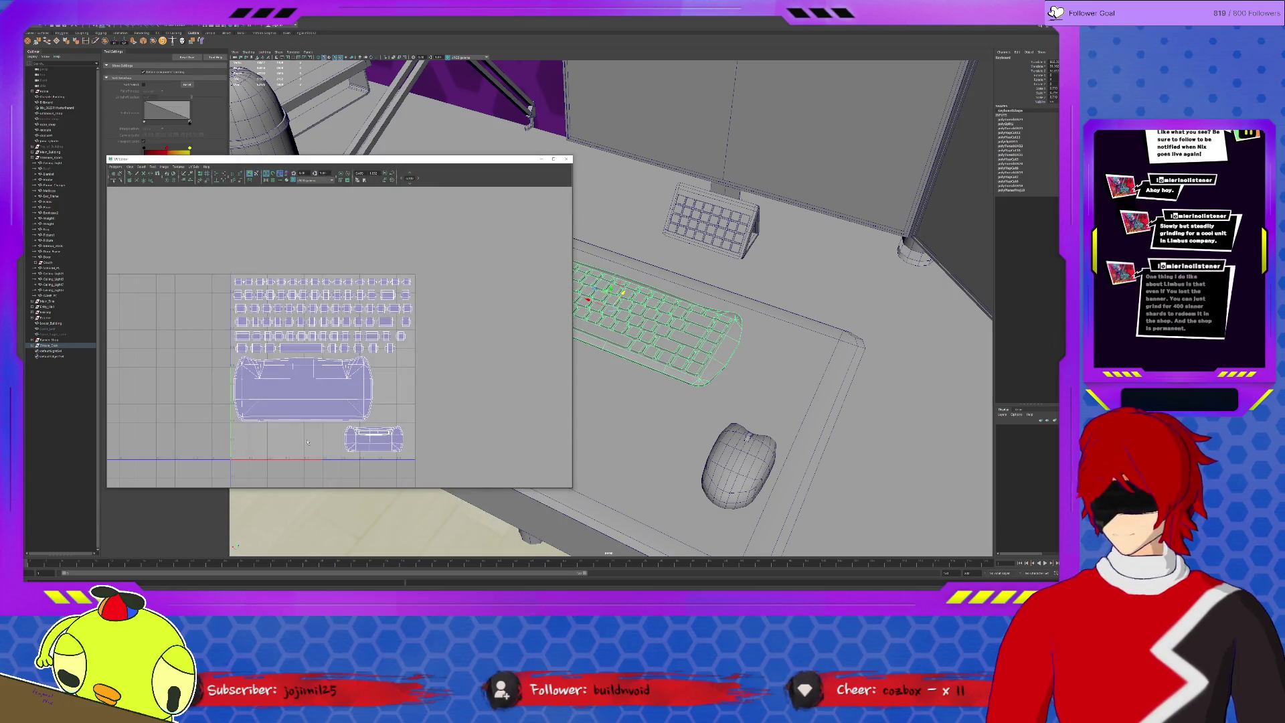
Marquee-select the keyboard's UV shells, then select the computer mouse to show its UVs instead.
drag(287, 267, 439, 413)
drag(287, 412, 222, 430)
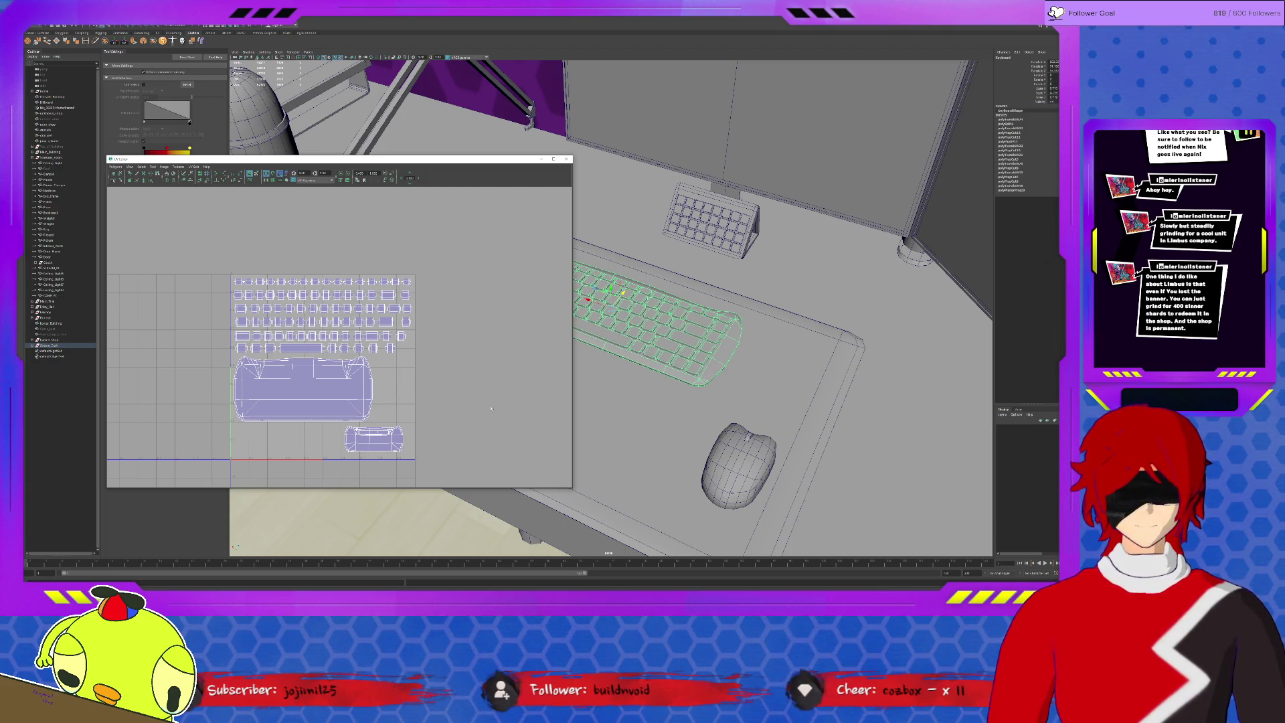
click(743, 447)
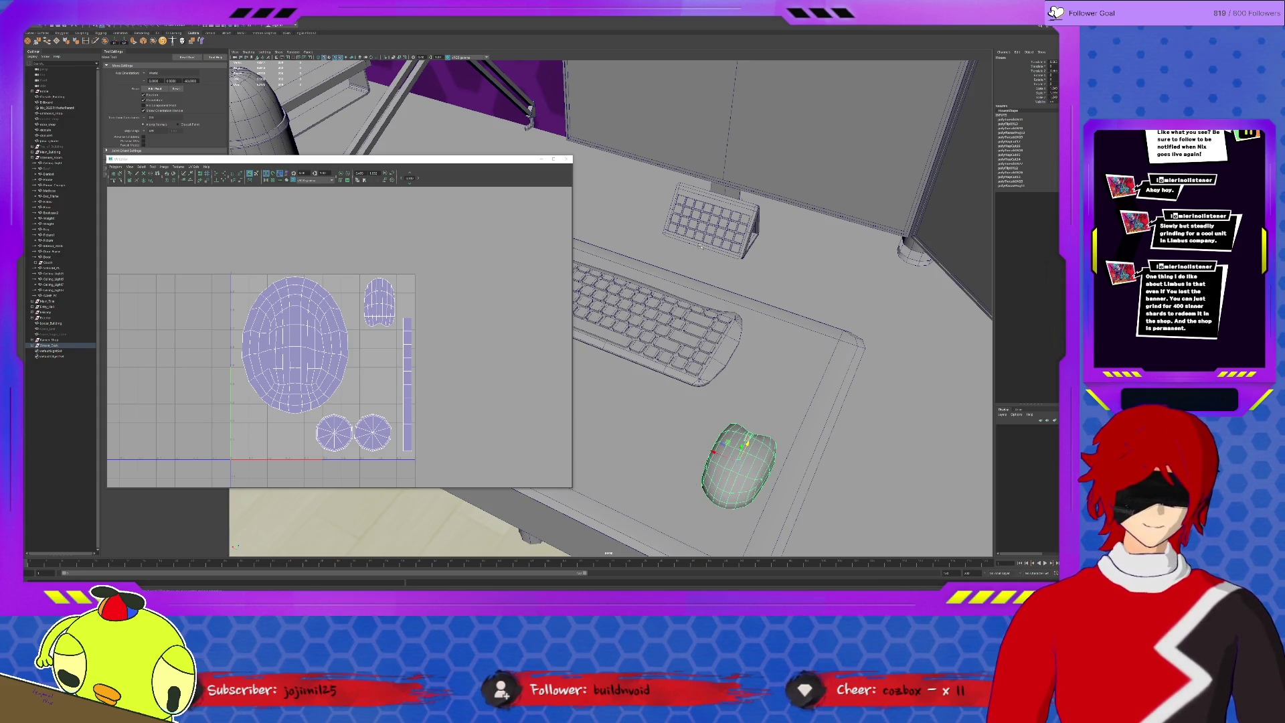
Select the desk in the viewport so the UV Editor shows its UVs.
click(637, 422)
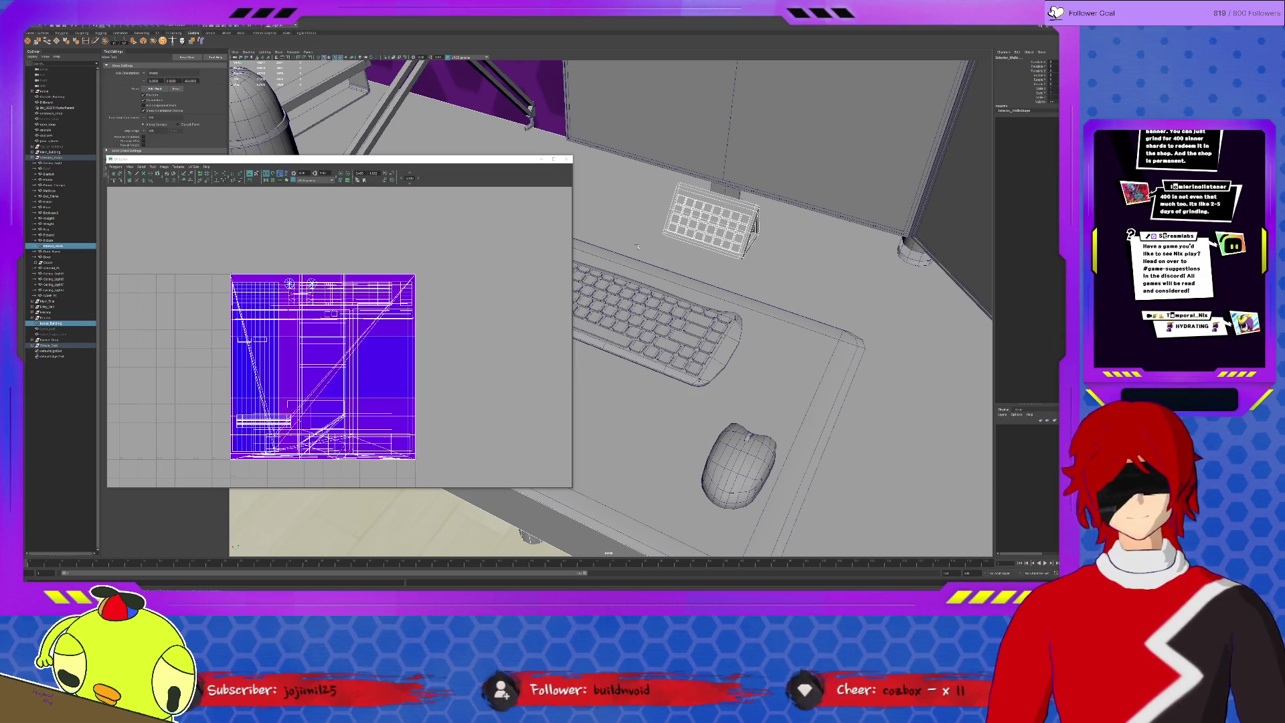
Select the numpad keyboard and give it a new Planar UV projection, switching to face selection.
alt+drag(623, 271, 700, 246)
scroll(699, 248, up, 5)
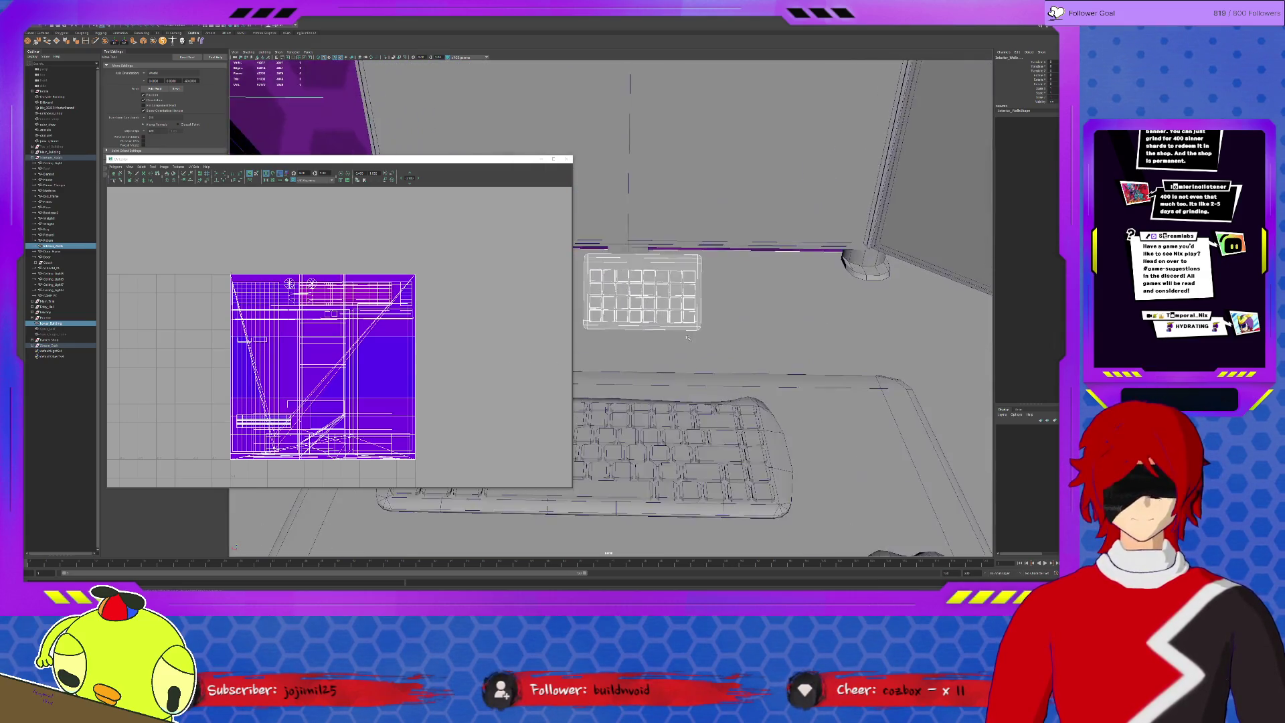
click(695, 296)
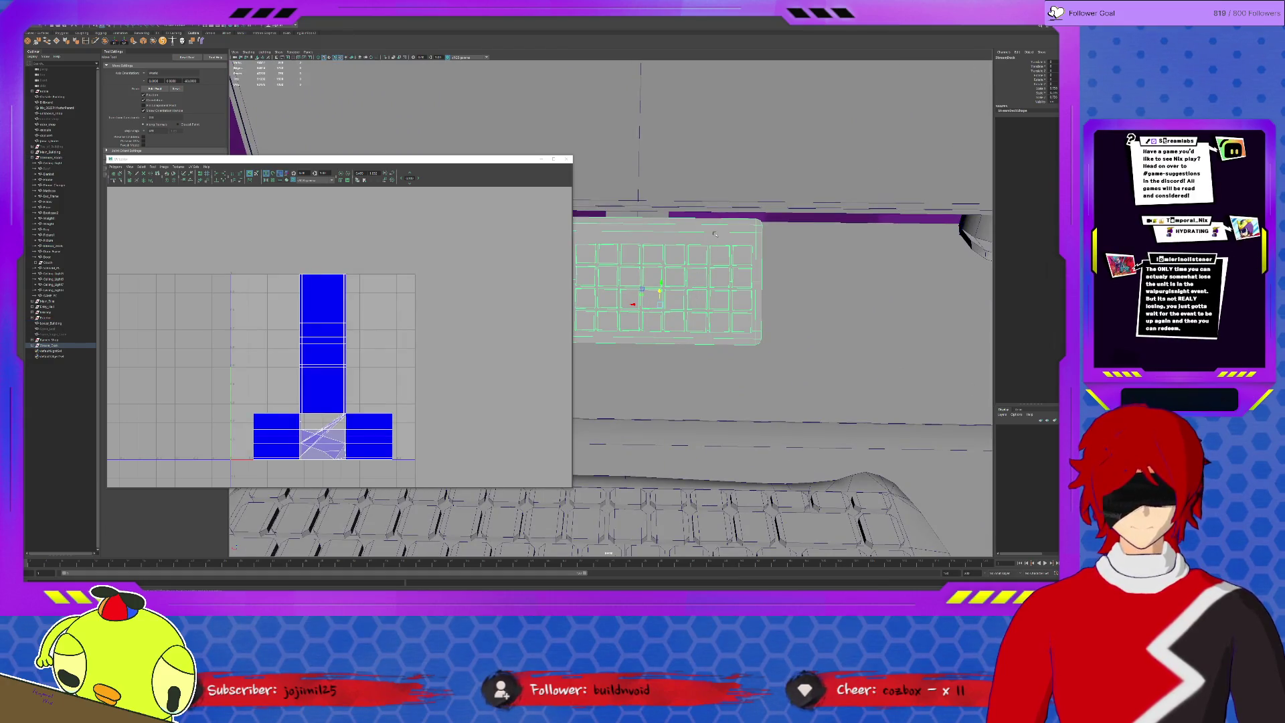
scroll(710, 259, up, 1)
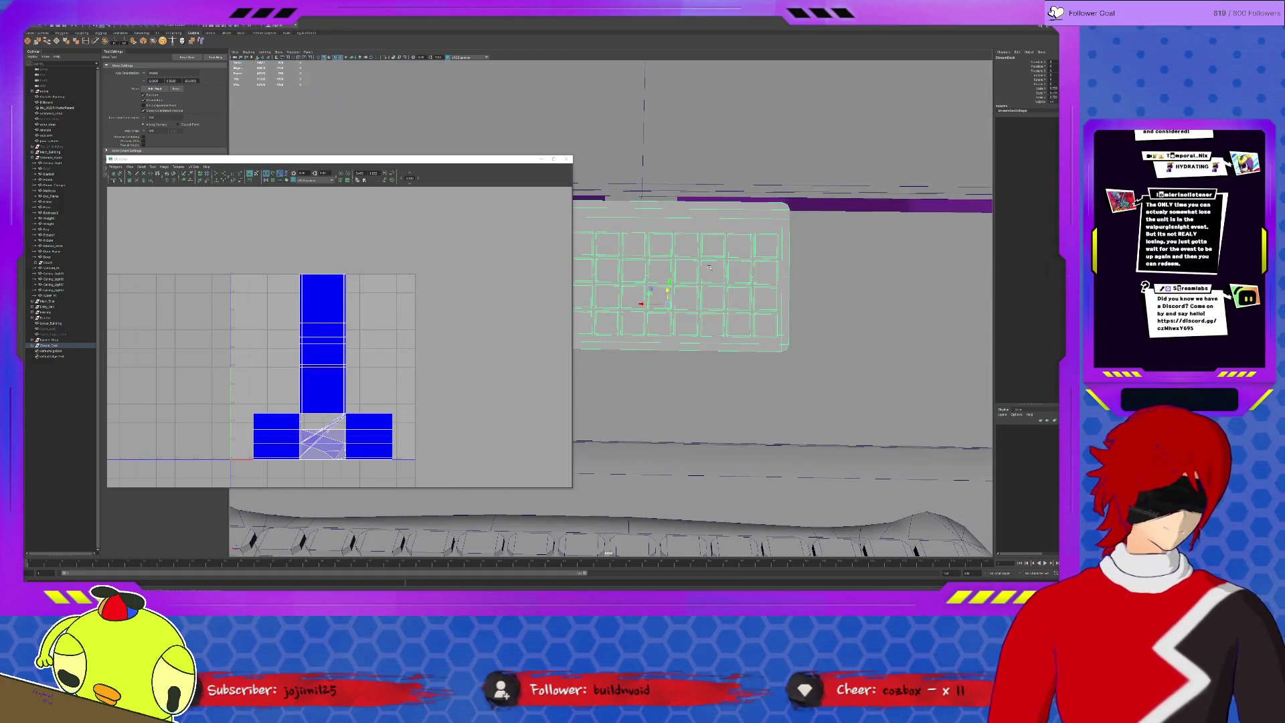
scroll(710, 258, up, 1)
scroll(710, 259, up, 1)
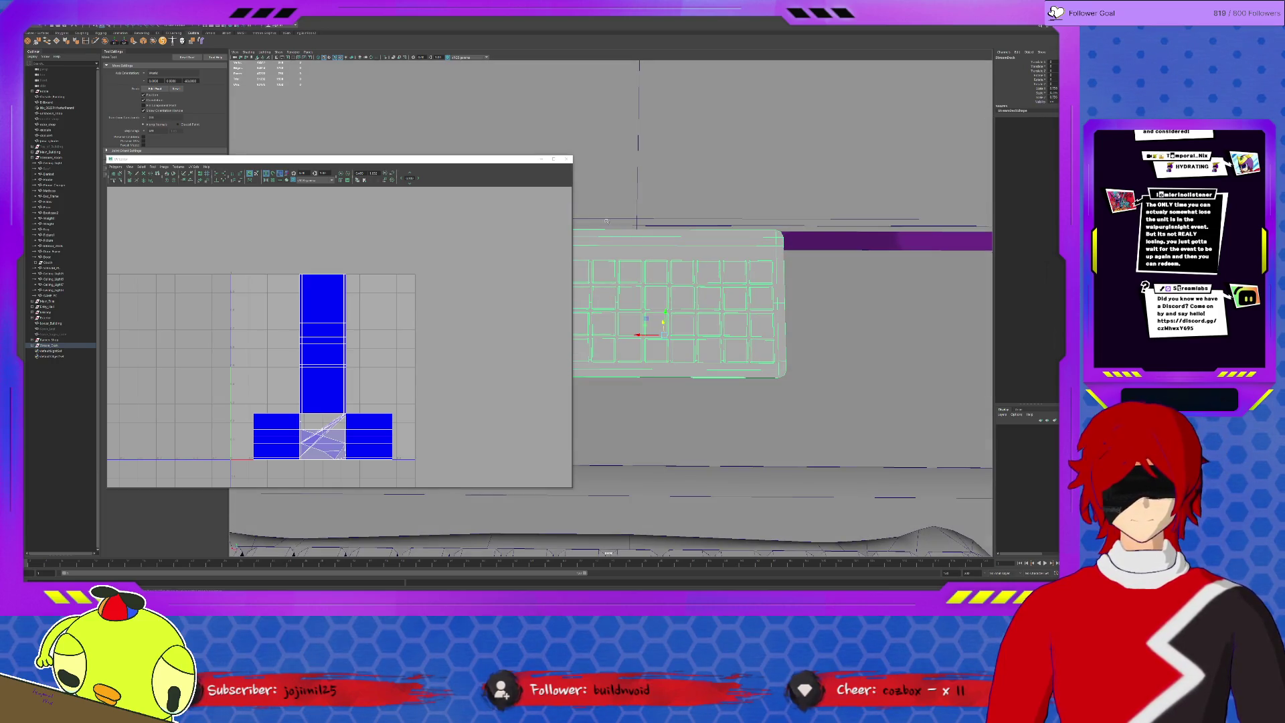
drag(506, 164, 438, 165)
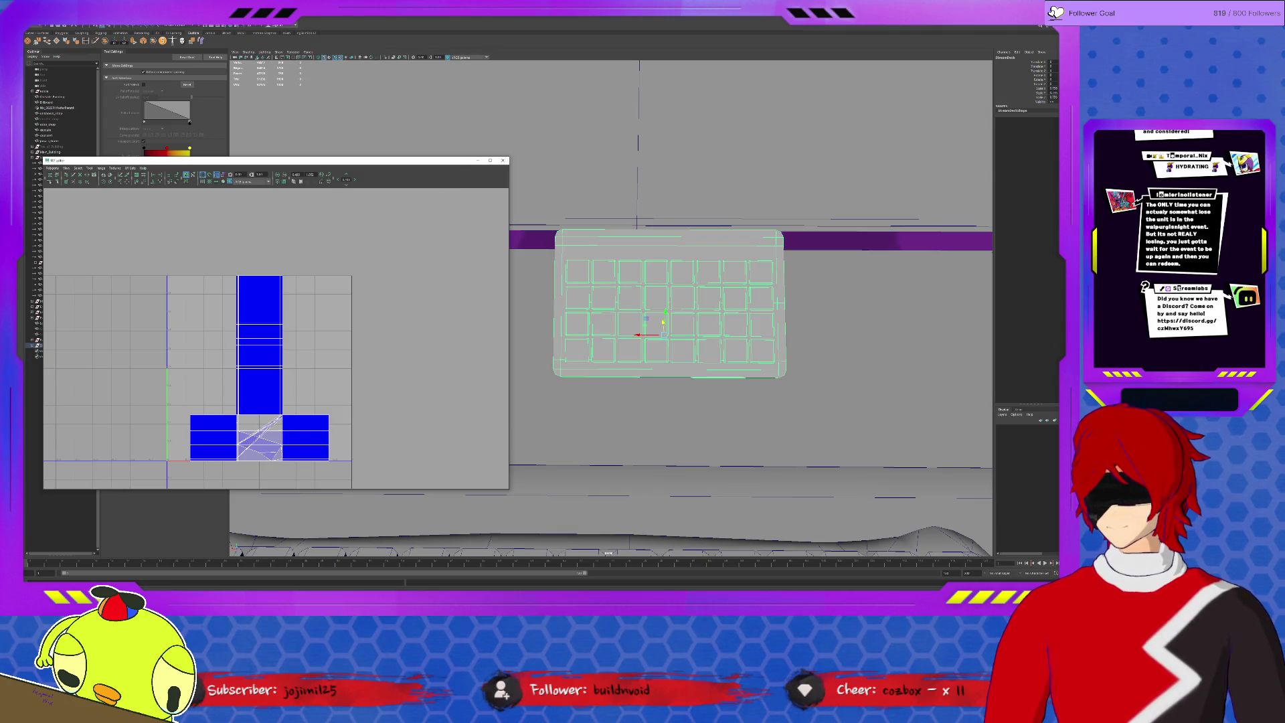
click(206, 27)
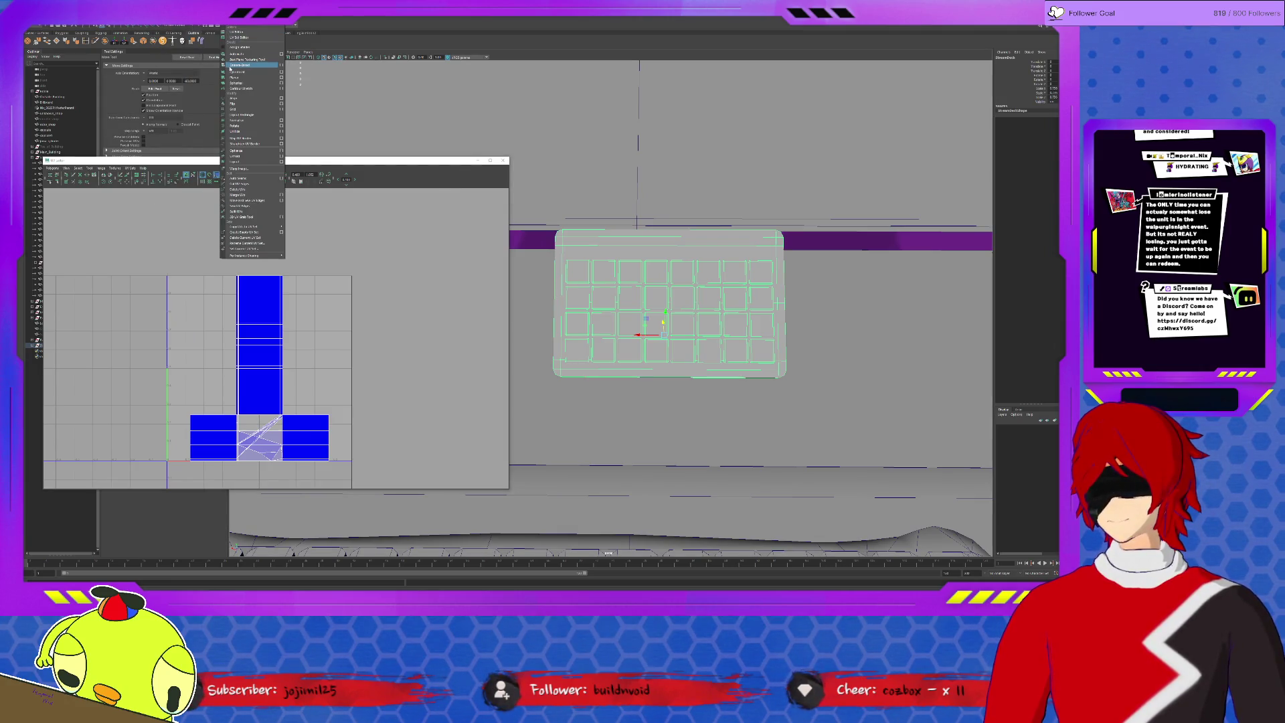
click(246, 68)
right_drag(279, 358, 282, 360)
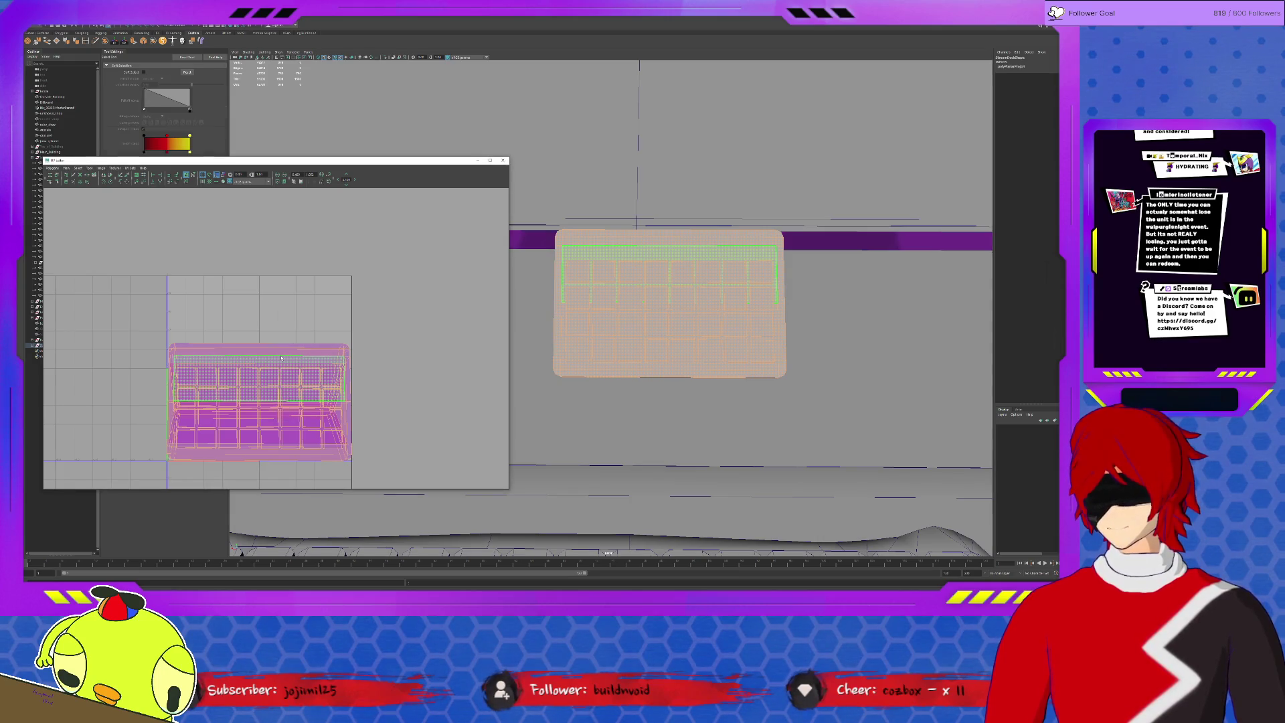
Move the projected numpad shell up and left, select a corner UV and switch to the UV smoothing tool.
key(w)
drag(273, 417, 166, 256)
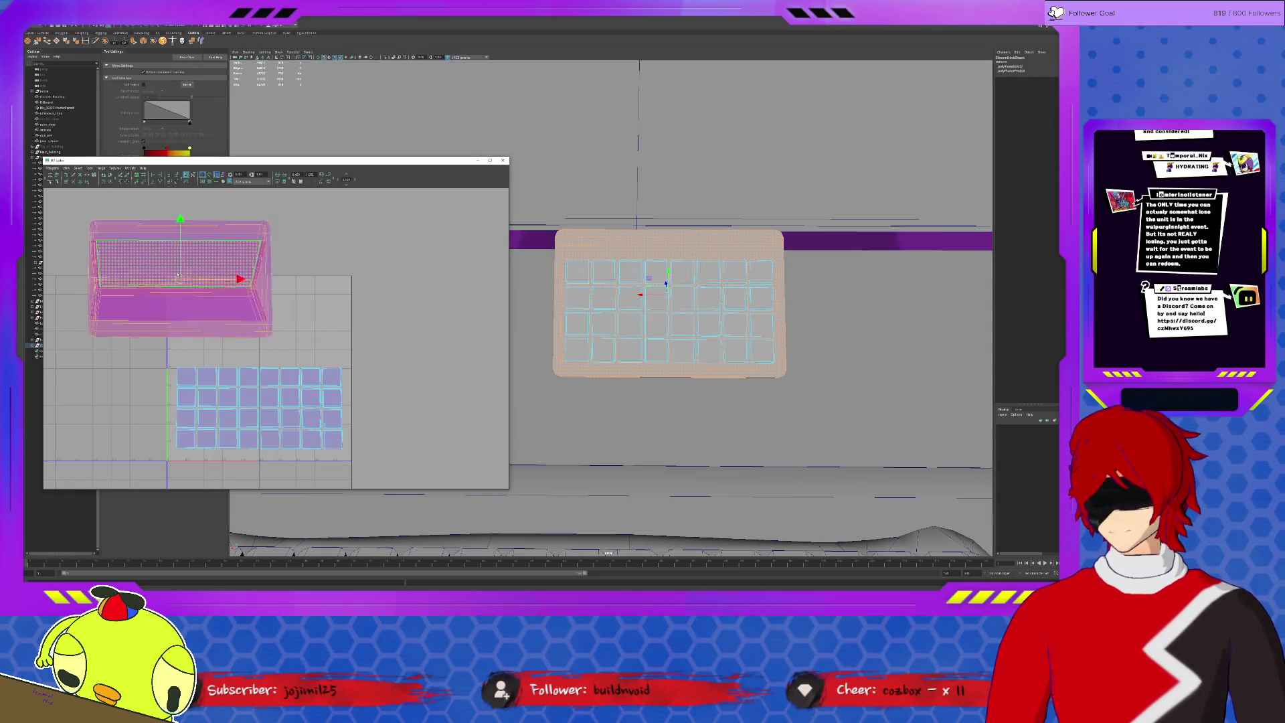
scroll(231, 377, up, 2)
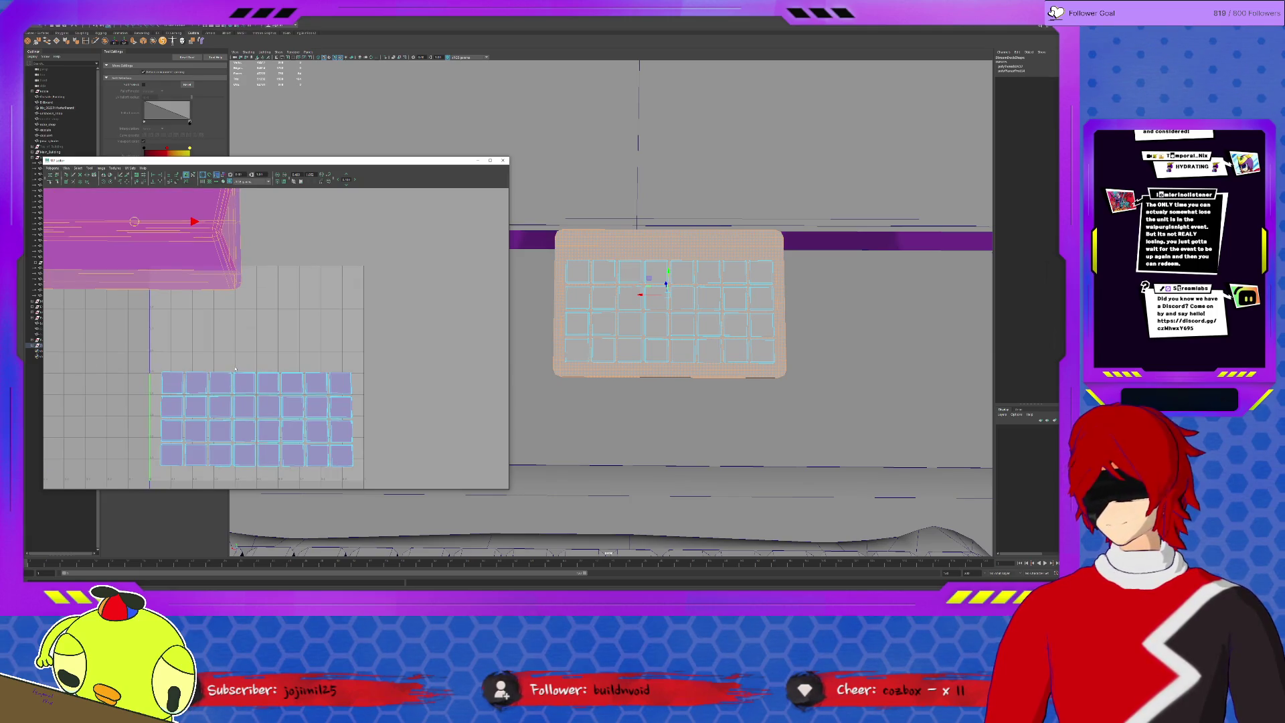
alt+middle_drag(243, 366, 256, 393)
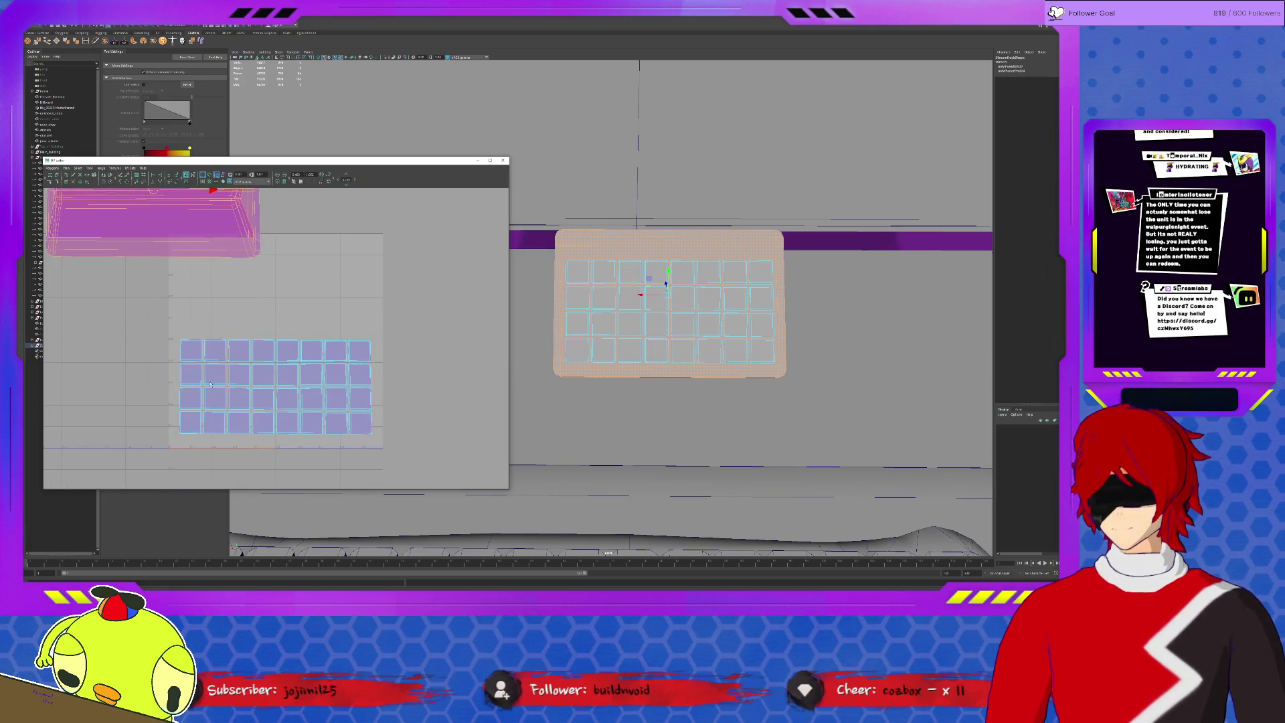
key(F12)
click(191, 349)
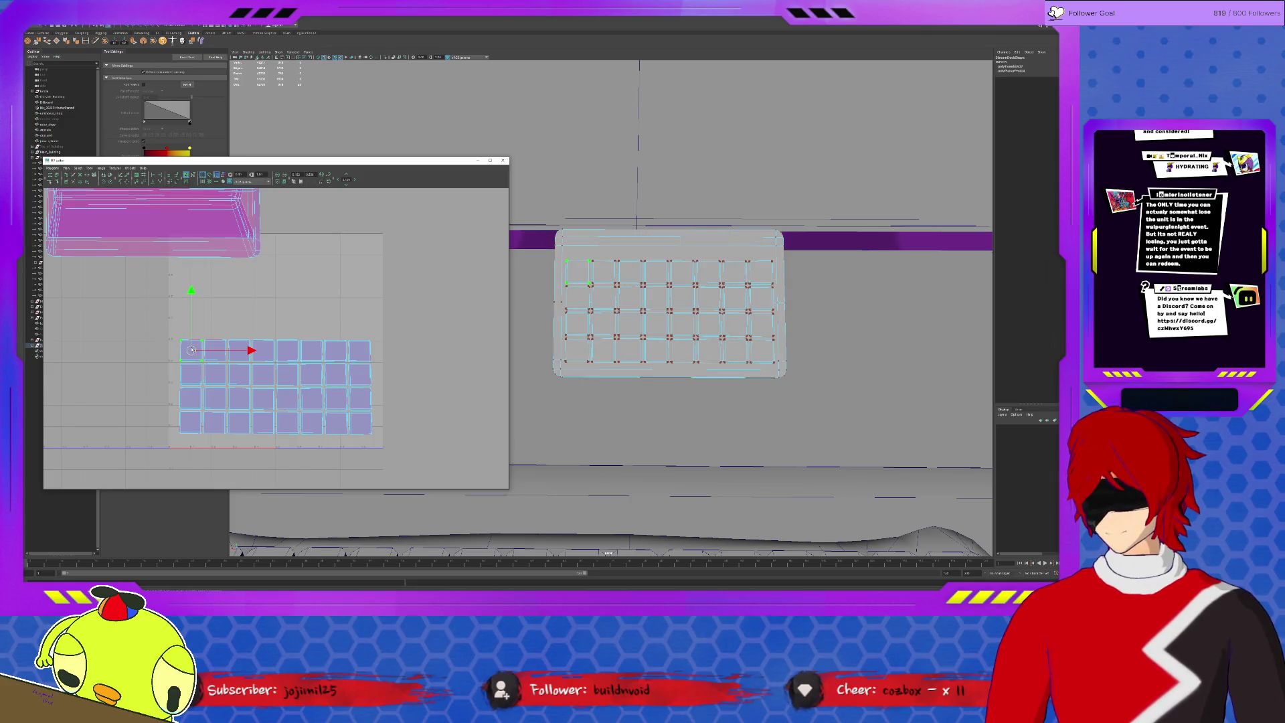
click(89, 168)
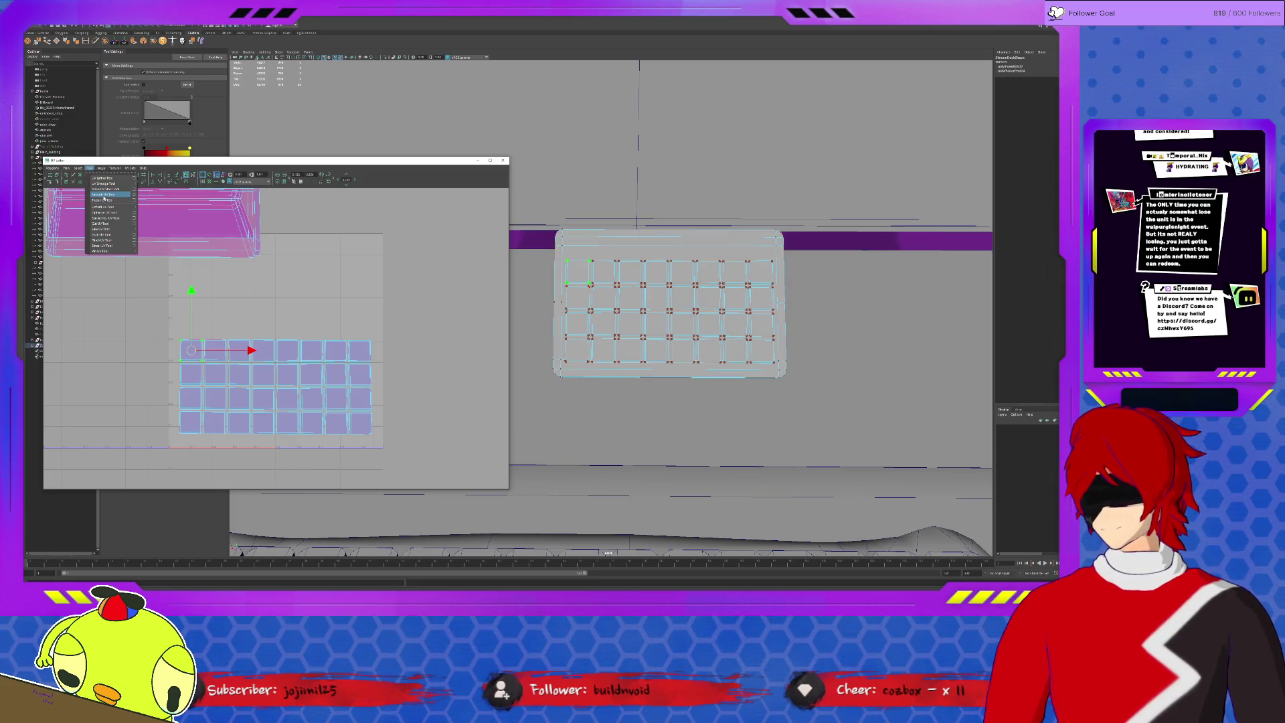
click(104, 195)
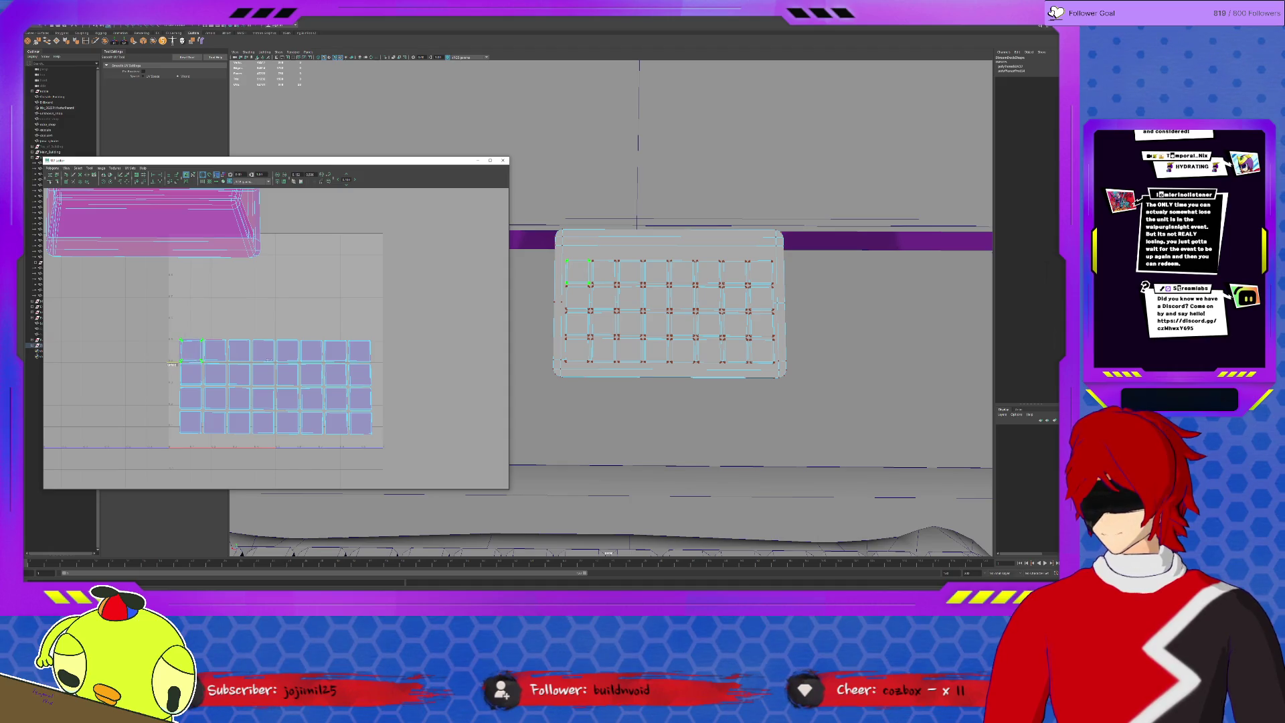
scroll(170, 365, up, 3)
scroll(240, 348, up, 1)
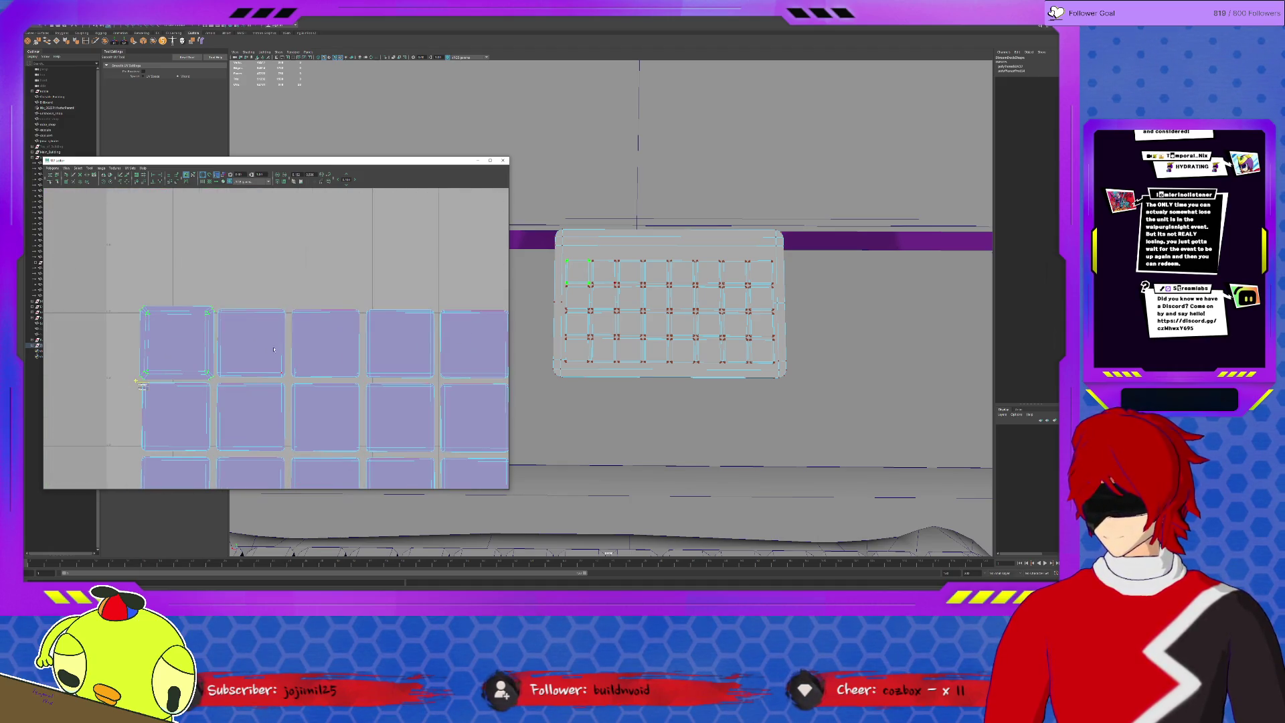
Select the second, third and fourth key UV cells in turn to find their keys on the numpad.
click(229, 324)
click(227, 371)
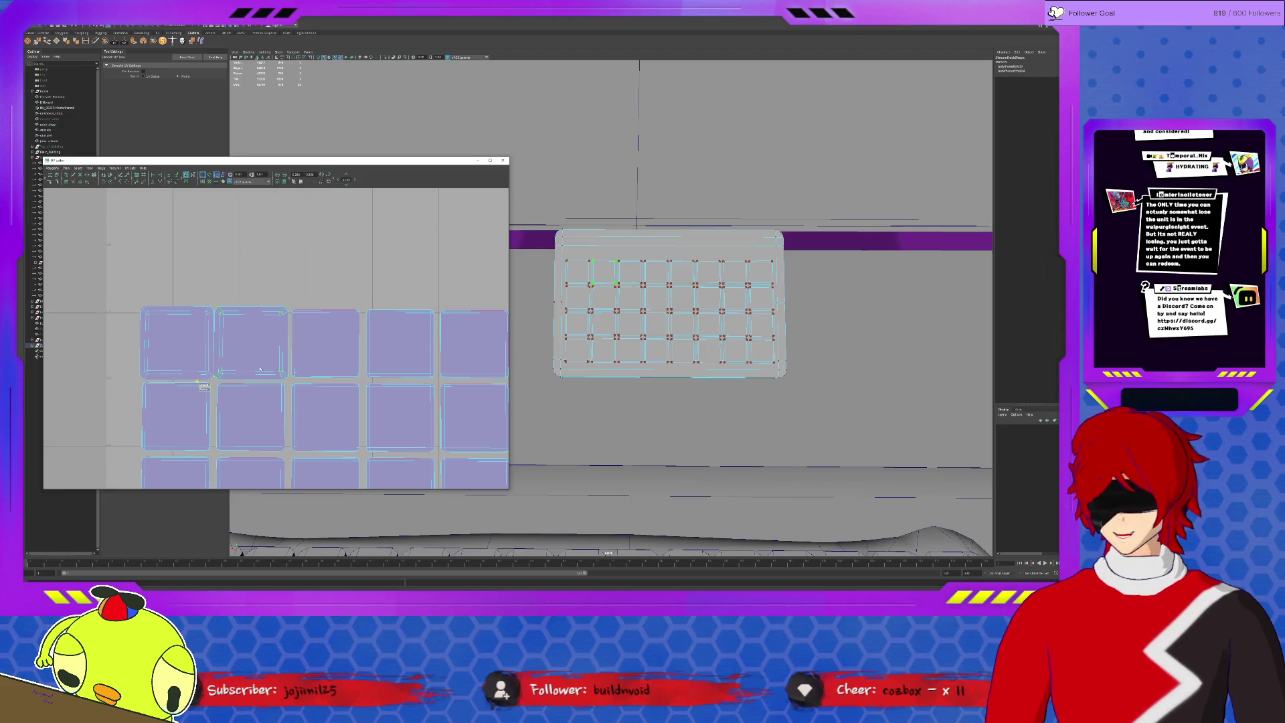
click(297, 373)
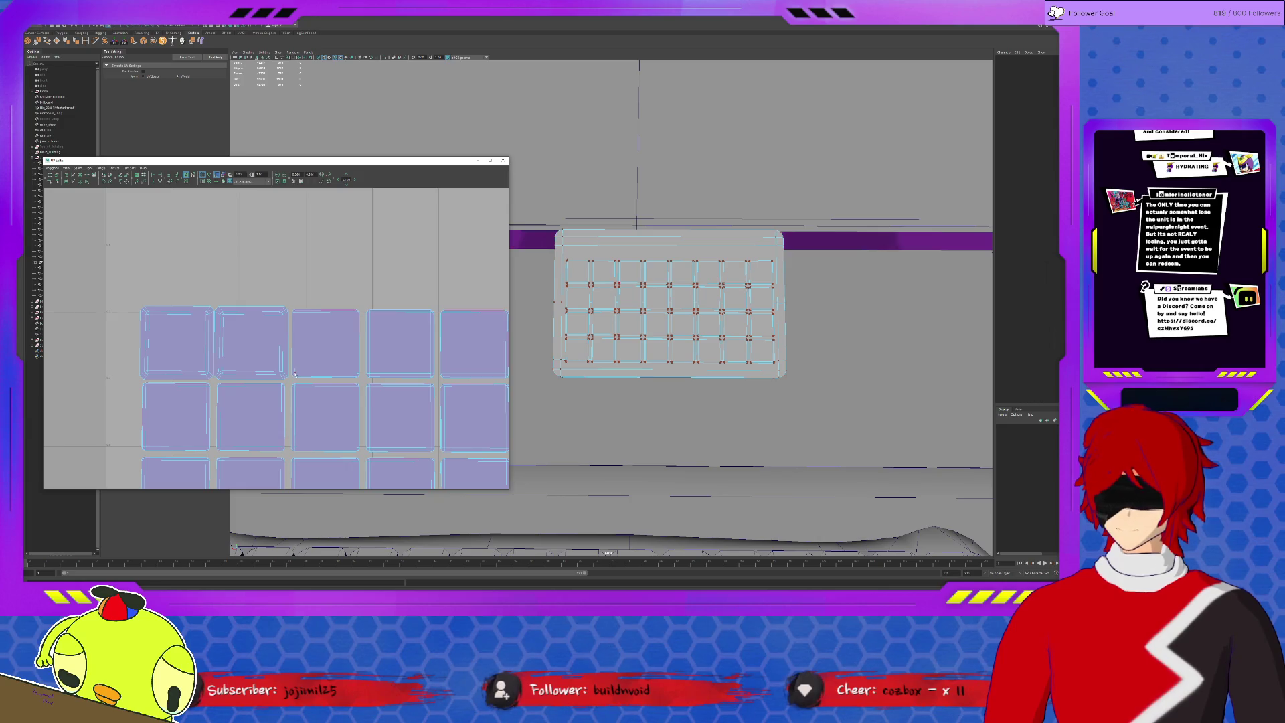
click(297, 374)
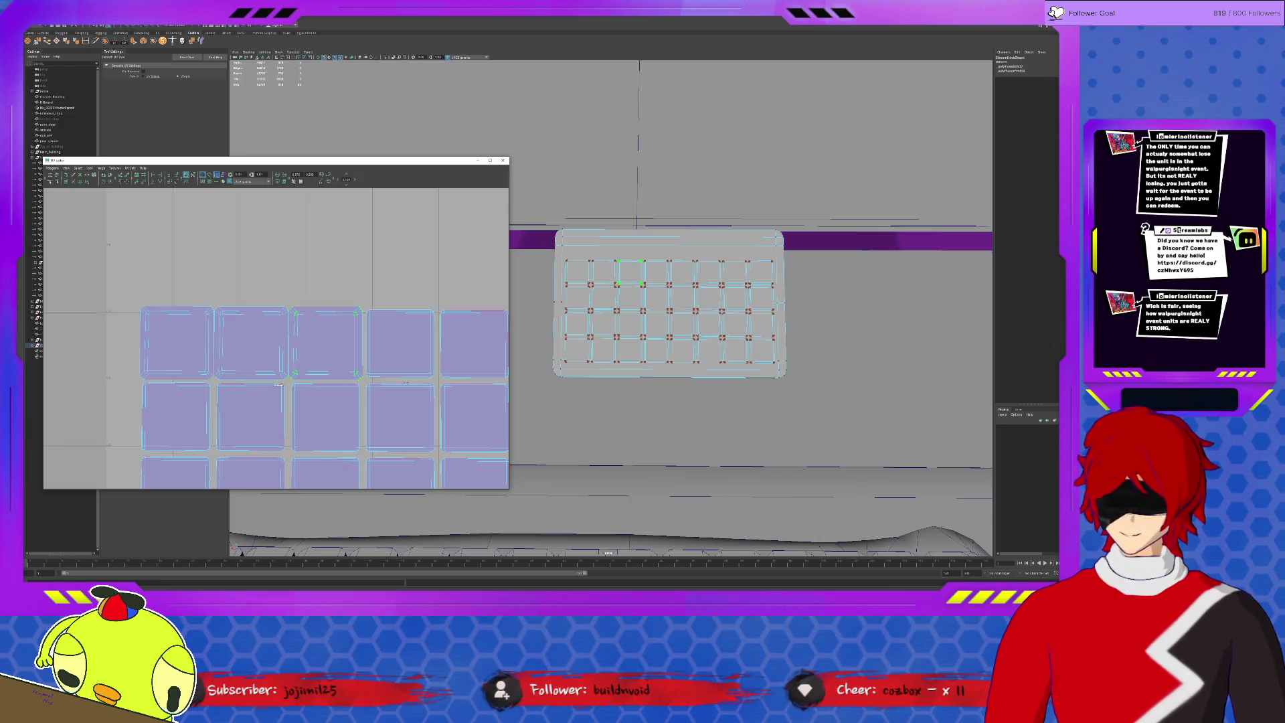
click(352, 382)
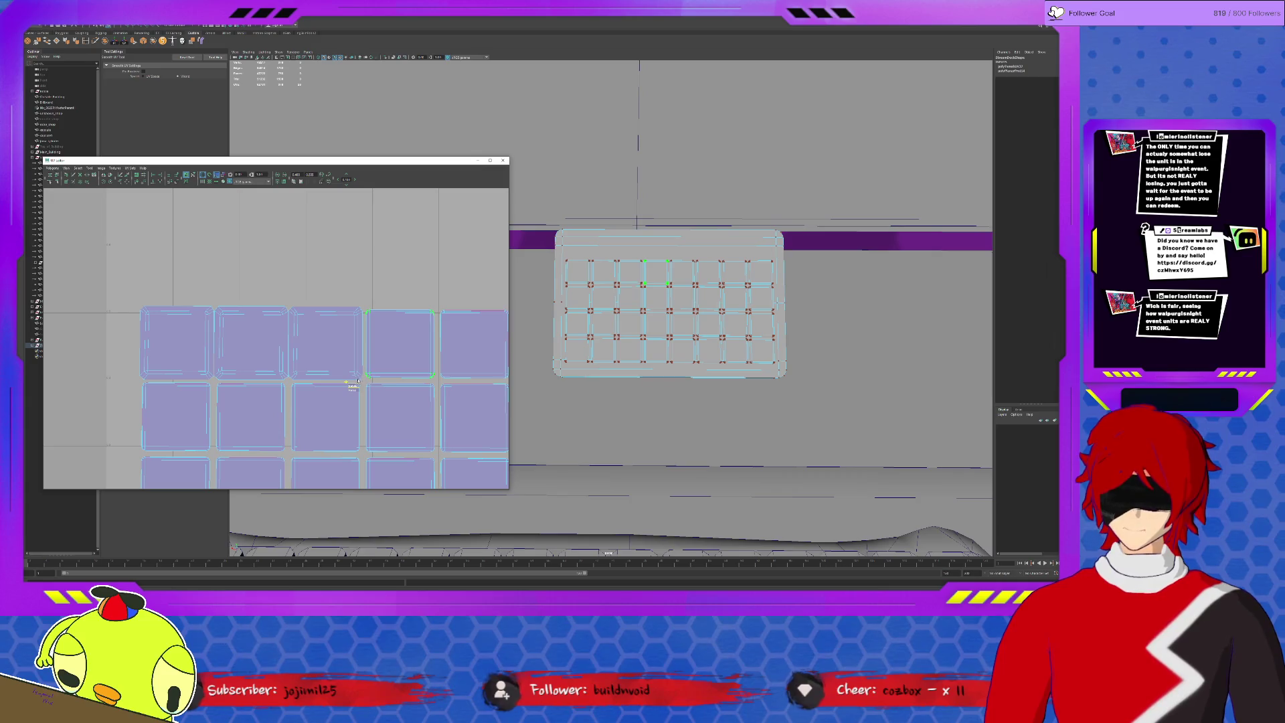
Check a few more key UV cells against the model, then bring the whole key grid back into view.
click(428, 379)
click(443, 376)
scroll(442, 374, down, 2)
scroll(387, 375, down, 2)
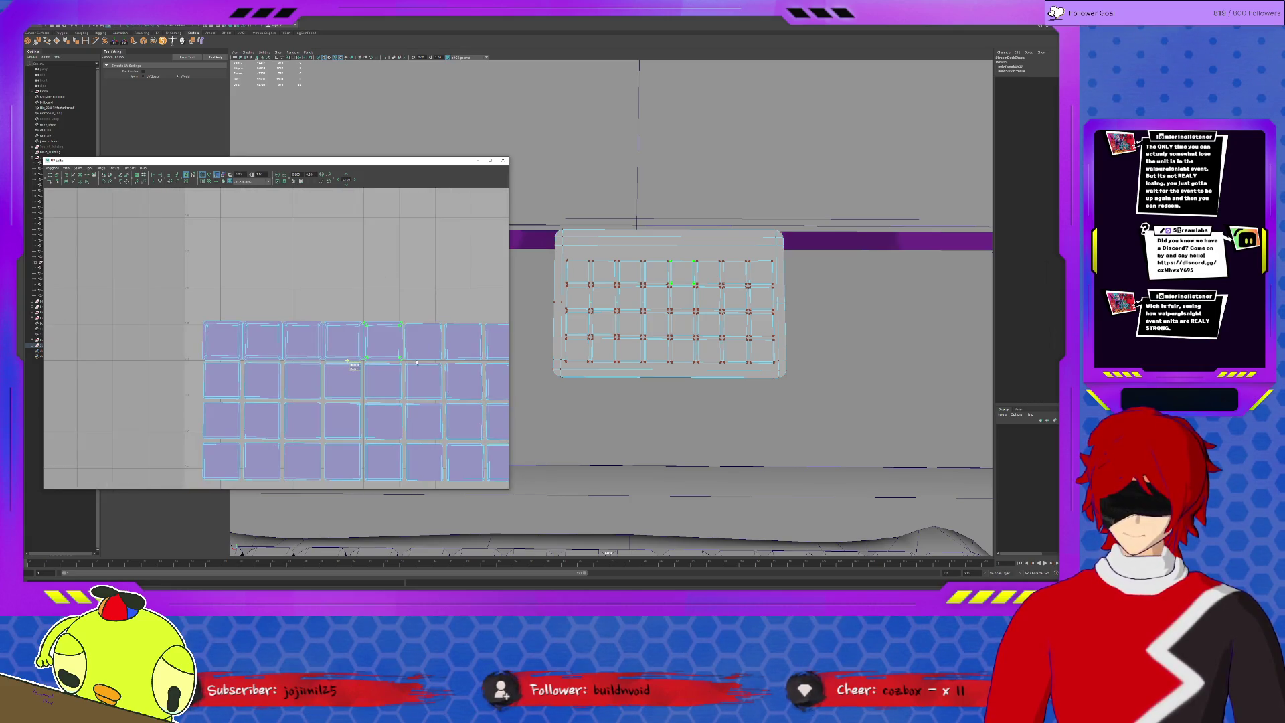
click(408, 356)
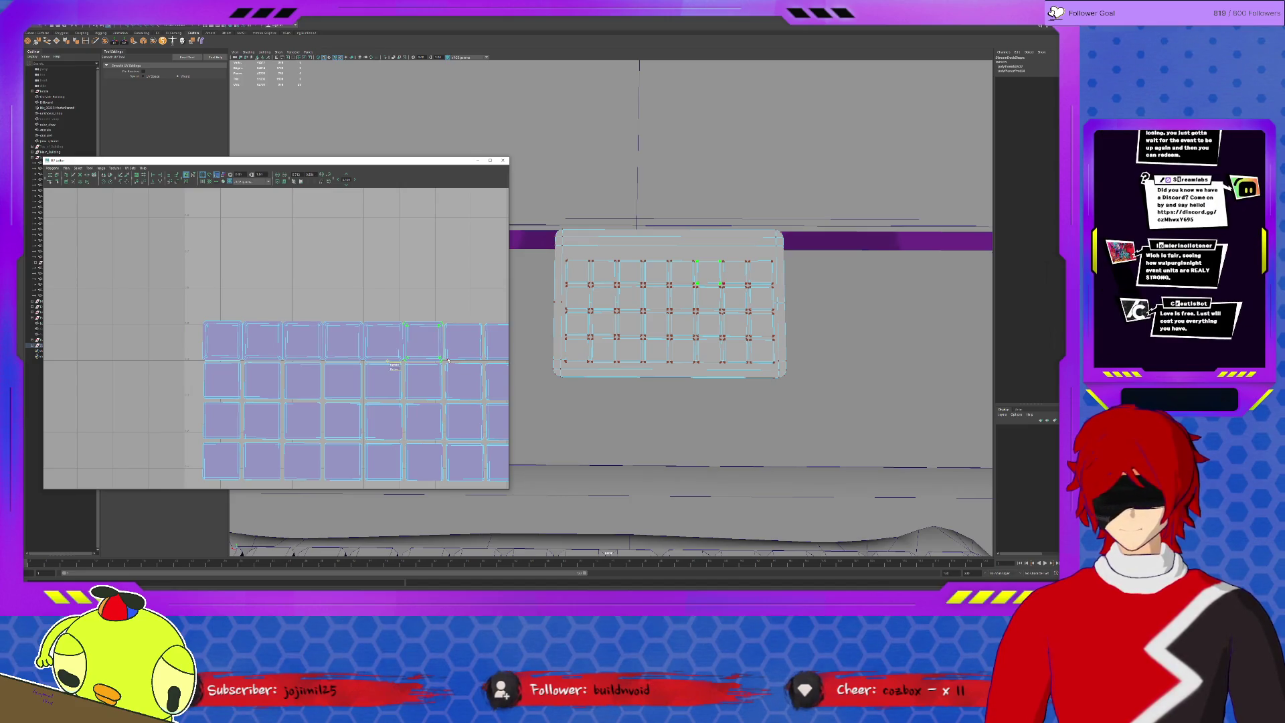
click(435, 364)
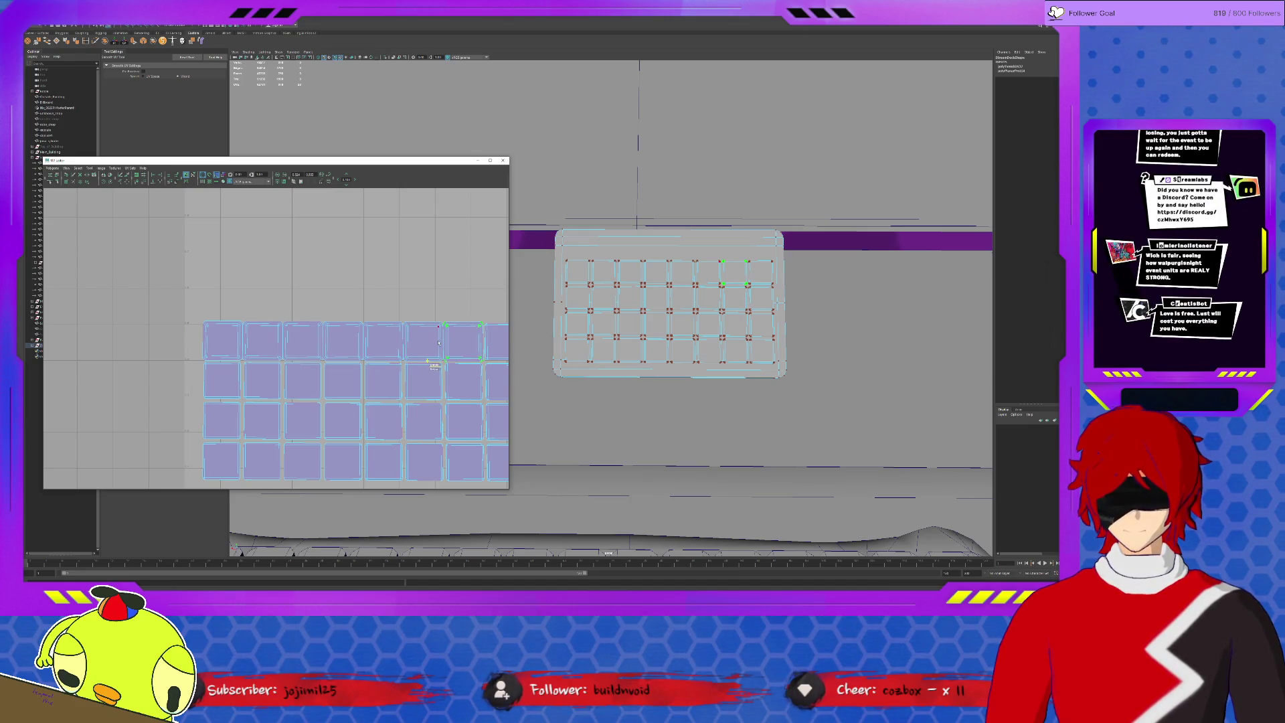
alt+middle_drag(433, 365, 385, 347)
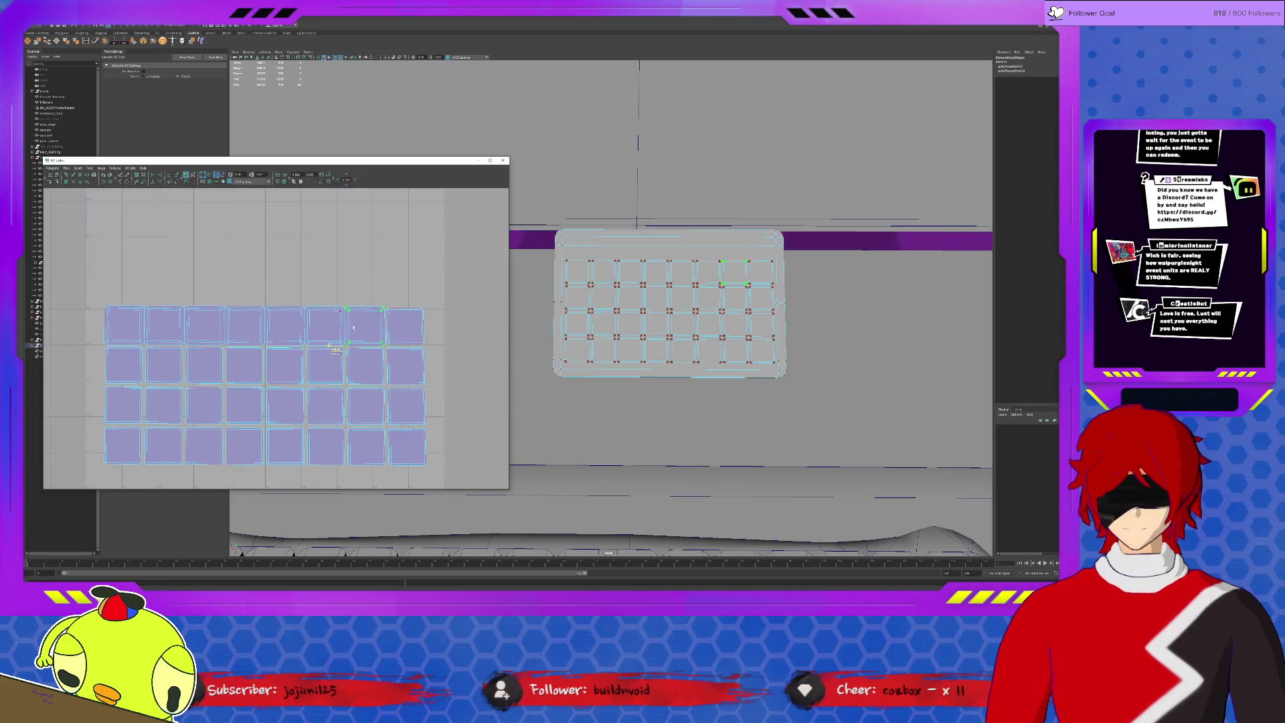
click(390, 344)
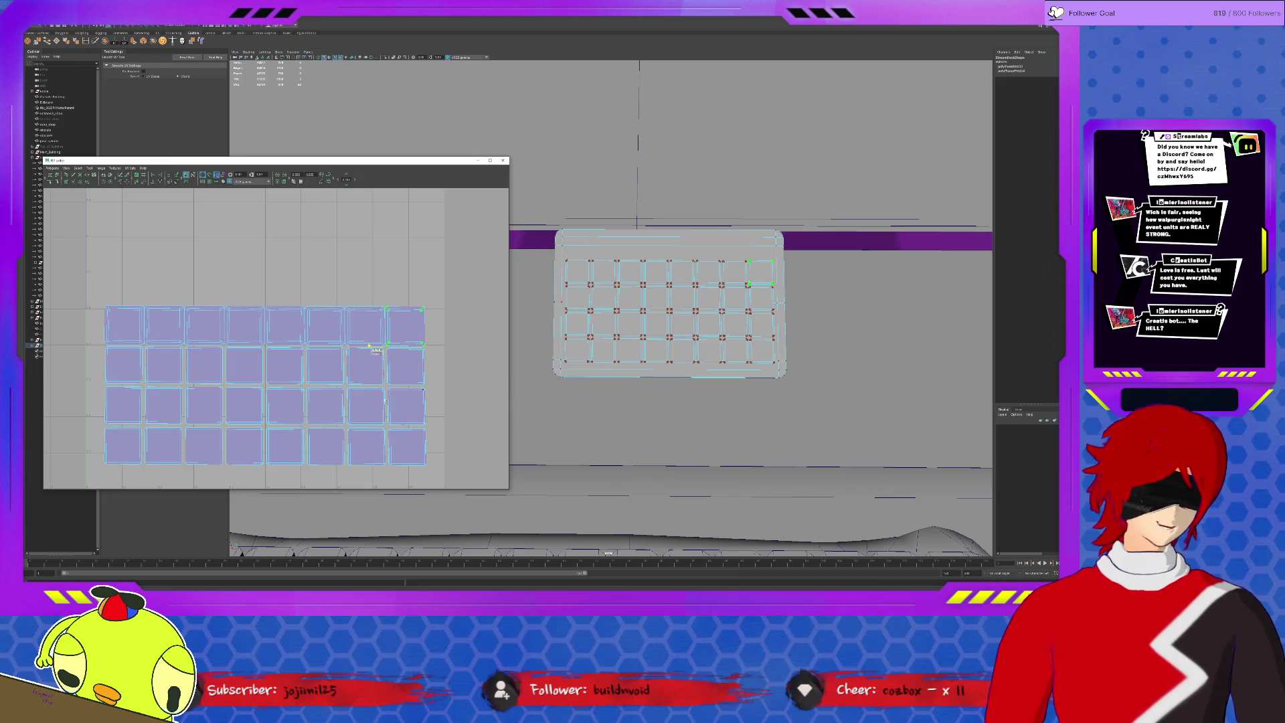
click(375, 390)
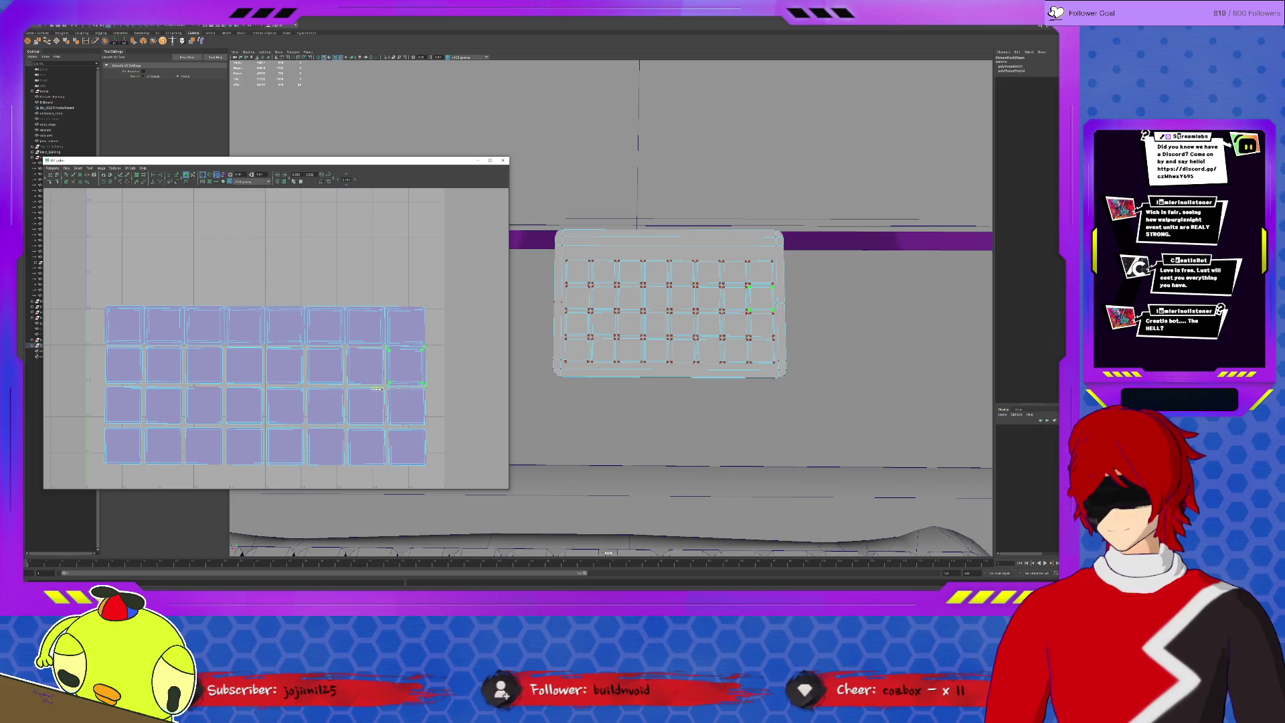
click(336, 389)
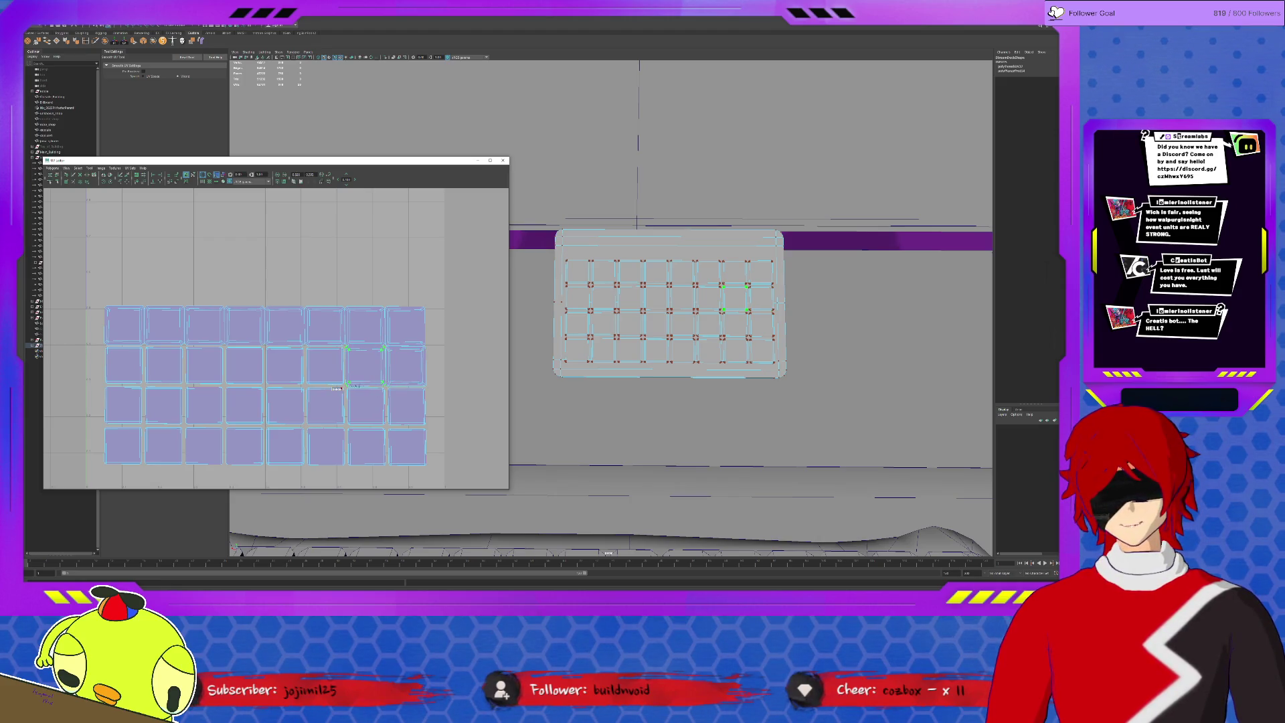
click(295, 389)
click(294, 387)
click(256, 391)
click(217, 389)
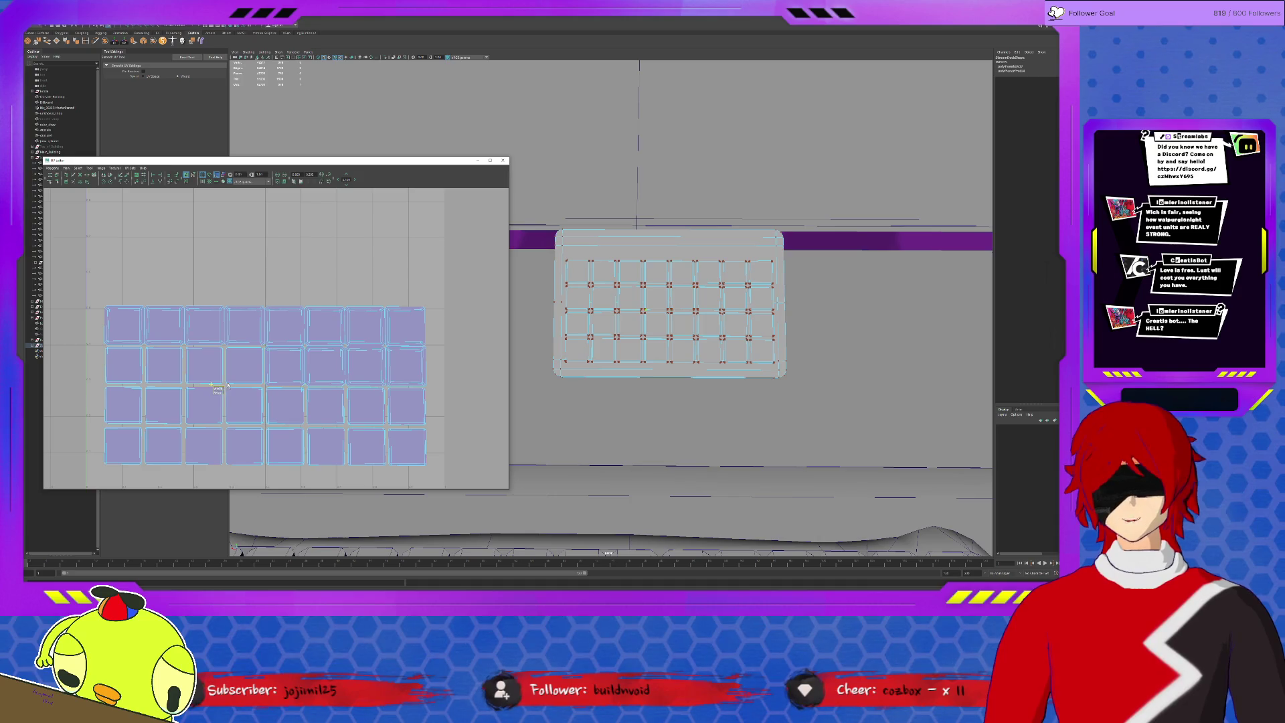
click(189, 383)
click(187, 383)
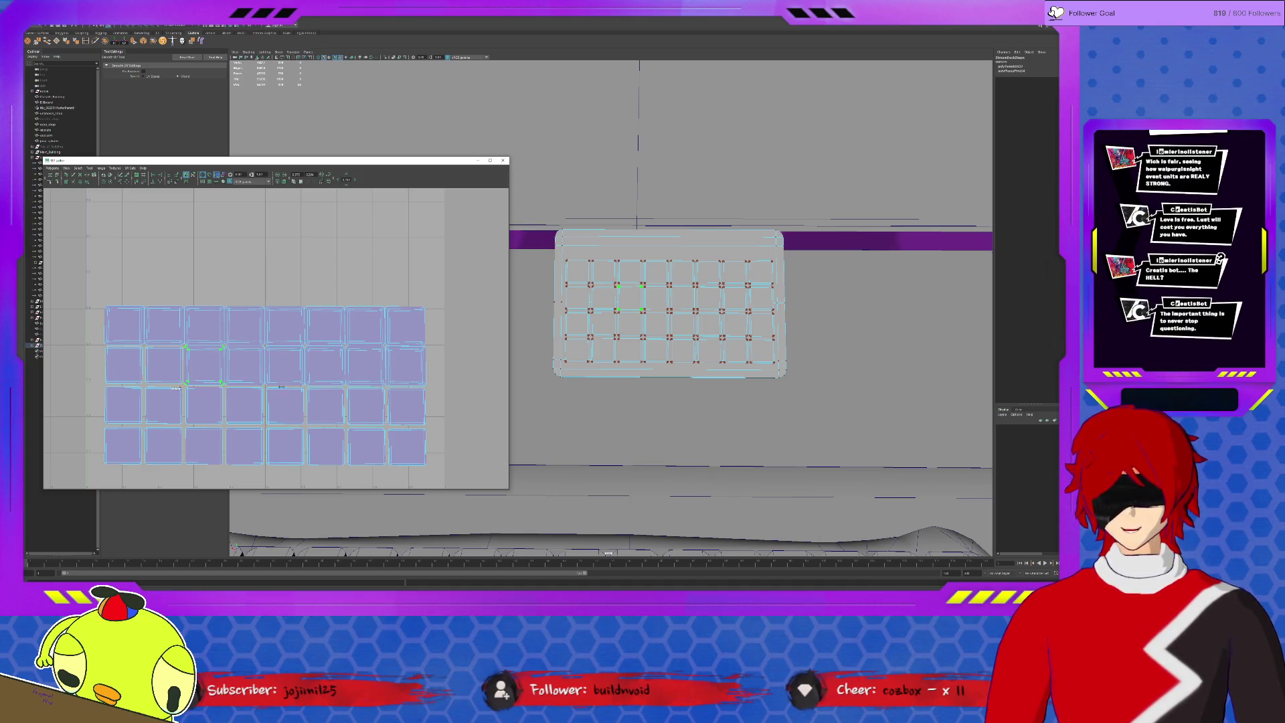
click(135, 388)
click(132, 390)
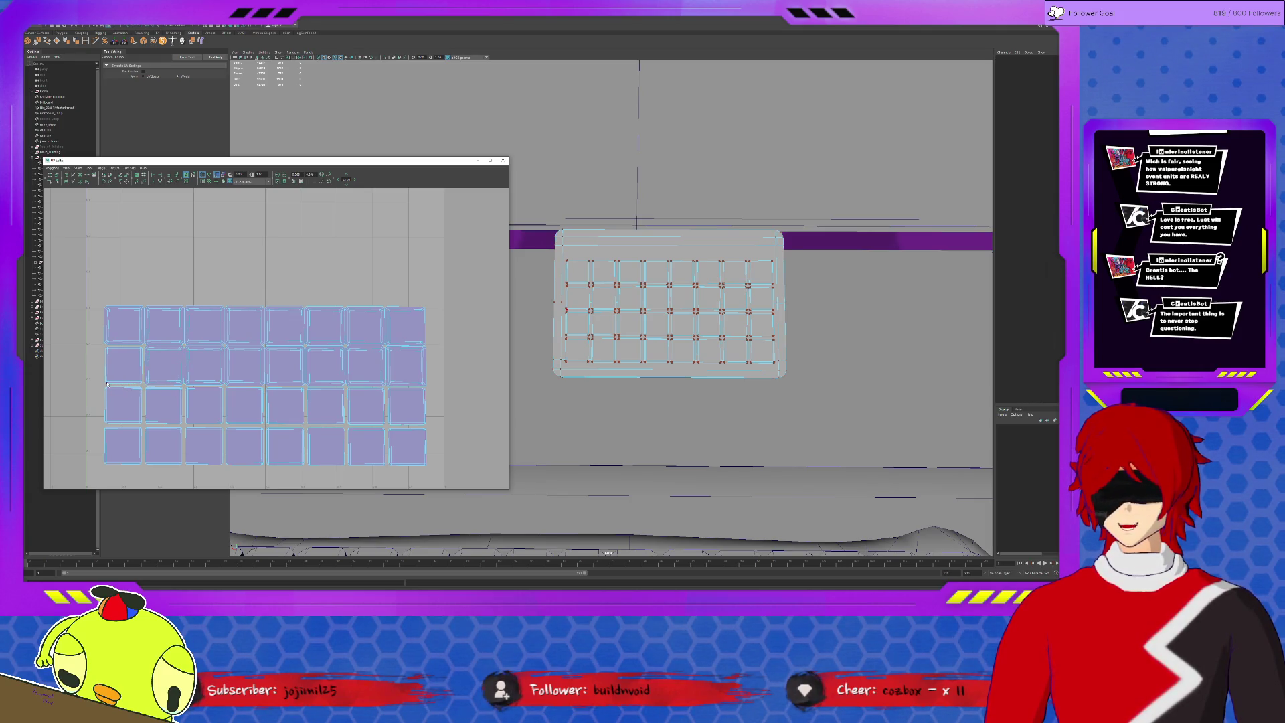
click(108, 382)
click(93, 429)
click(133, 427)
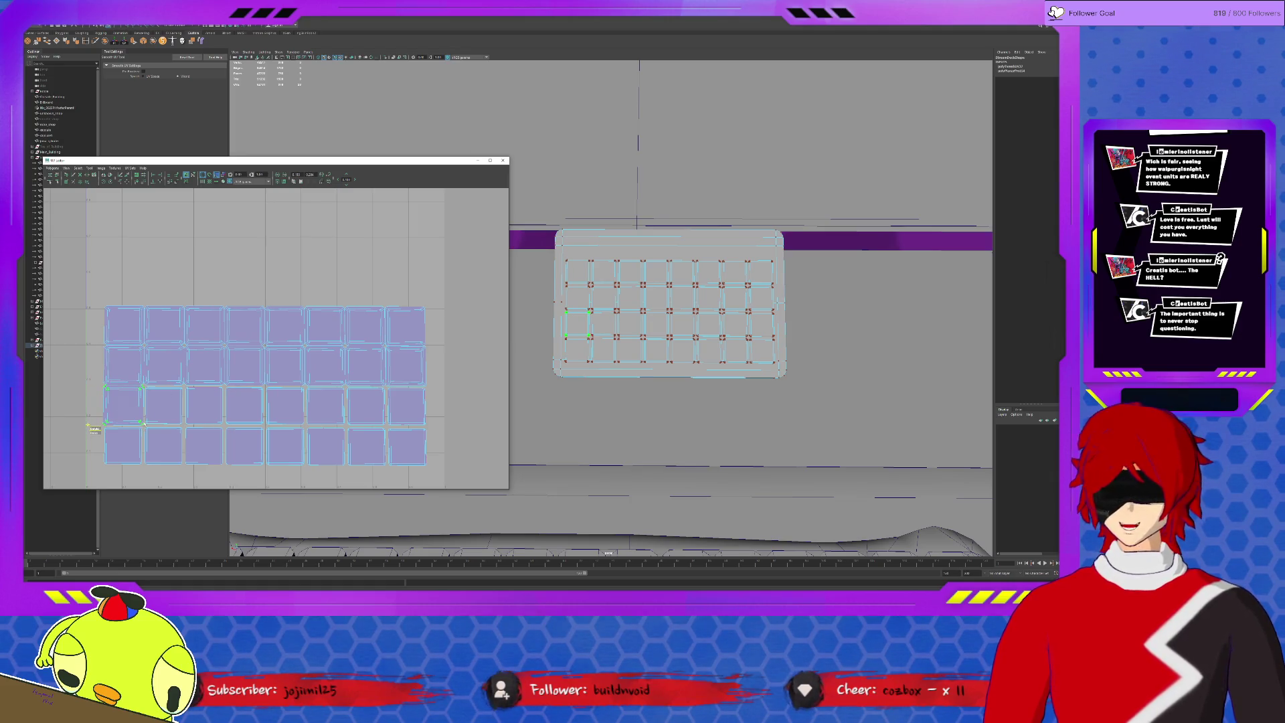
click(174, 430)
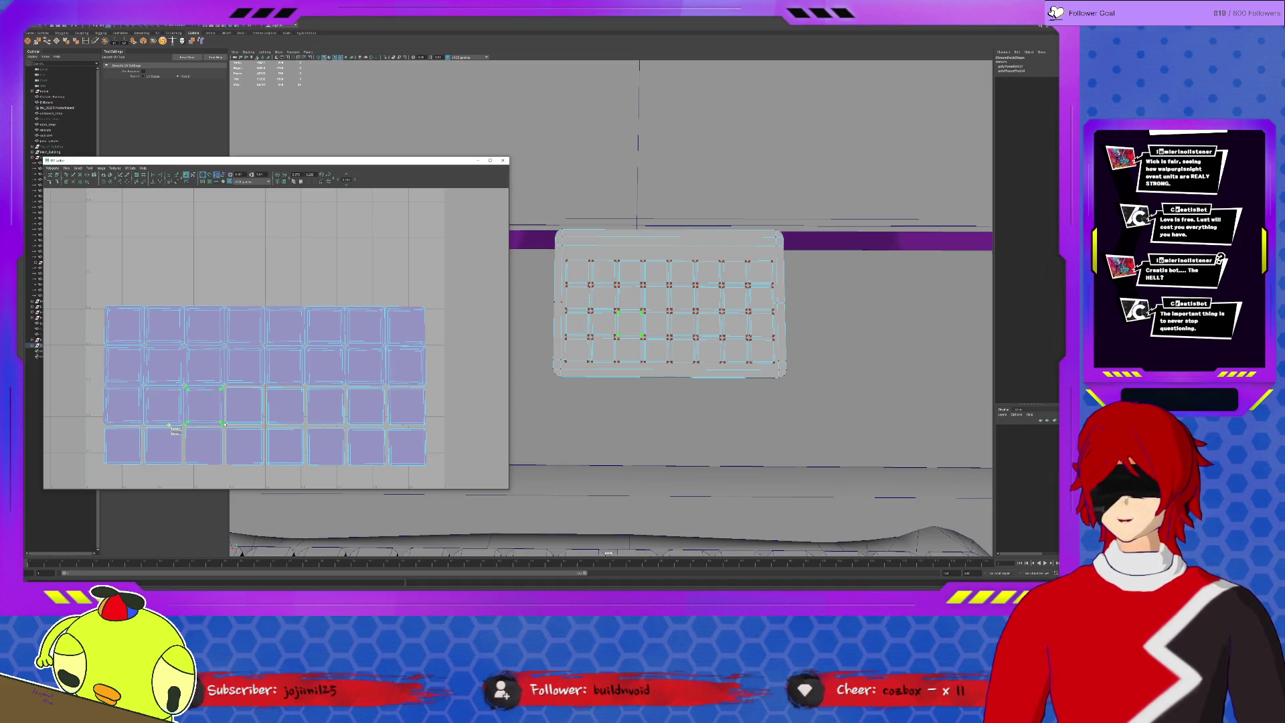
click(215, 429)
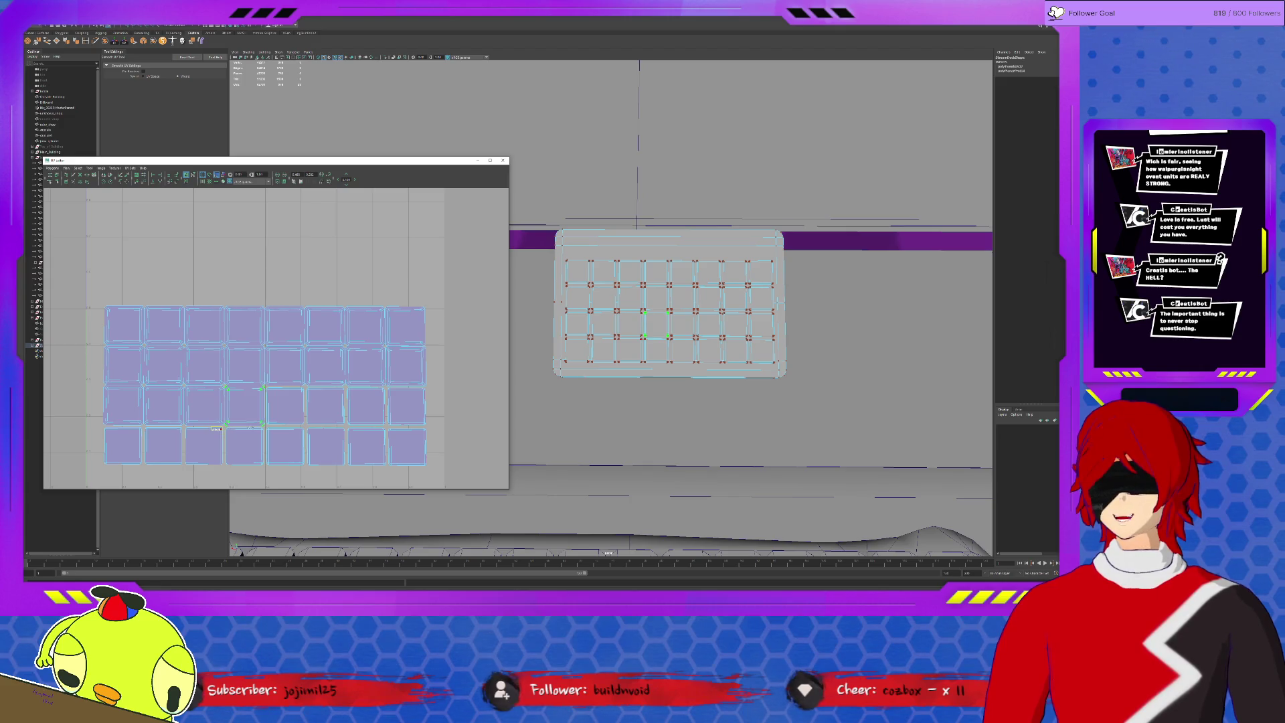
click(256, 430)
click(298, 430)
click(295, 430)
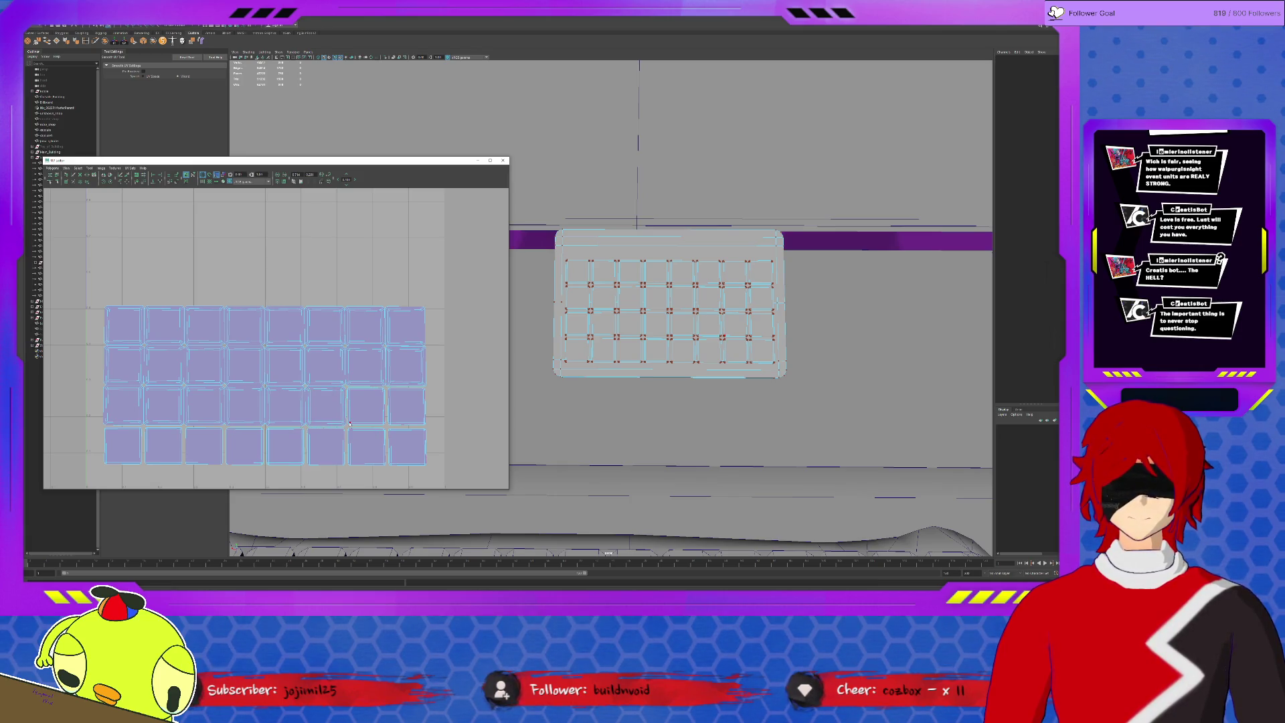
click(350, 426)
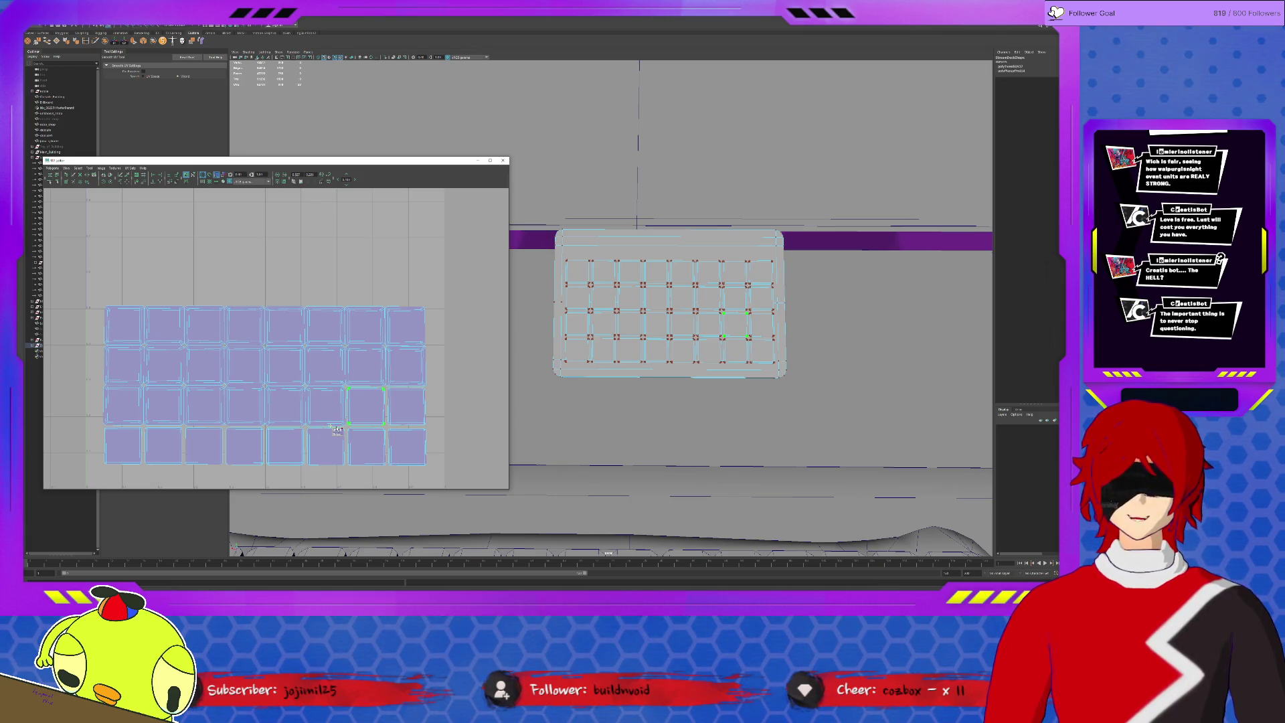
click(397, 430)
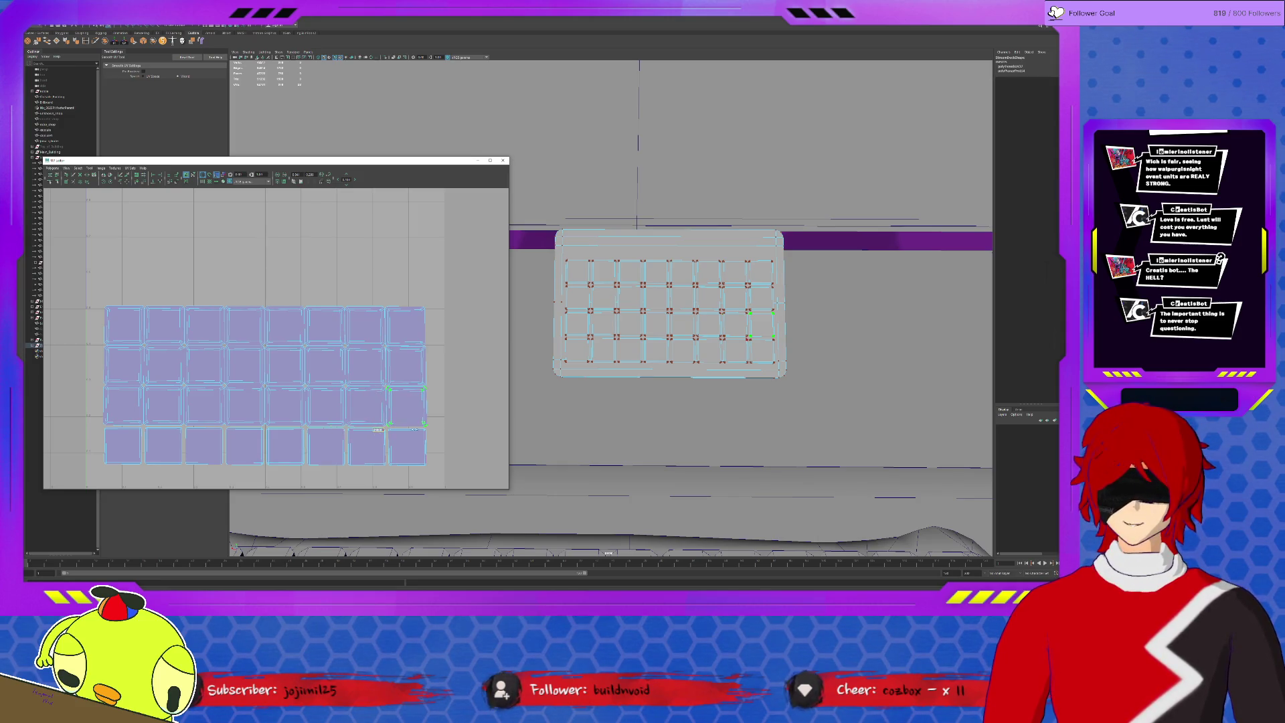
click(398, 456)
click(393, 462)
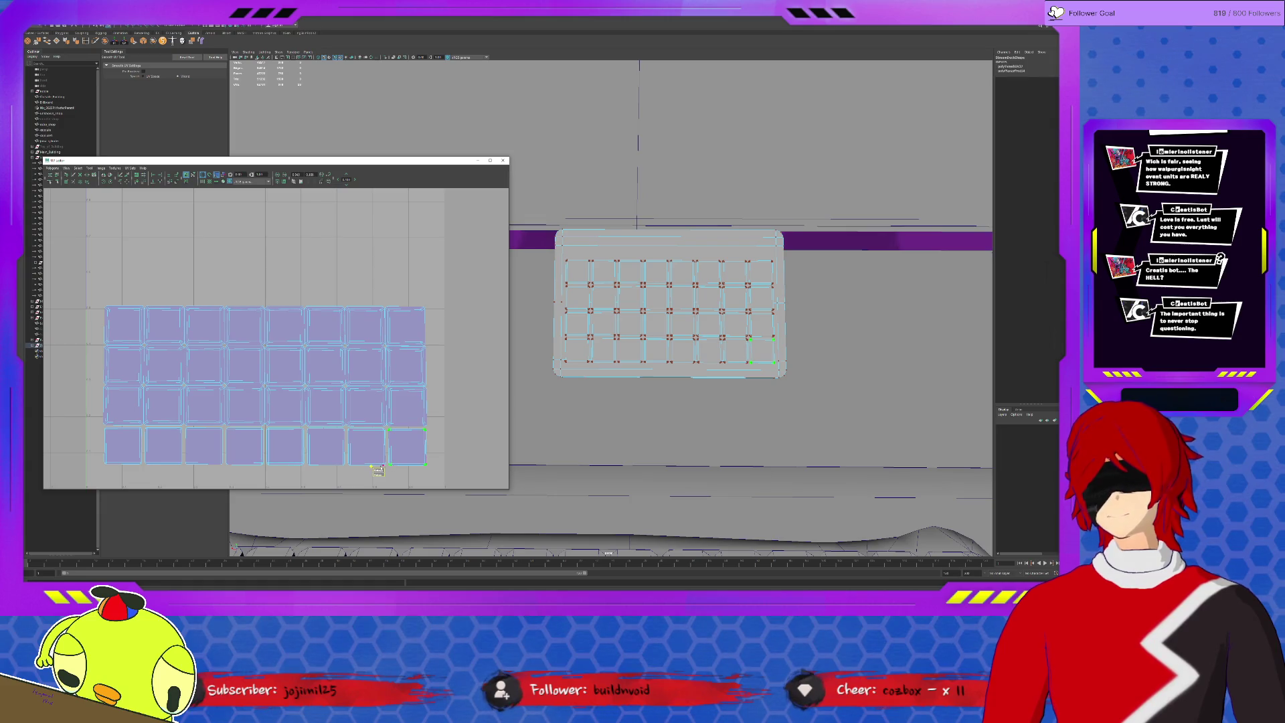
click(337, 470)
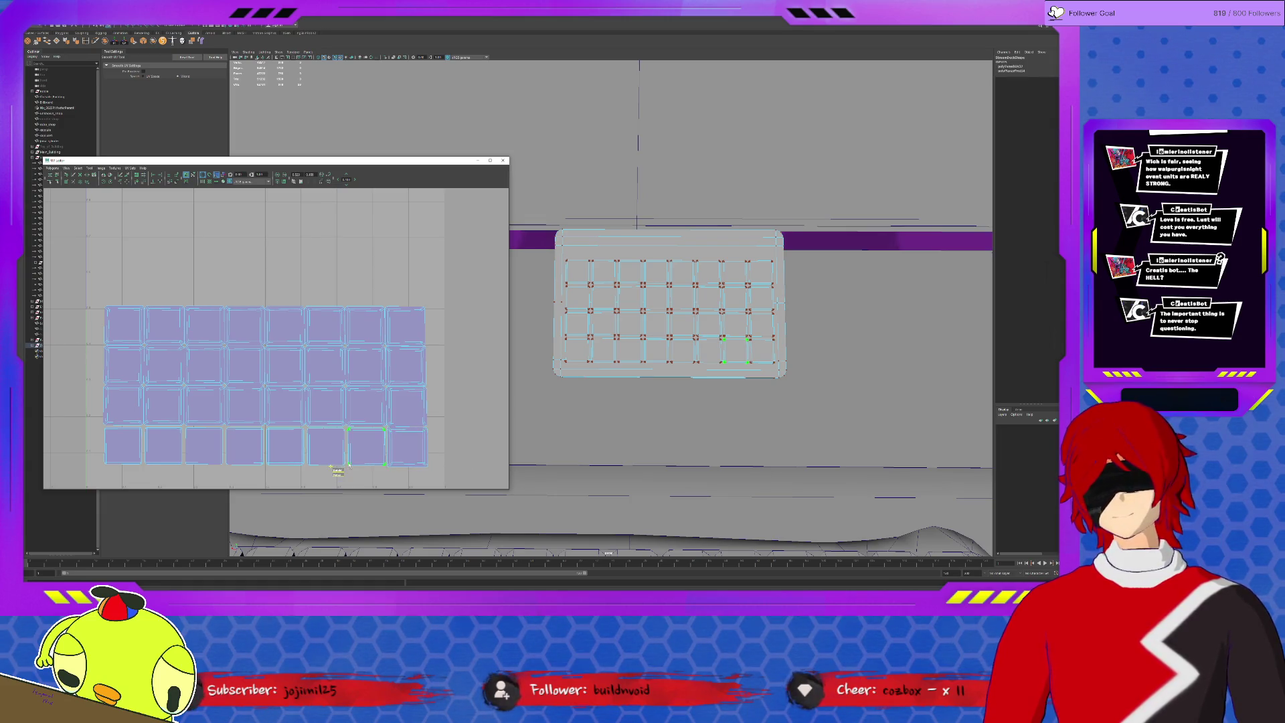
key(F9)
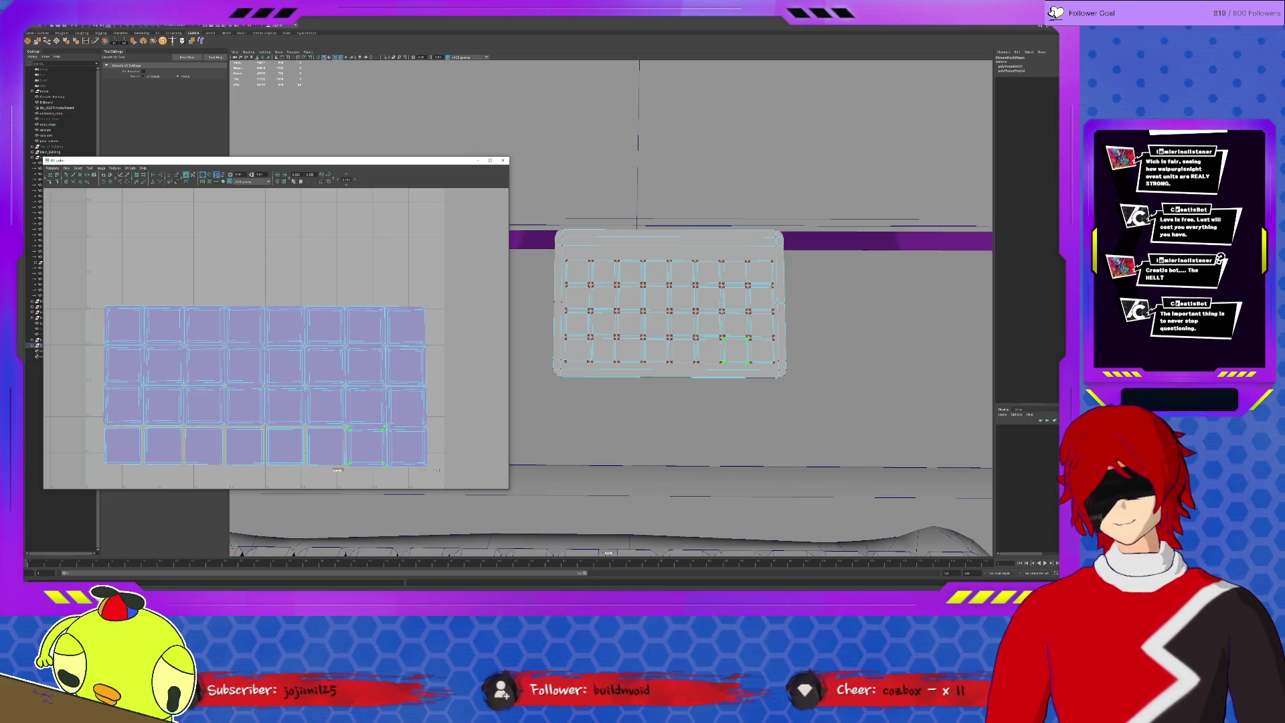
drag(357, 417, 295, 470)
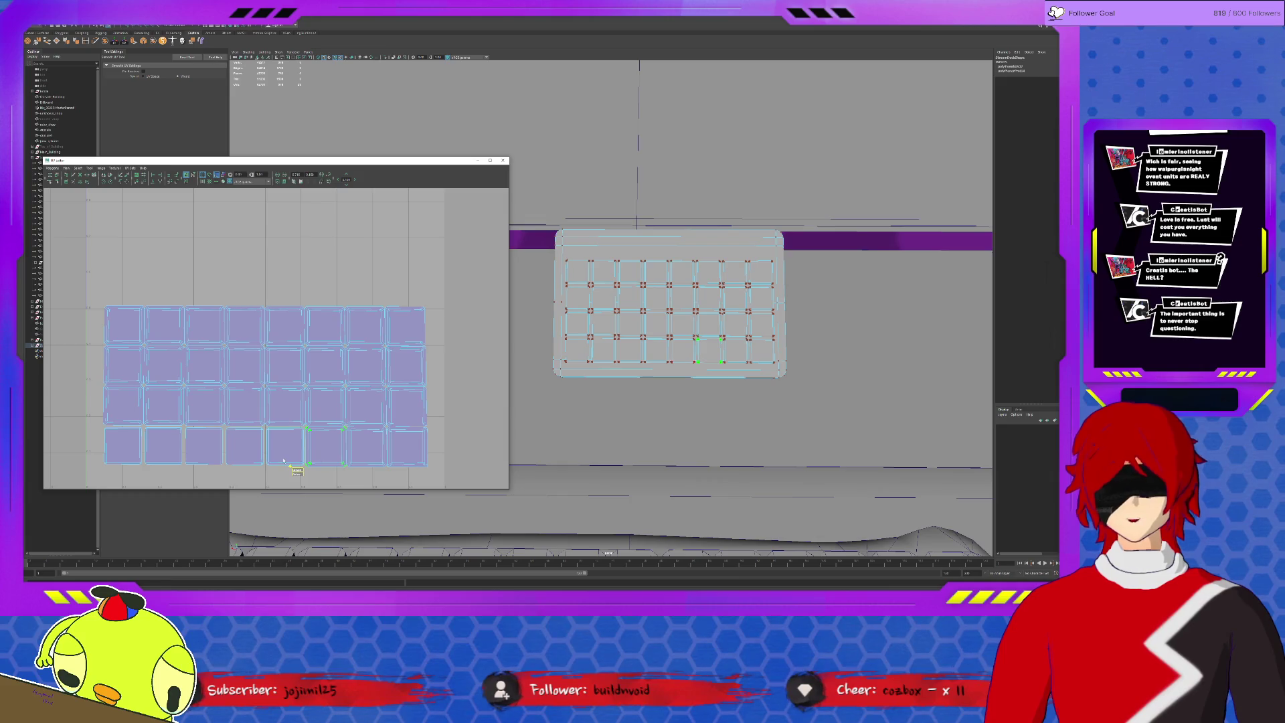
drag(295, 470, 175, 471)
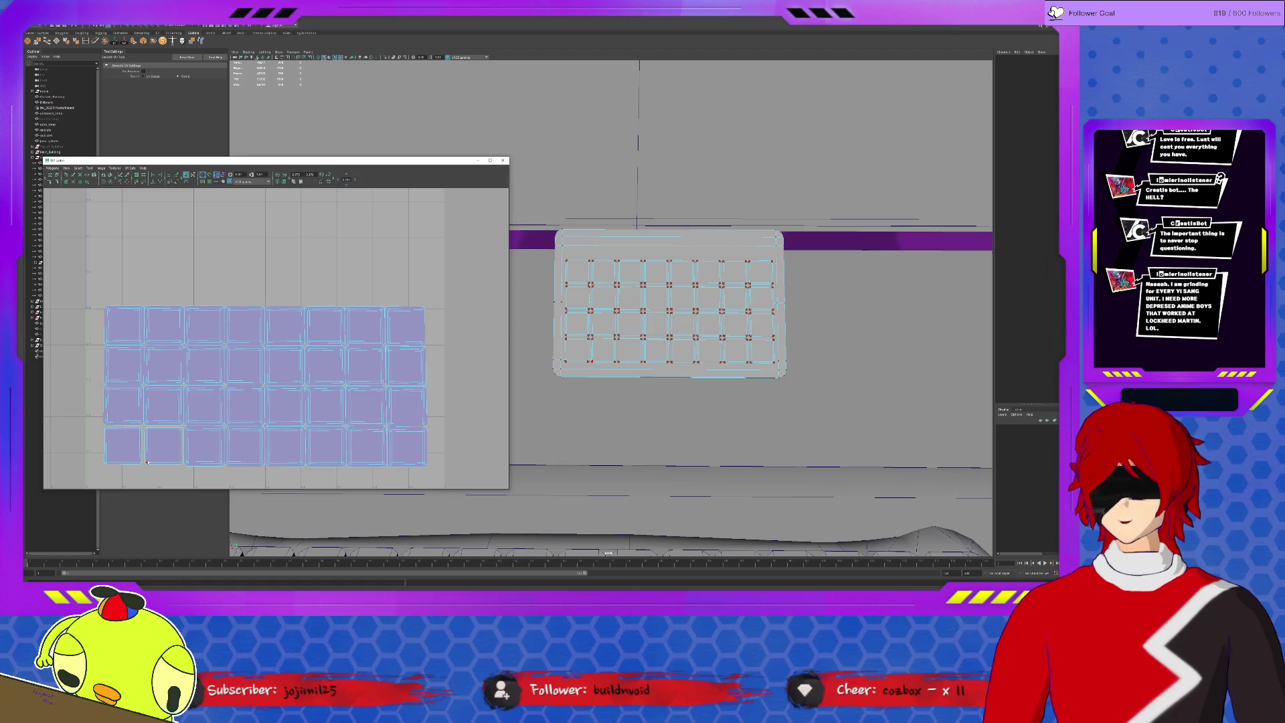
drag(175, 472, 134, 468)
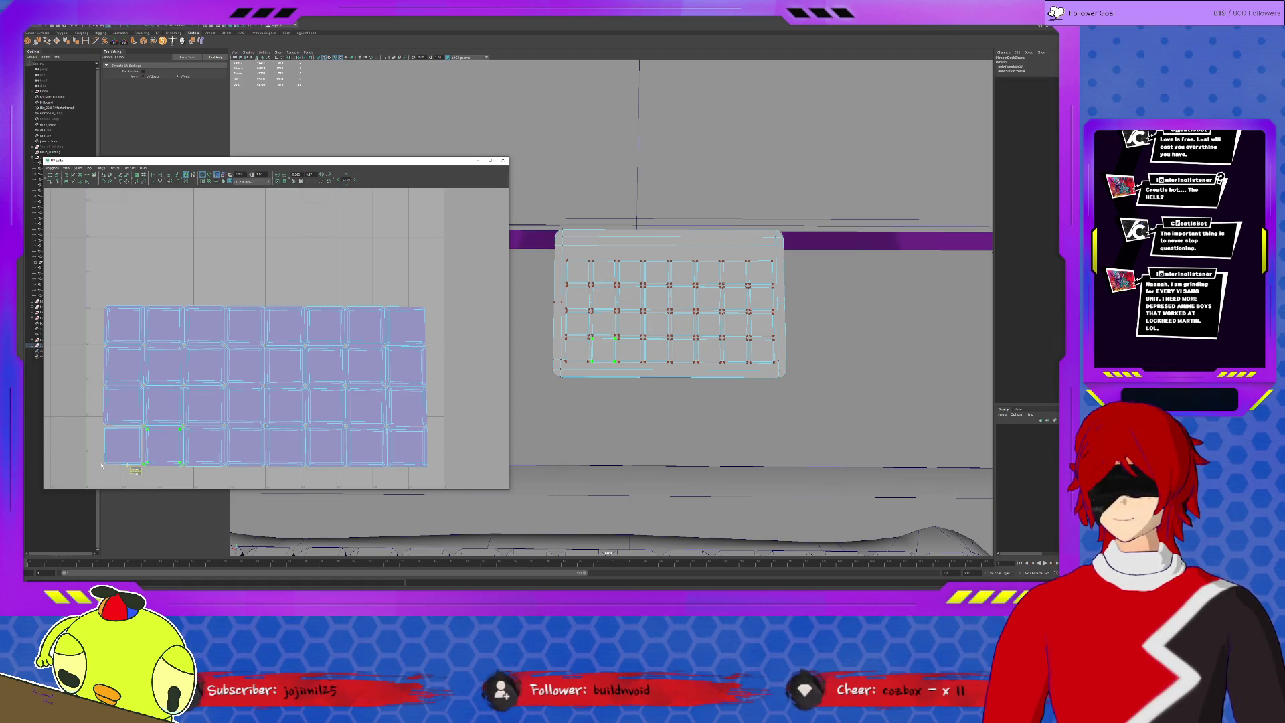
drag(134, 469, 94, 468)
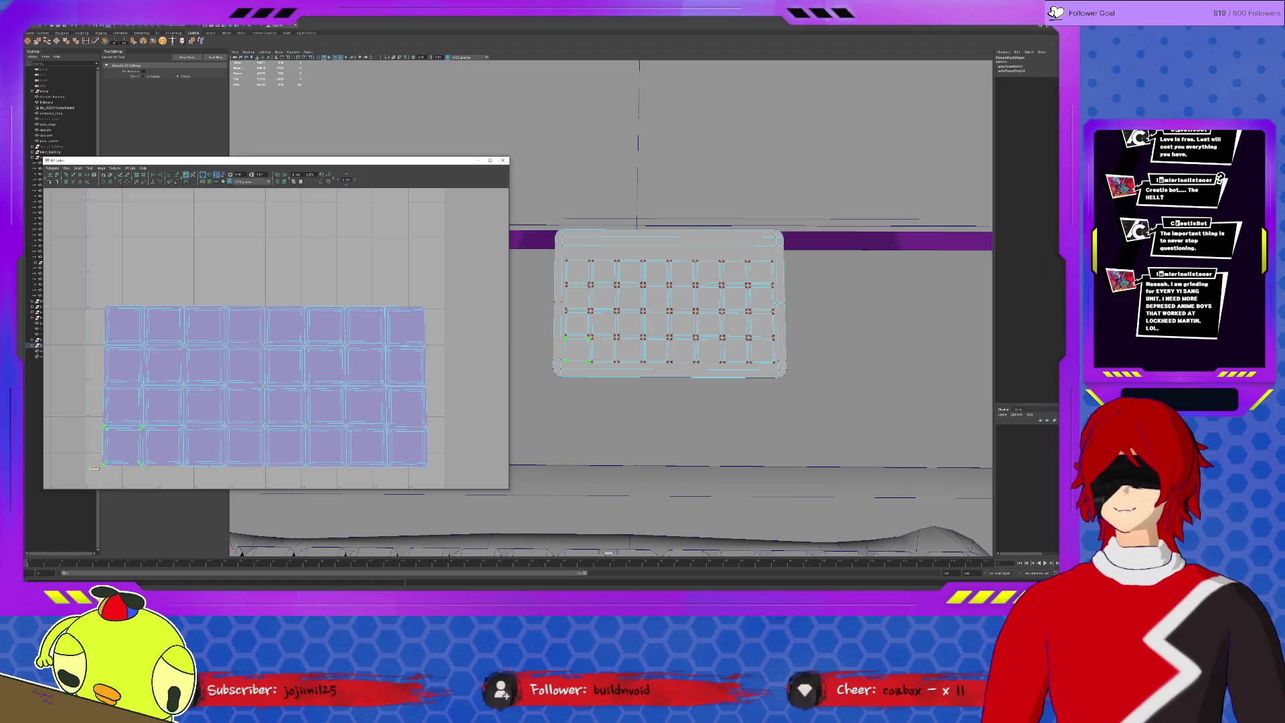
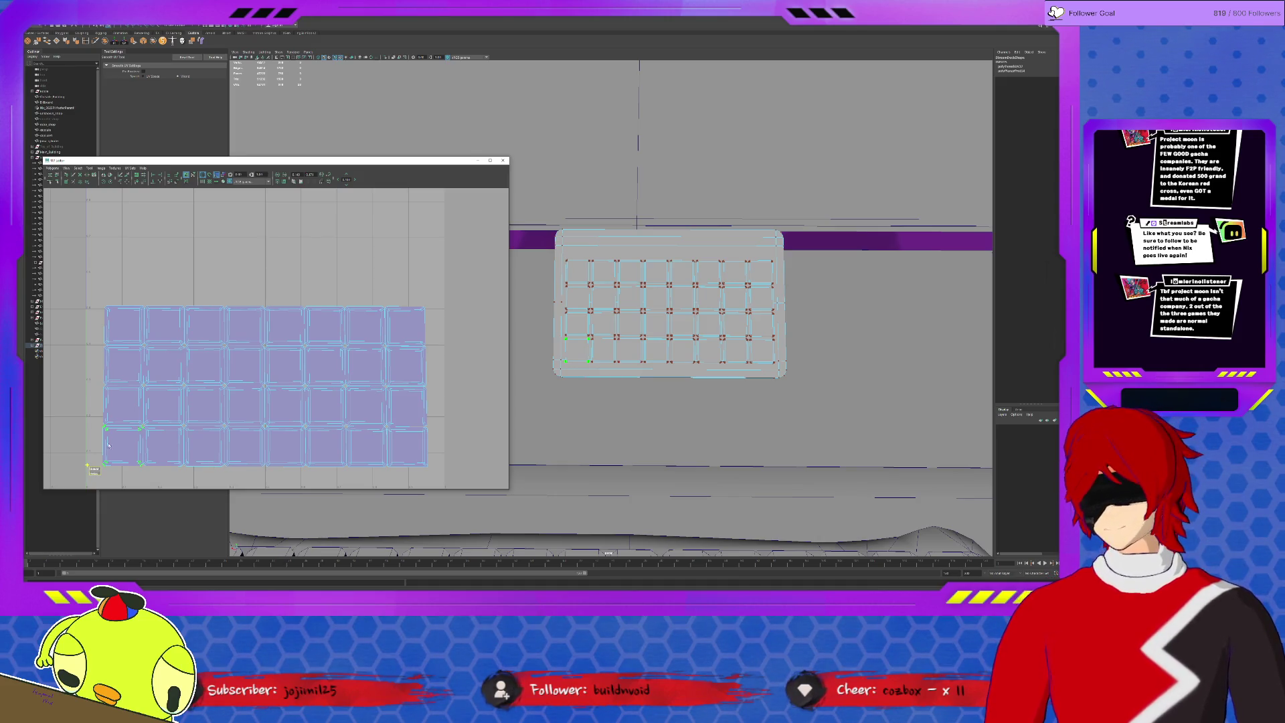
scroll(263, 392, down, 3)
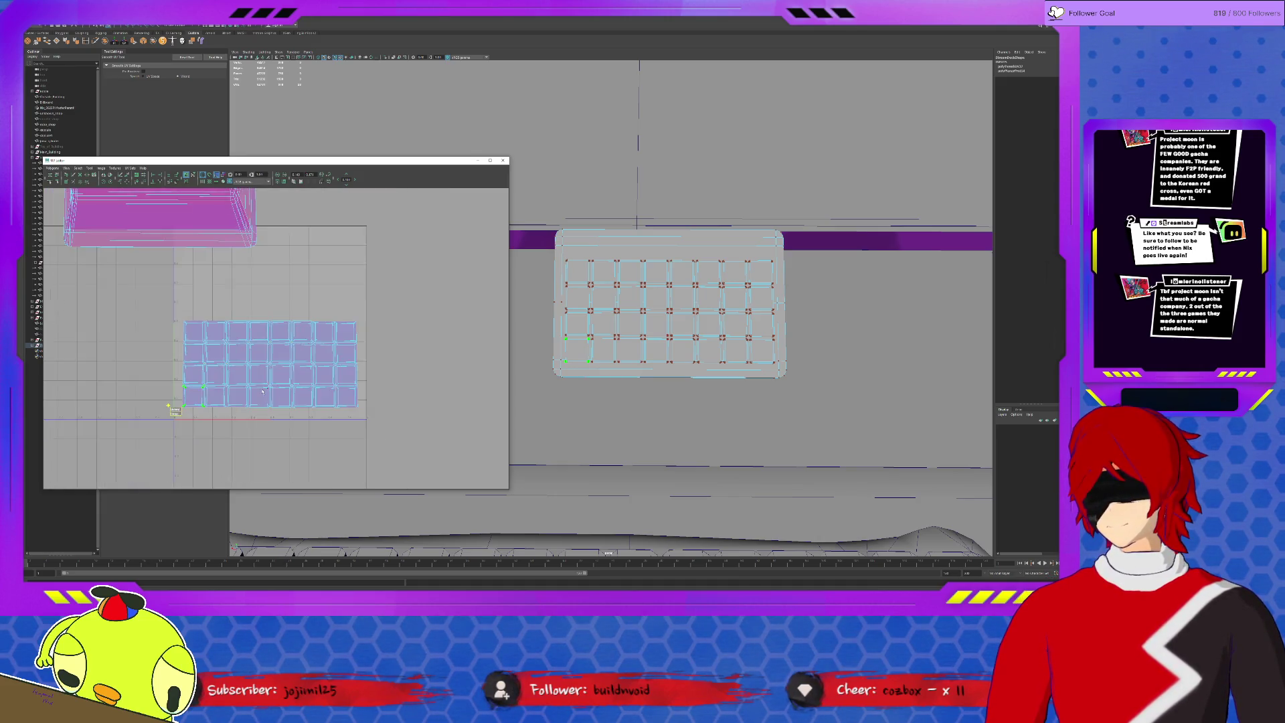
scroll(262, 392, down, 2)
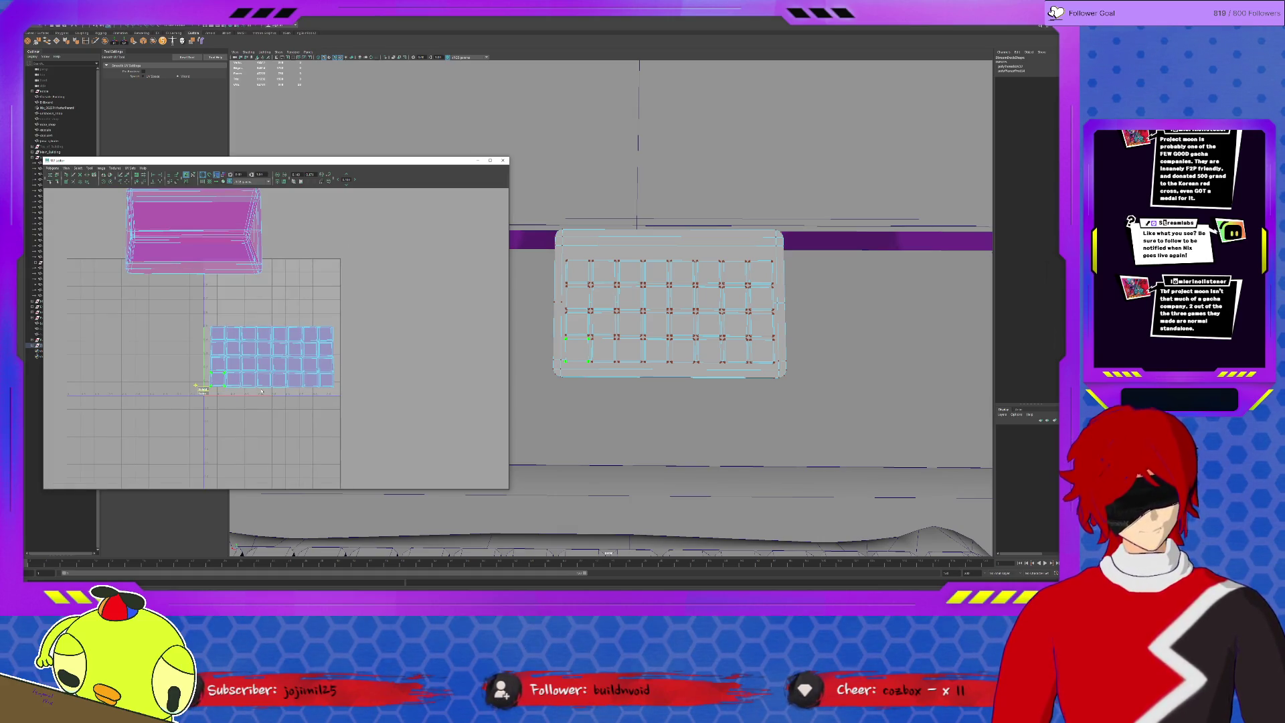
Return the laptop stand mesh to object mode, select it and frame it in the viewport.
click(650, 235)
key(F8)
click(573, 235)
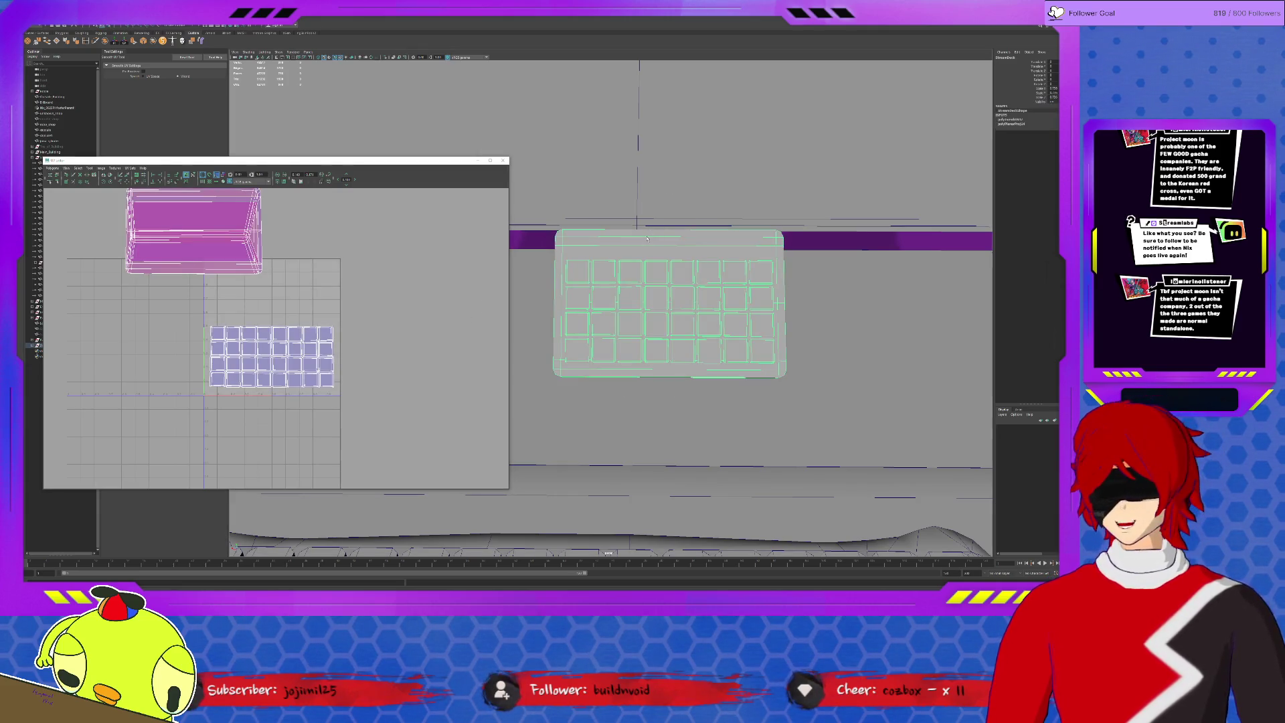
key(alt+b)
mouse_move(573, 234)
alt+mouse_down()
mouse_move(612, 238)
mouse_move(587, 277)
alt+mouse_up()
key(f)
right_click(587, 277)
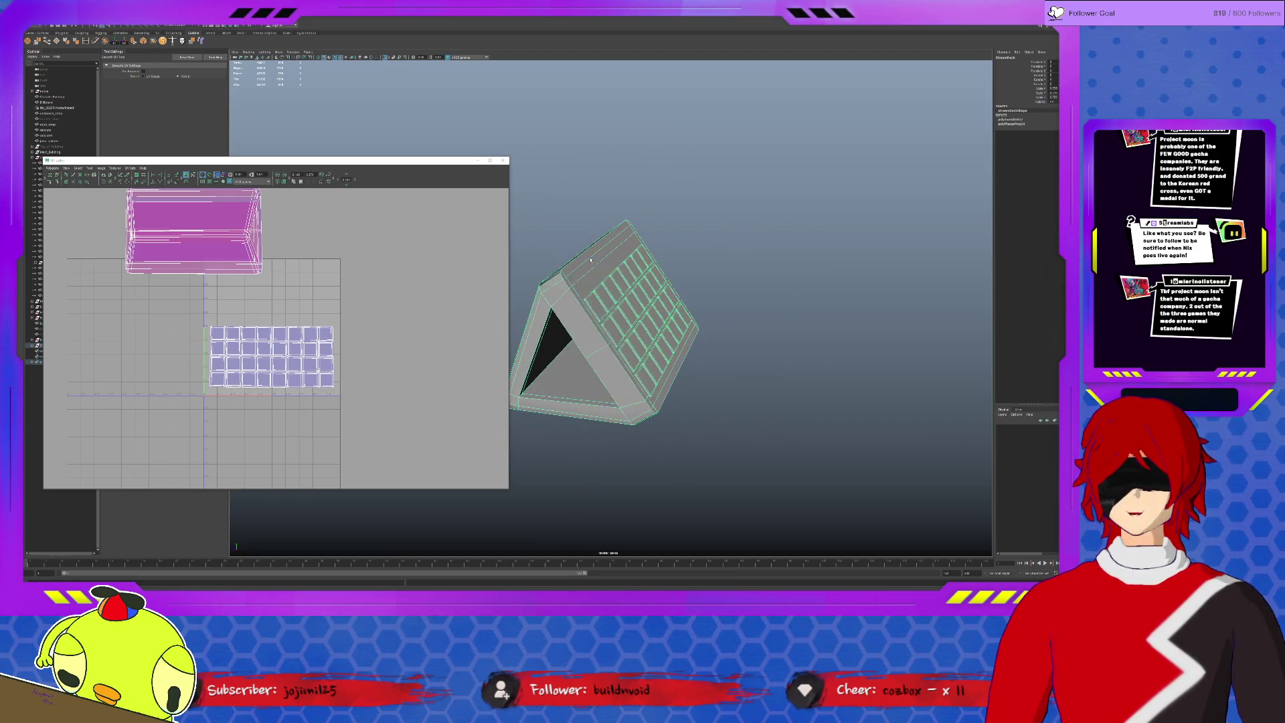
Switch to UV editing and move one shell off the pink shell to its right.
click(588, 258)
mouse_move(639, 357)
alt+mouse_down()
mouse_move(577, 318)
mouse_move(680, 328)
alt+mouse_up()
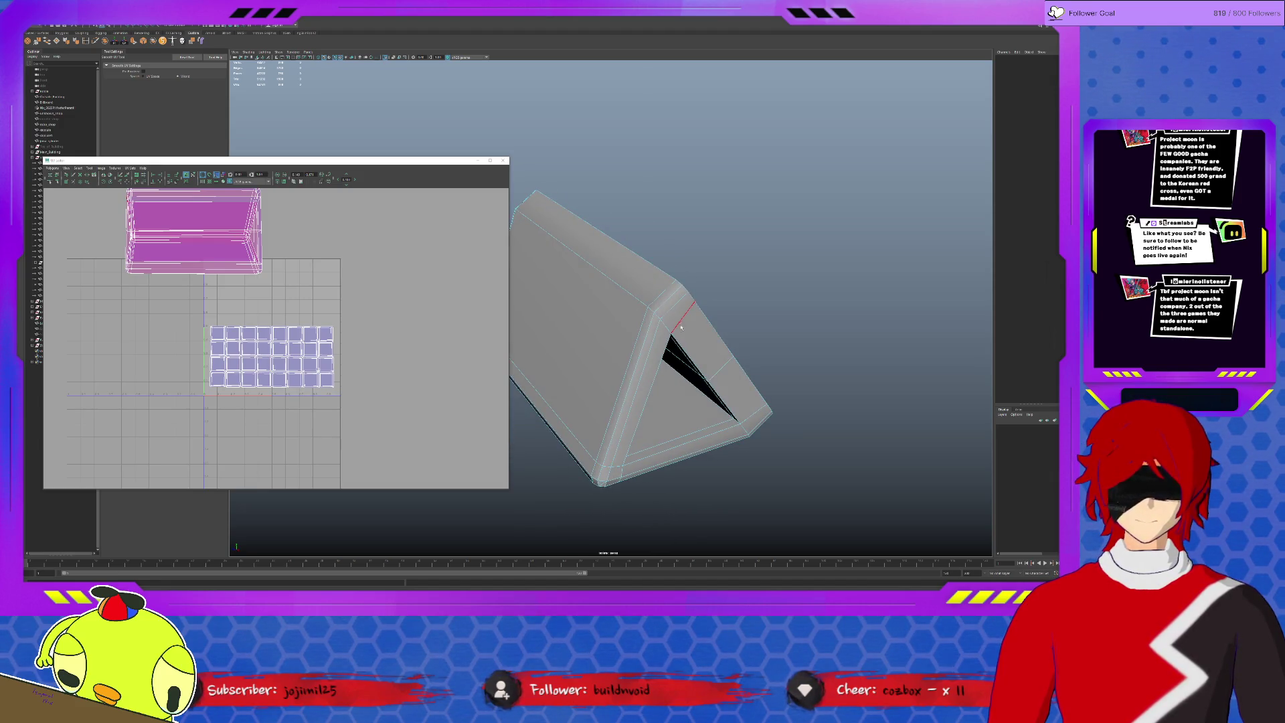
alt+drag(682, 328, 617, 311)
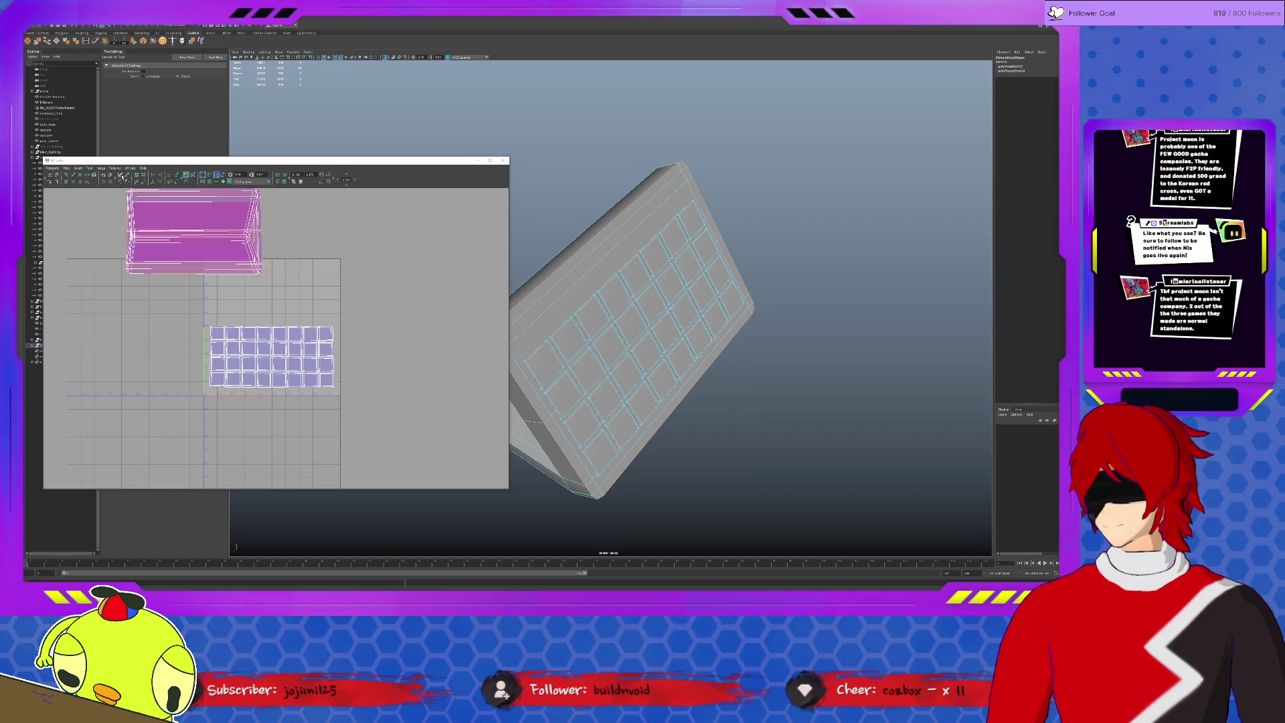
right_drag(202, 256, 248, 235)
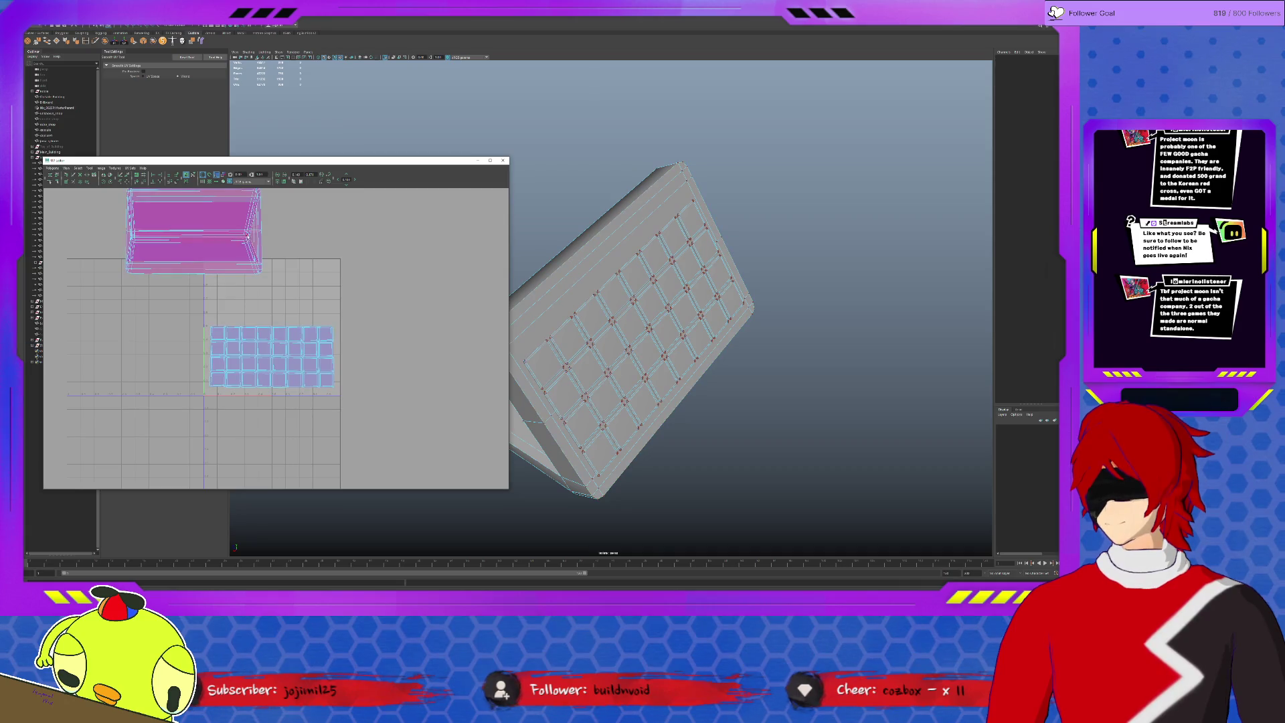
key(w)
drag(253, 230, 434, 230)
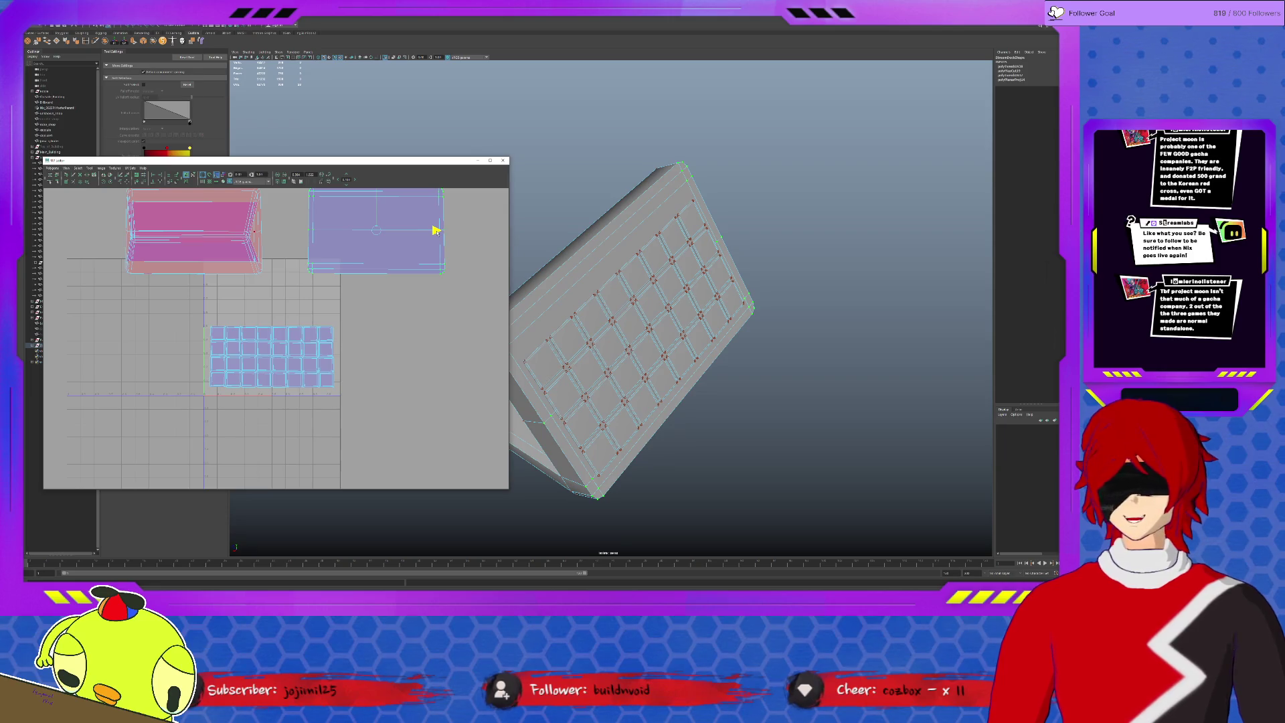
Select the inner edges of the stand's triangular end in edge mode.
mouse_move(663, 302)
alt+mouse_down()
mouse_move(615, 248)
mouse_move(625, 233)
alt+mouse_up()
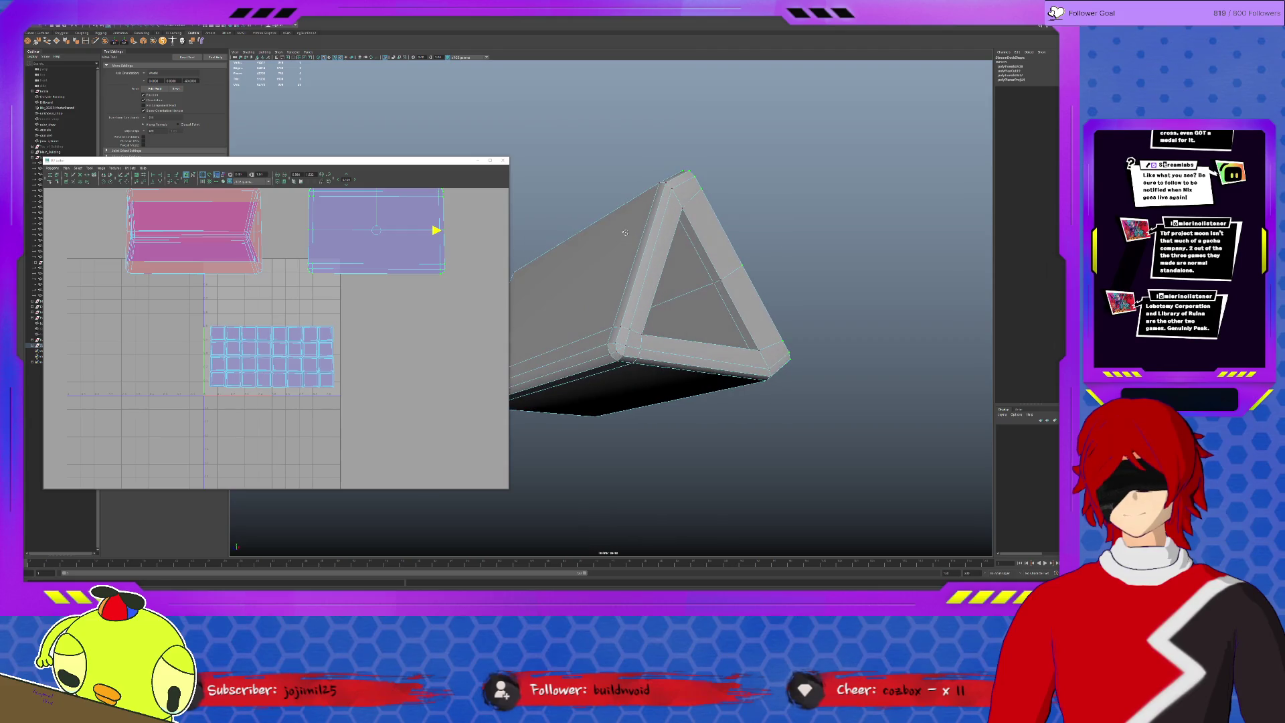
right_drag(670, 257, 643, 257)
click(678, 235)
mouse_move(678, 233)
alt+mouse_down()
mouse_move(773, 324)
mouse_move(700, 409)
alt+mouse_up()
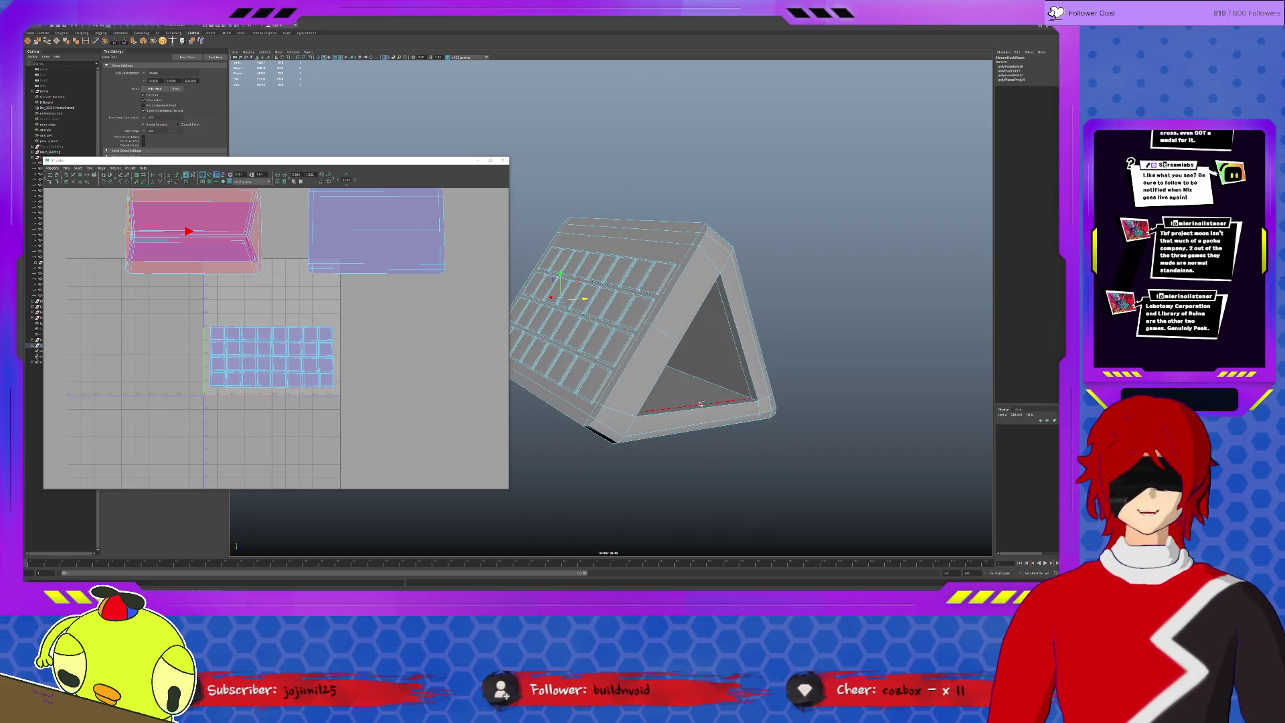
click(751, 371)
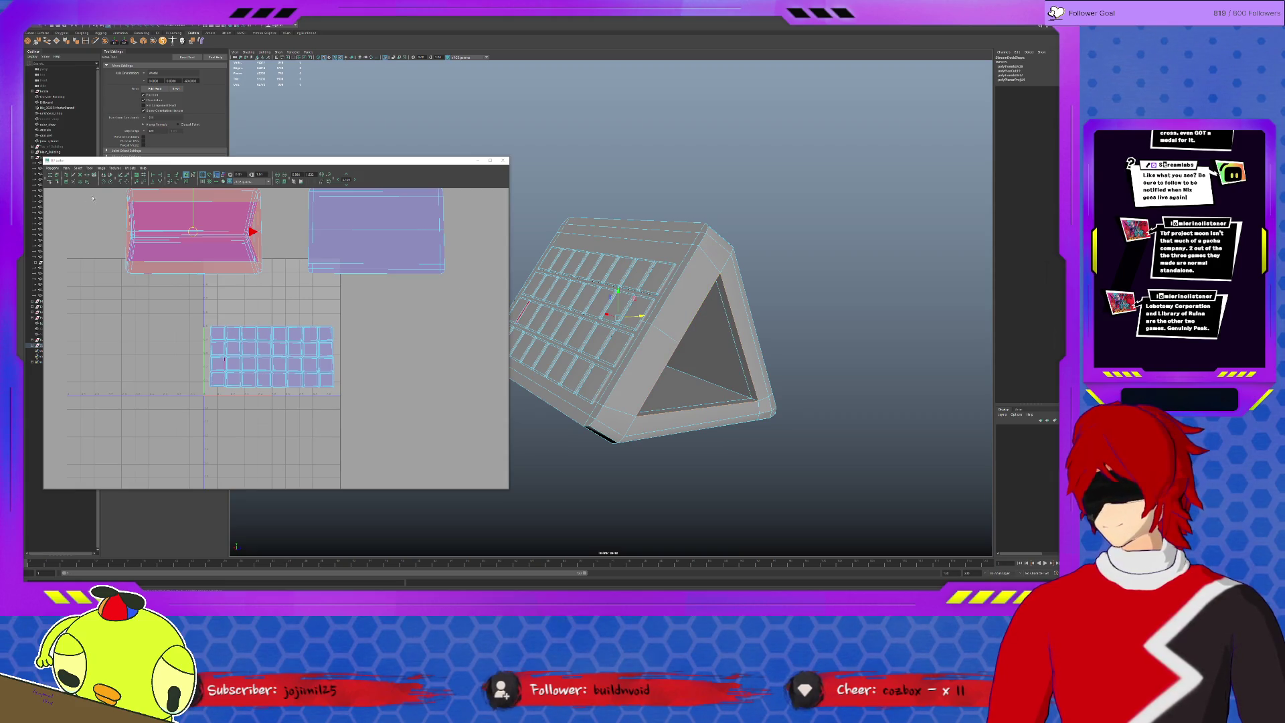
Slide the UV shell left, undo the move and reselect the stand's edge.
click(121, 178)
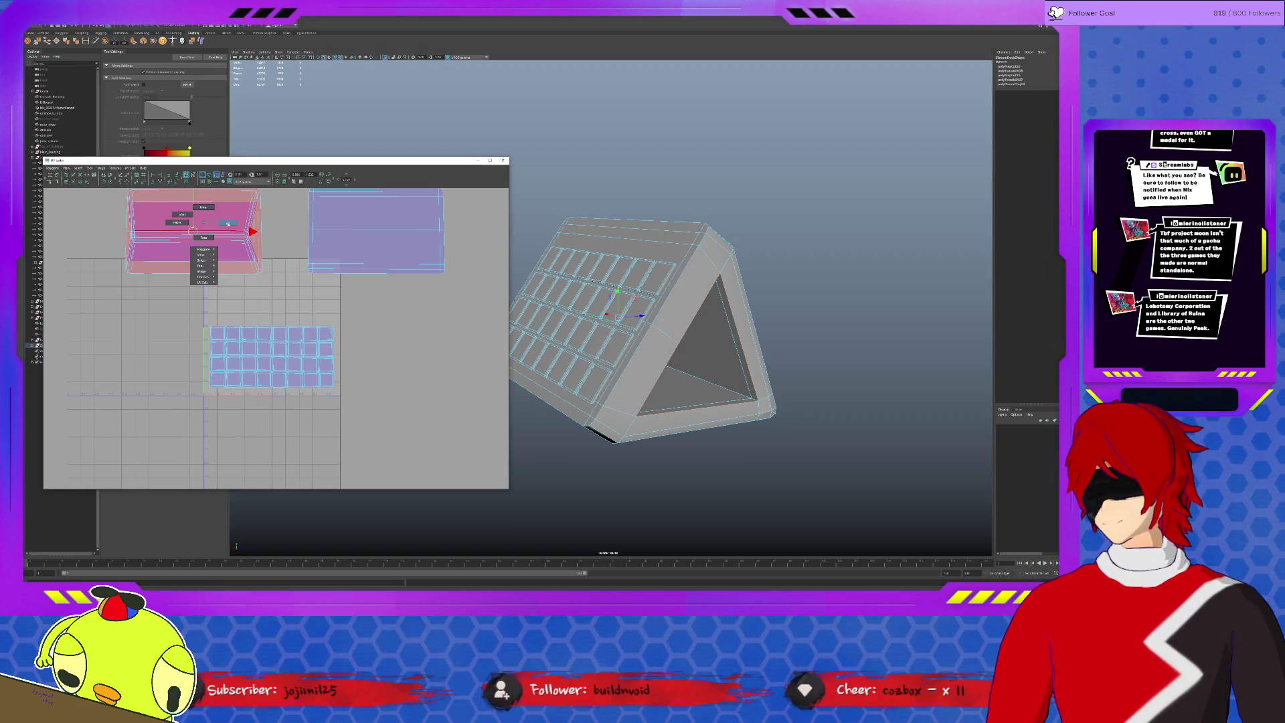
right_drag(191, 232, 236, 233)
click(259, 237)
drag(254, 231, 85, 232)
key(ctrl+z)
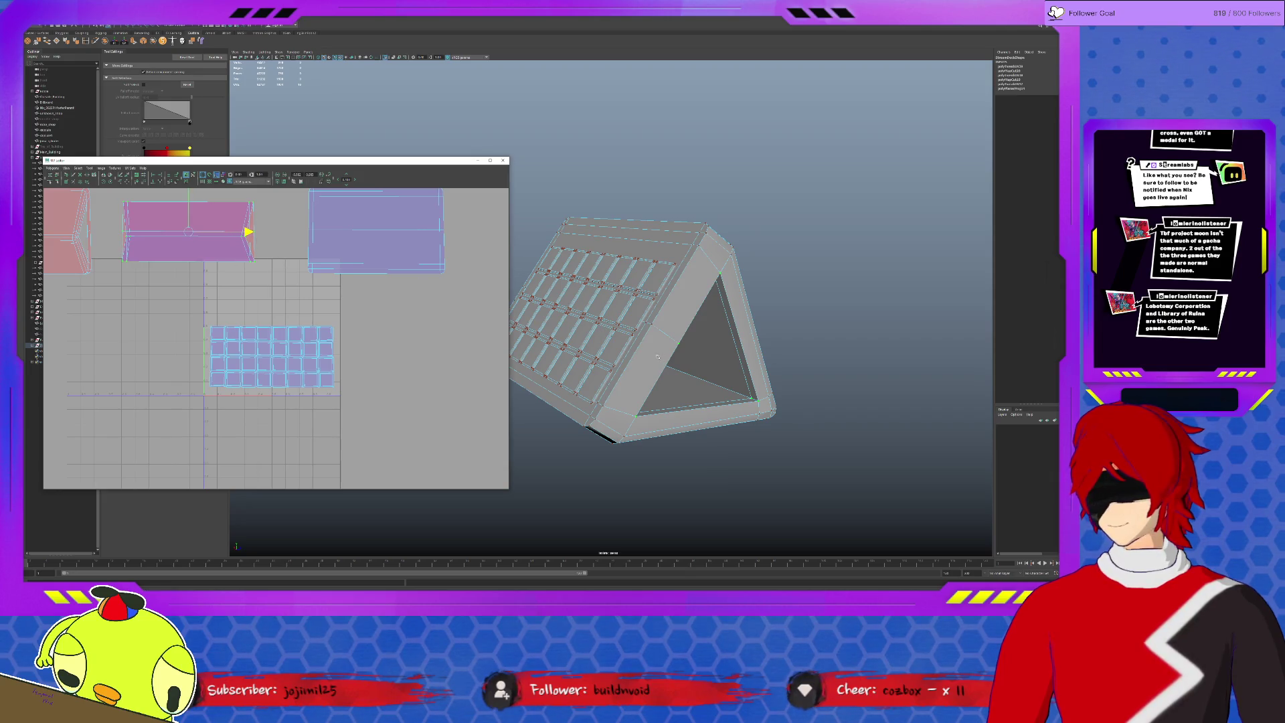
right_drag(664, 356, 694, 374)
click(694, 374)
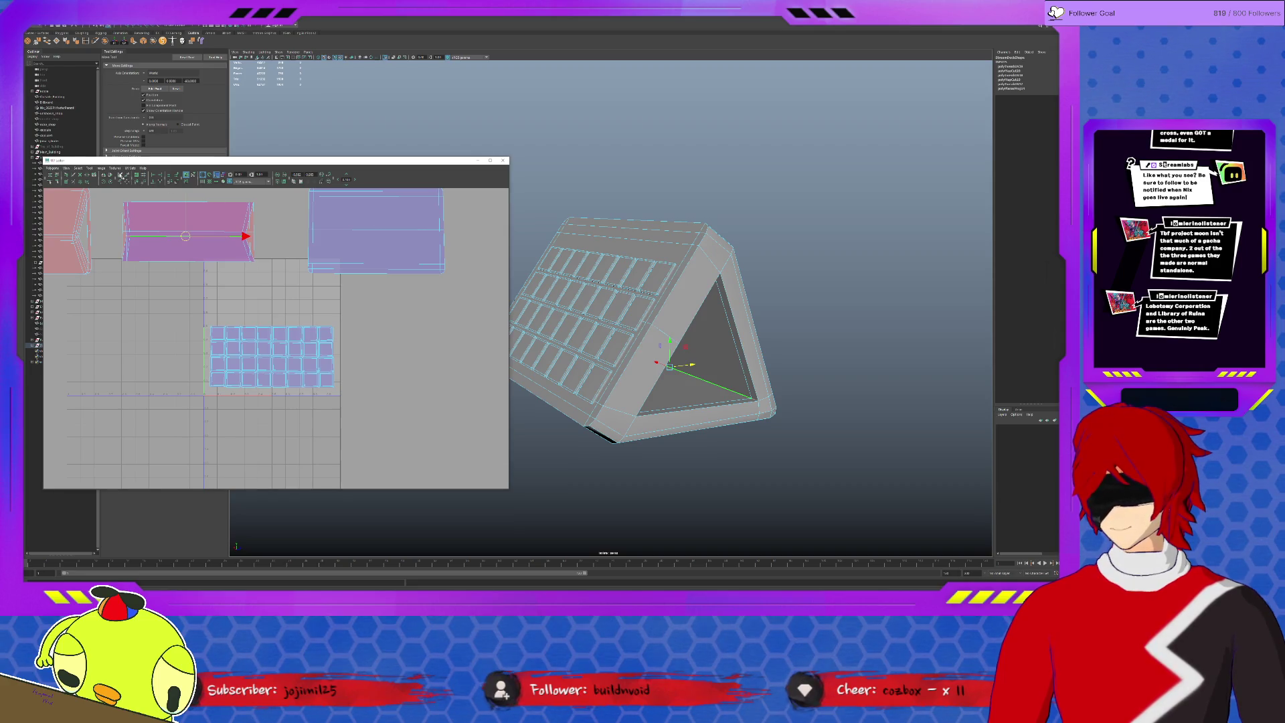
Activate the Smooth UV Tool from the UV Editor's tool list.
click(123, 177)
right_drag(204, 235, 162, 217)
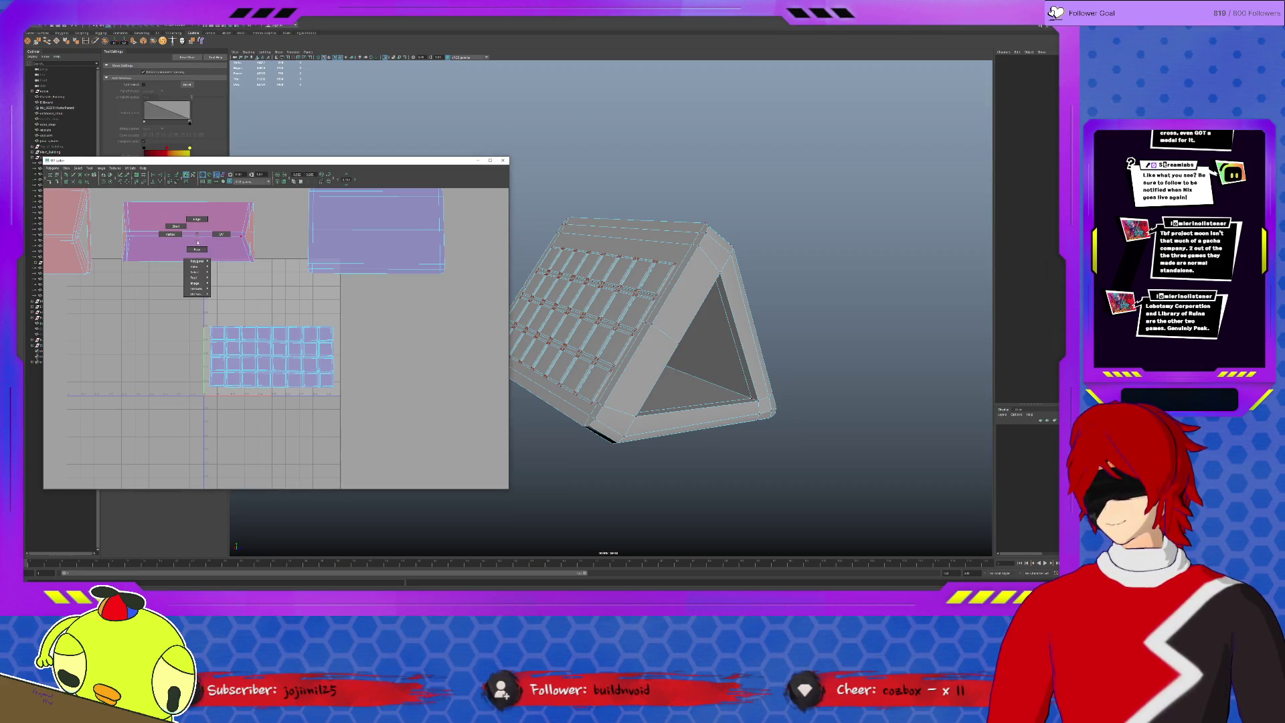
click(90, 168)
click(107, 194)
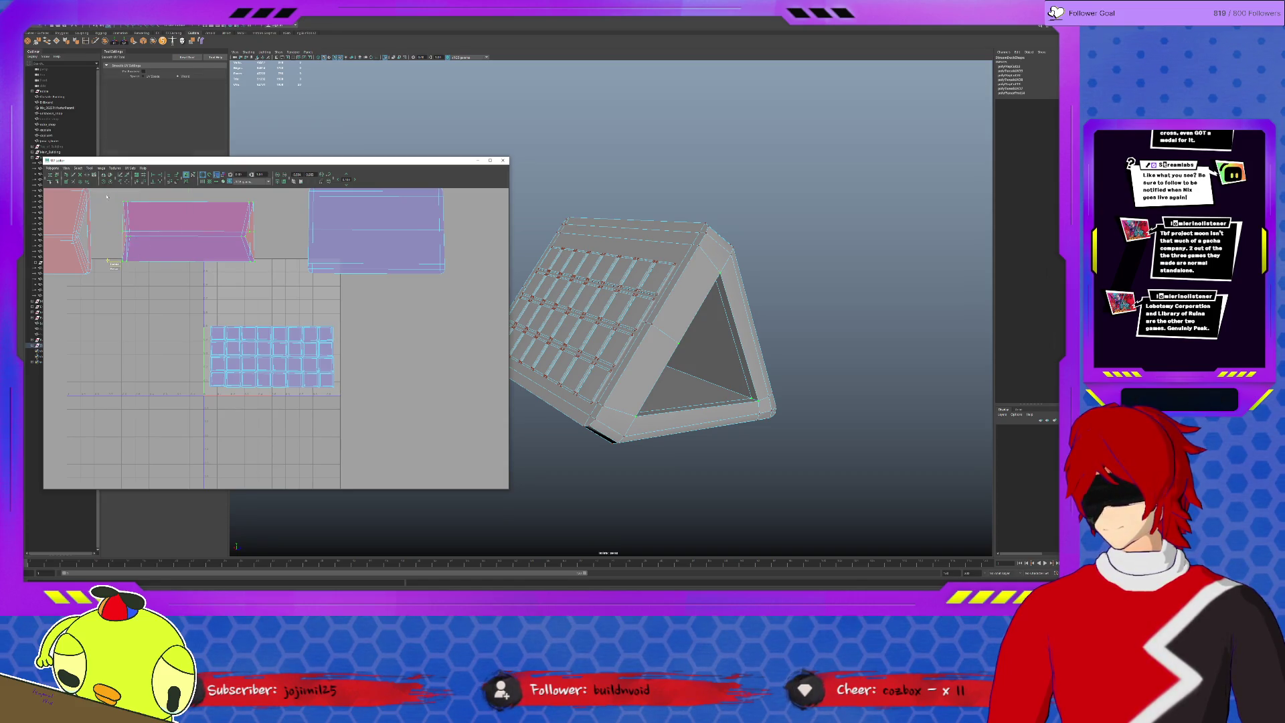
Unfold the pink shell into a tall narrow shell and straighten its left-side UVs.
drag(113, 263, 173, 264)
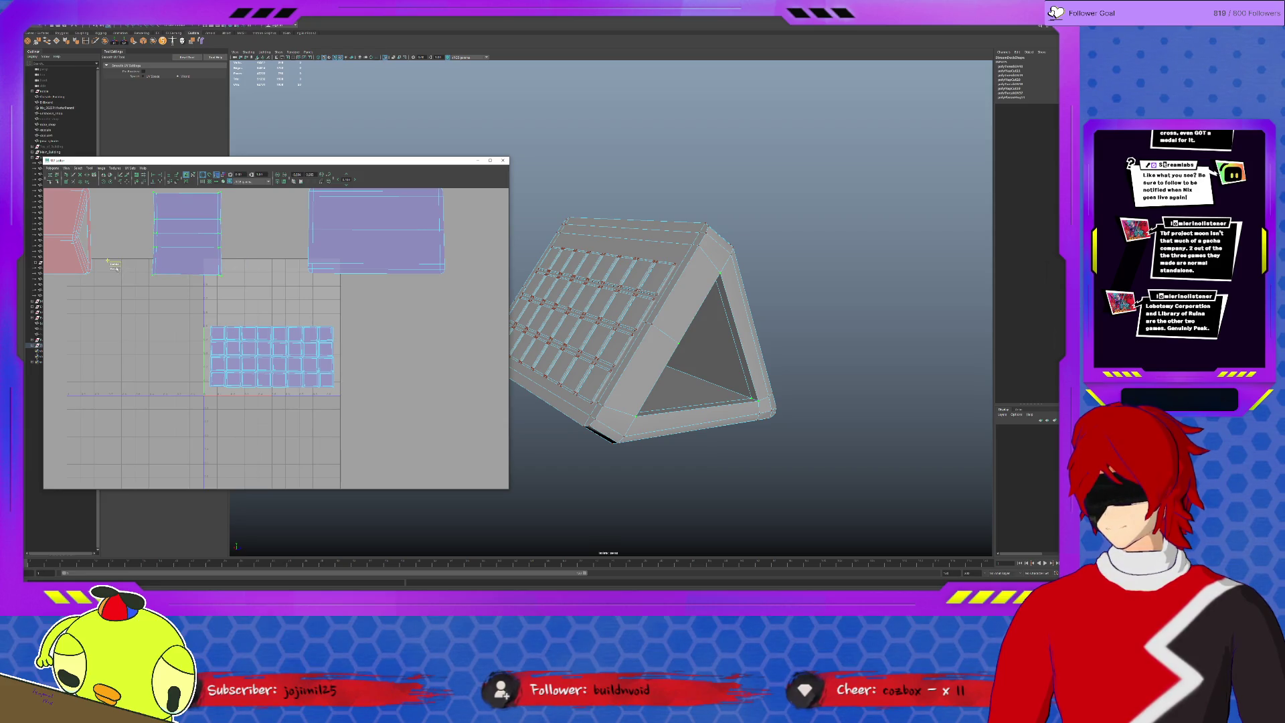
scroll(173, 227, up, 1)
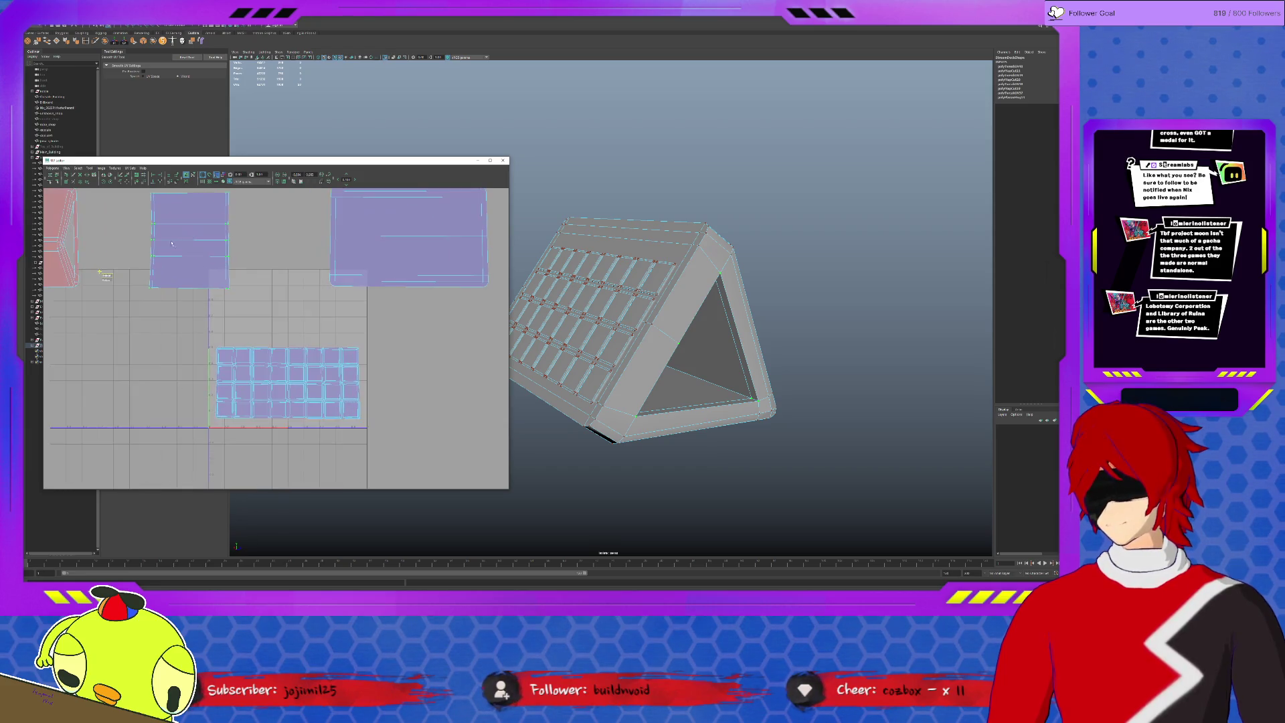
scroll(191, 251, up, 1)
scroll(206, 276, up, 1)
scroll(220, 293, up, 1)
drag(207, 214, 233, 434)
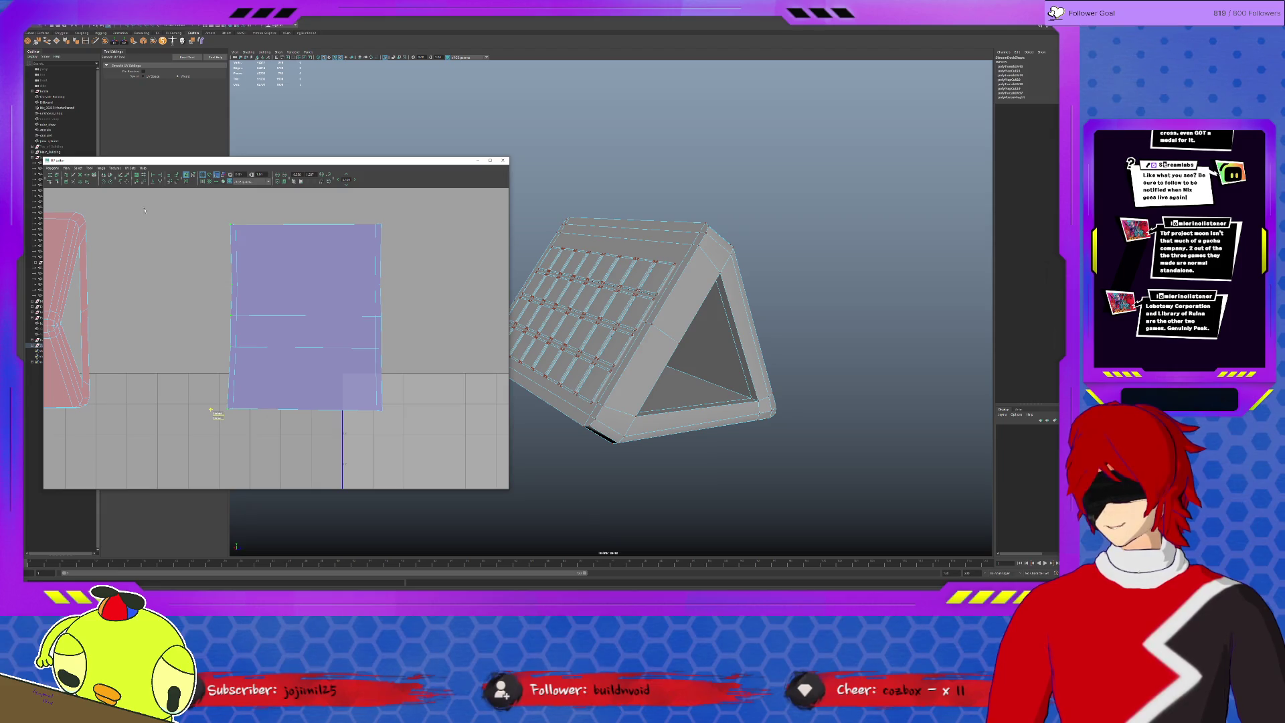
click(135, 181)
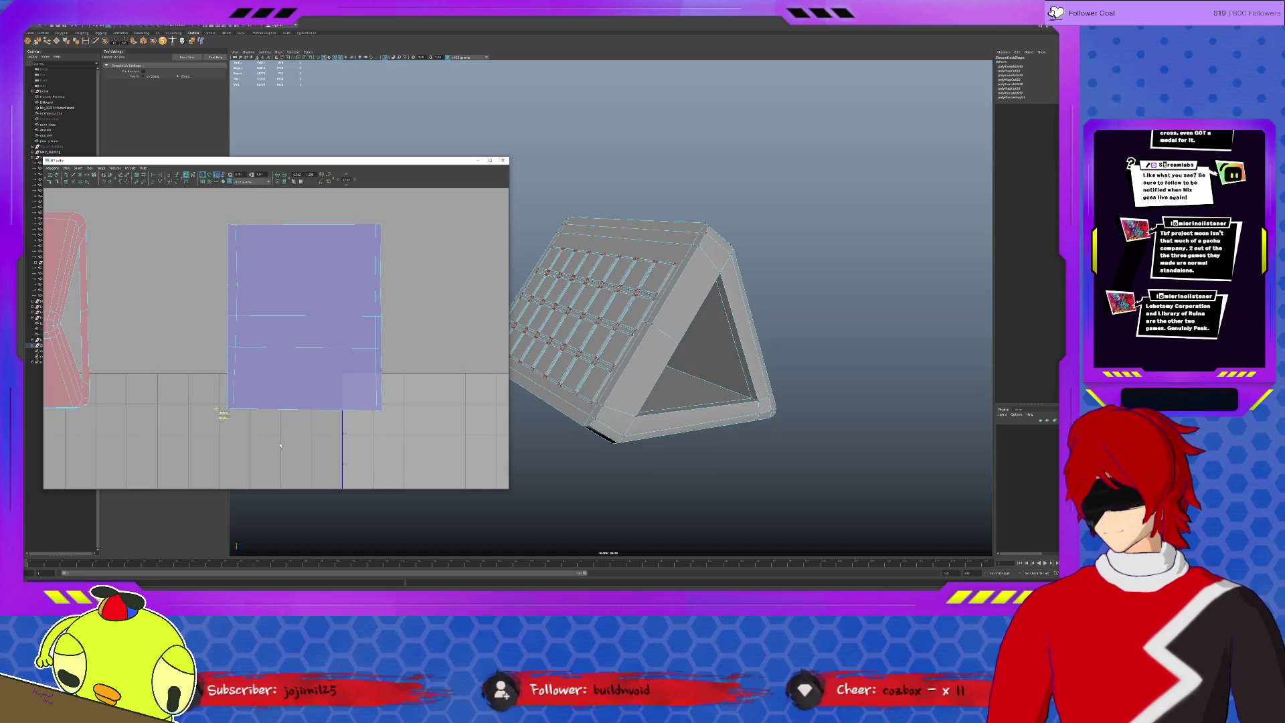
Select and straighten the shell's right side and a horizontal edge, then centre the shells.
mouse_move(377, 209)
mouse_down()
mouse_move(448, 412)
mouse_move(211, 384)
mouse_up()
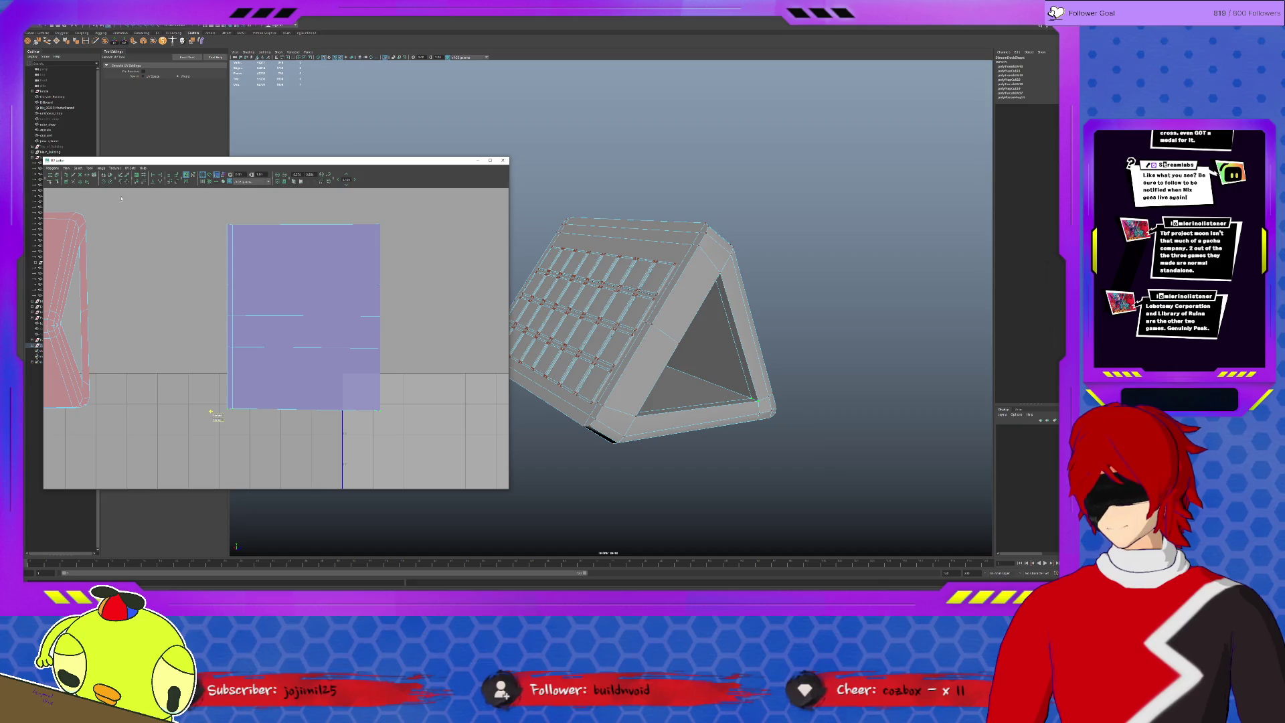
drag(215, 354, 385, 333)
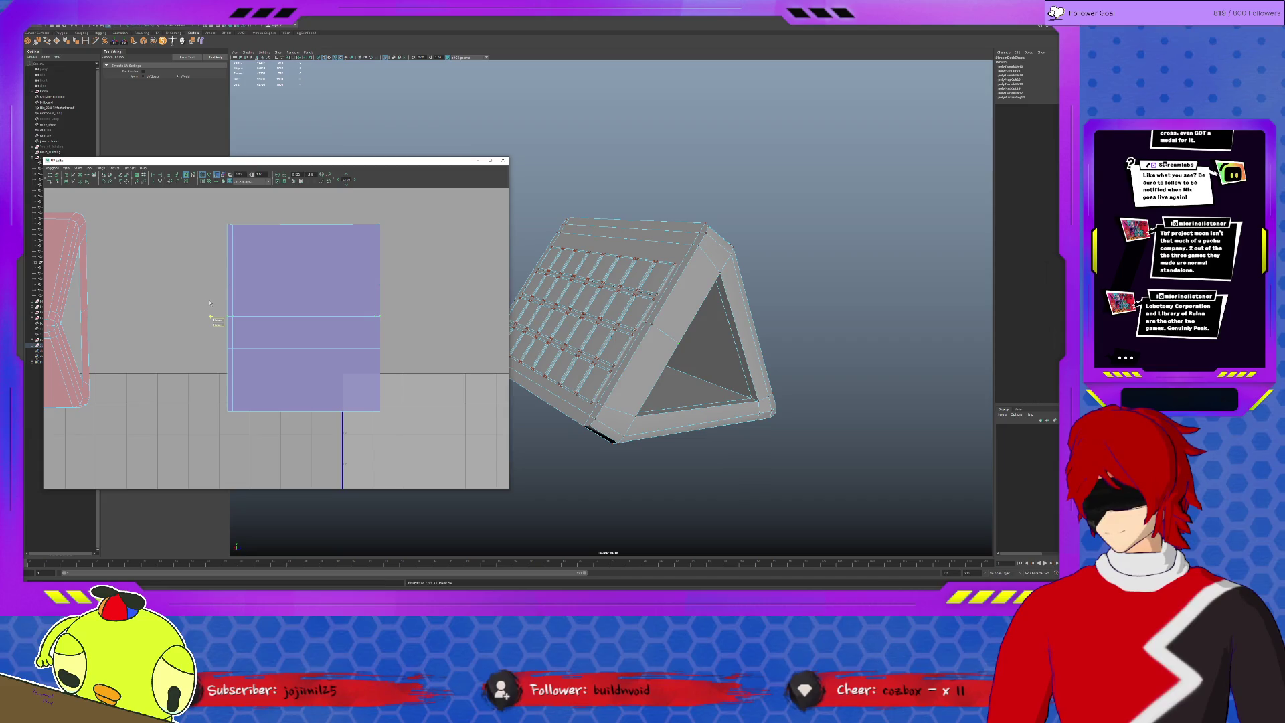
scroll(219, 237, down, 1)
scroll(213, 233, down, 2)
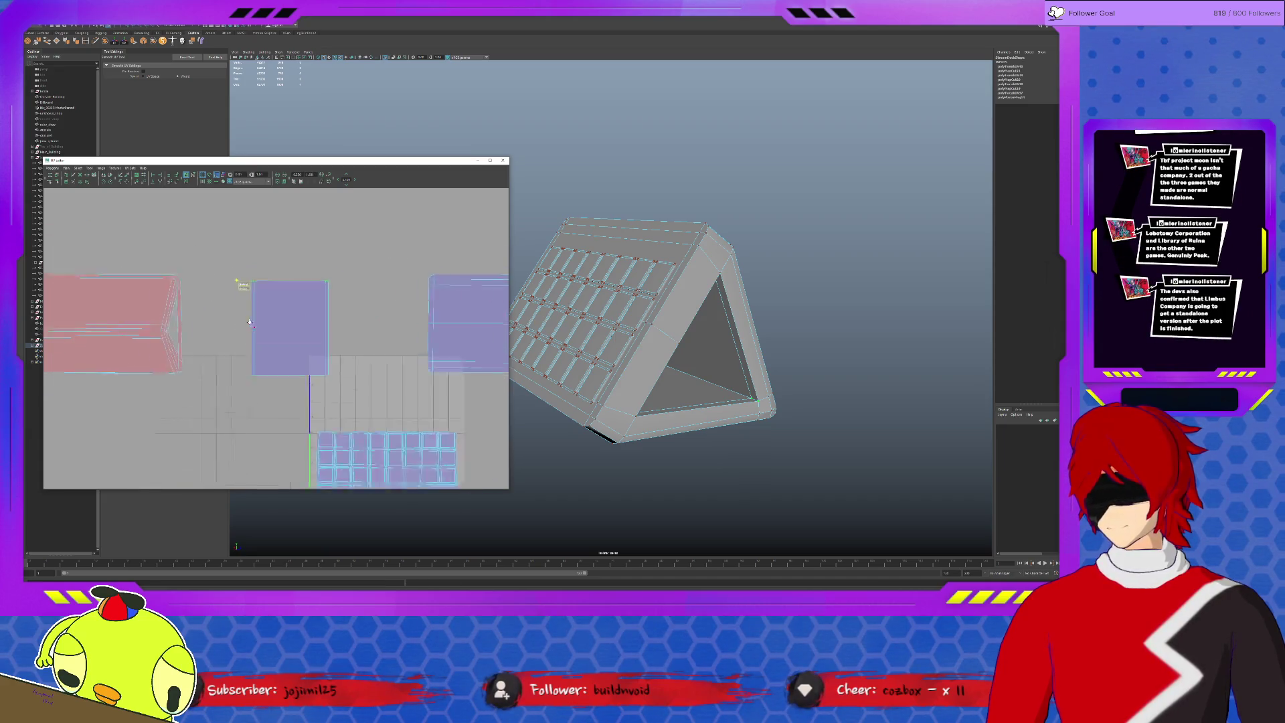
scroll(302, 301, down, 1)
scroll(377, 364, down, 1)
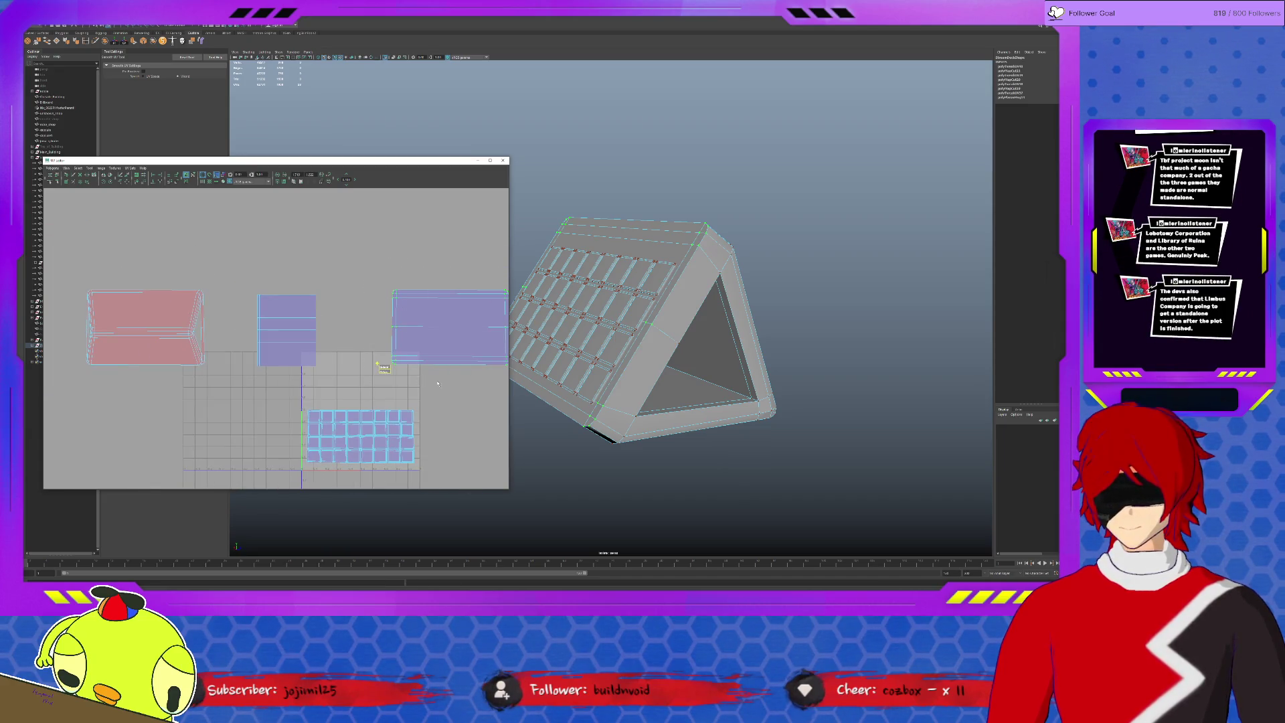
alt+middle_drag(378, 365, 330, 381)
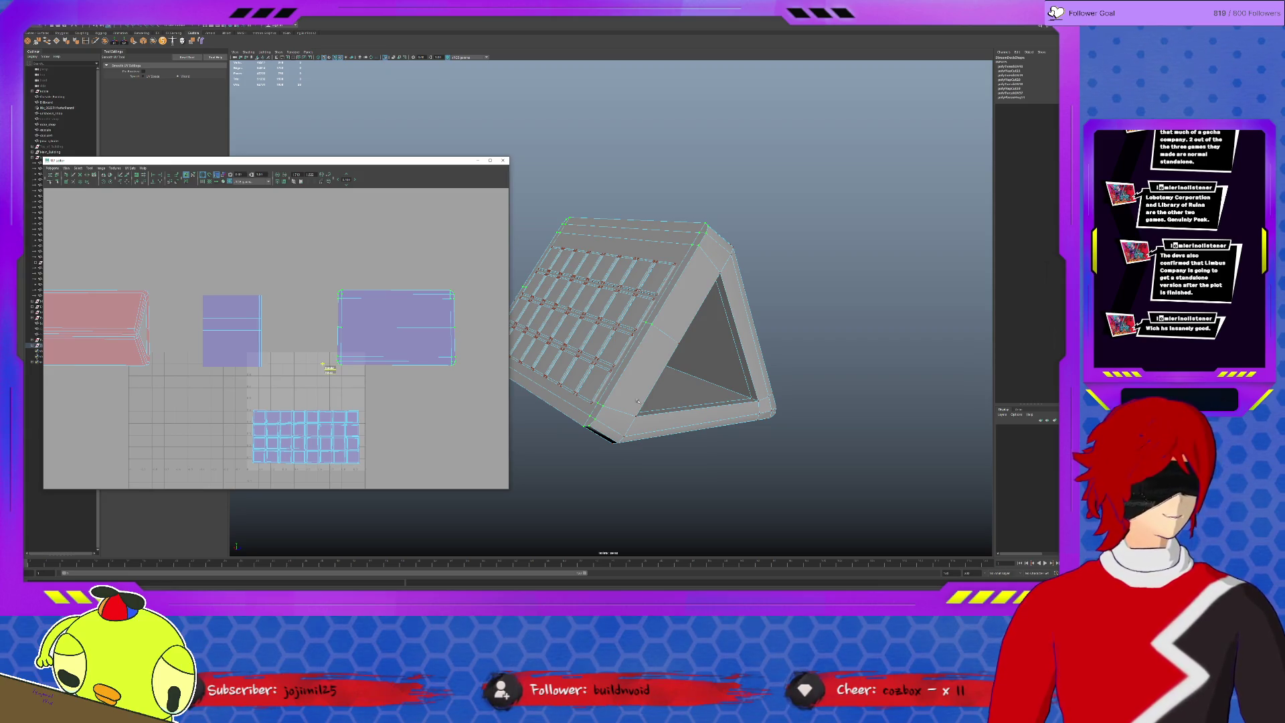
click(235, 548)
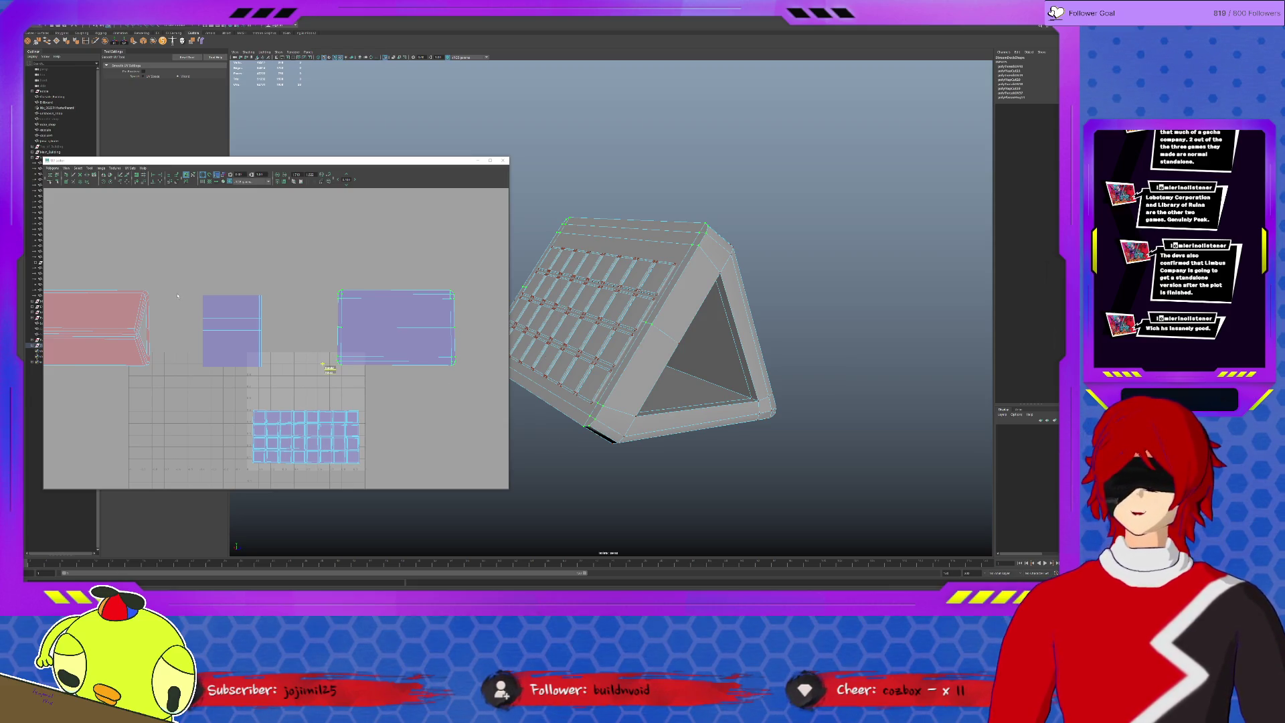
Select the laptop stand's large end-piece UV shell in UV component mode.
alt+middle_drag(63, 329, 198, 337)
click(464, 375)
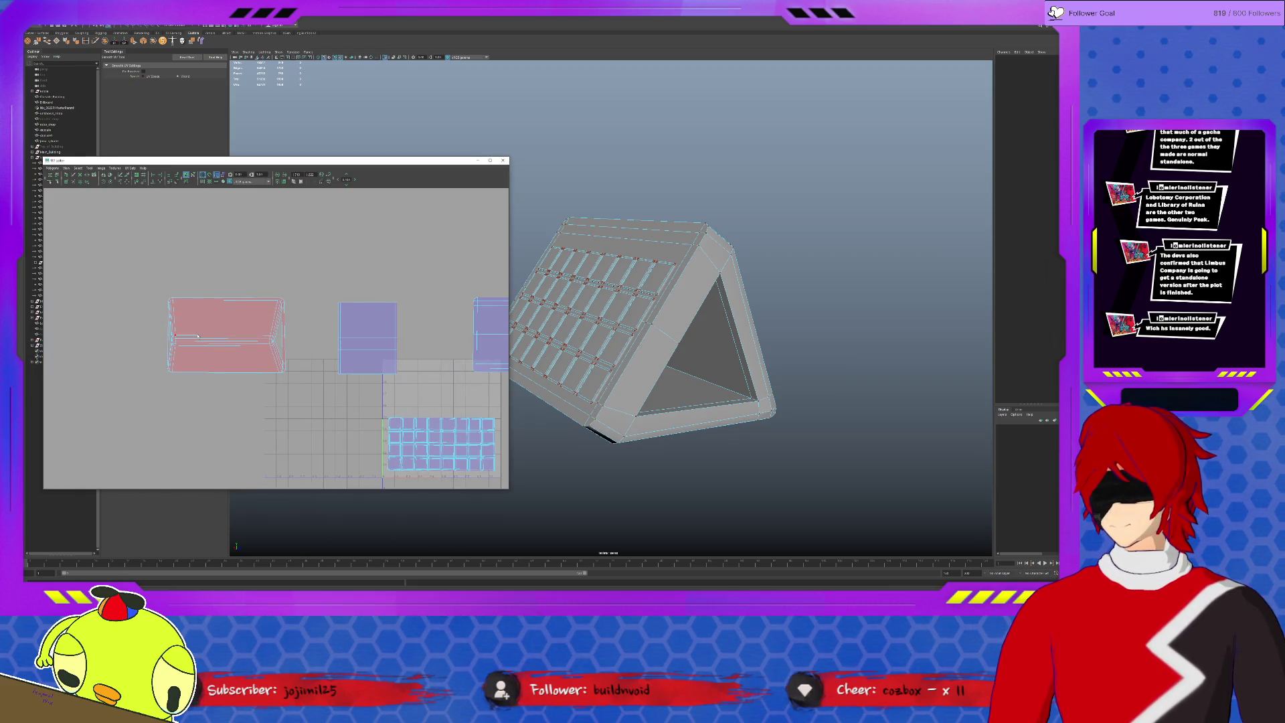
click(185, 342)
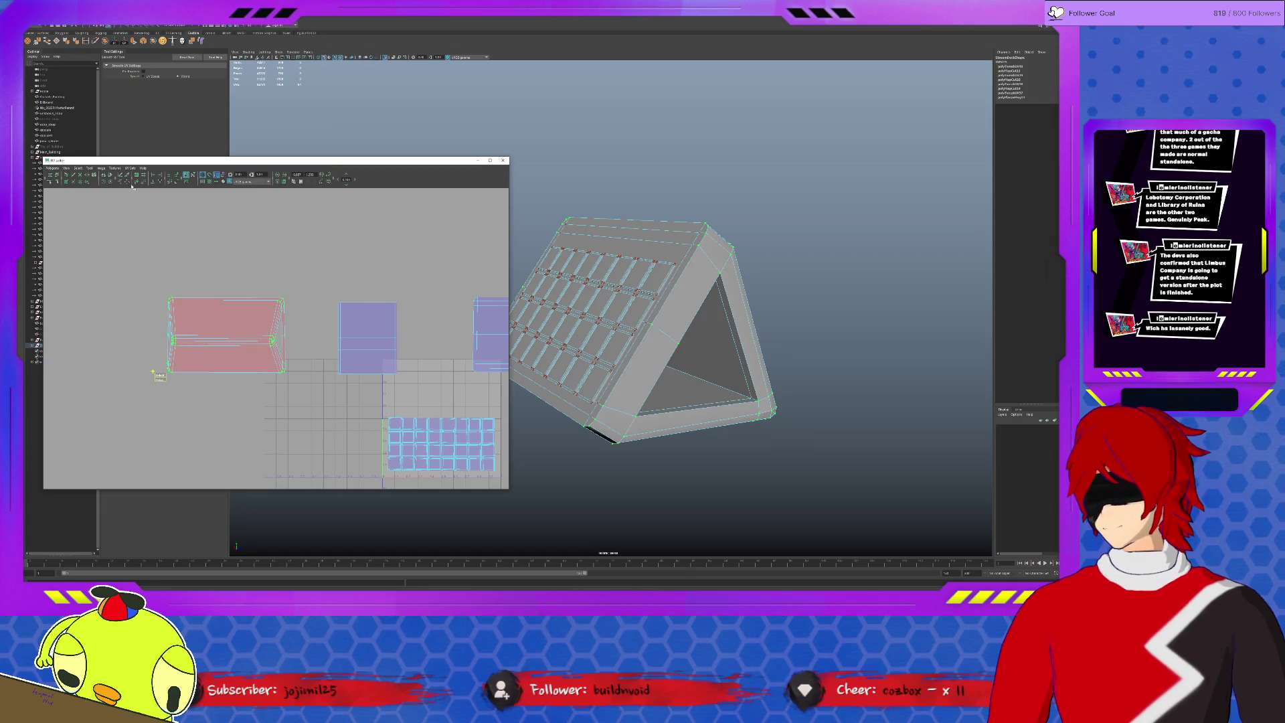
key(F12)
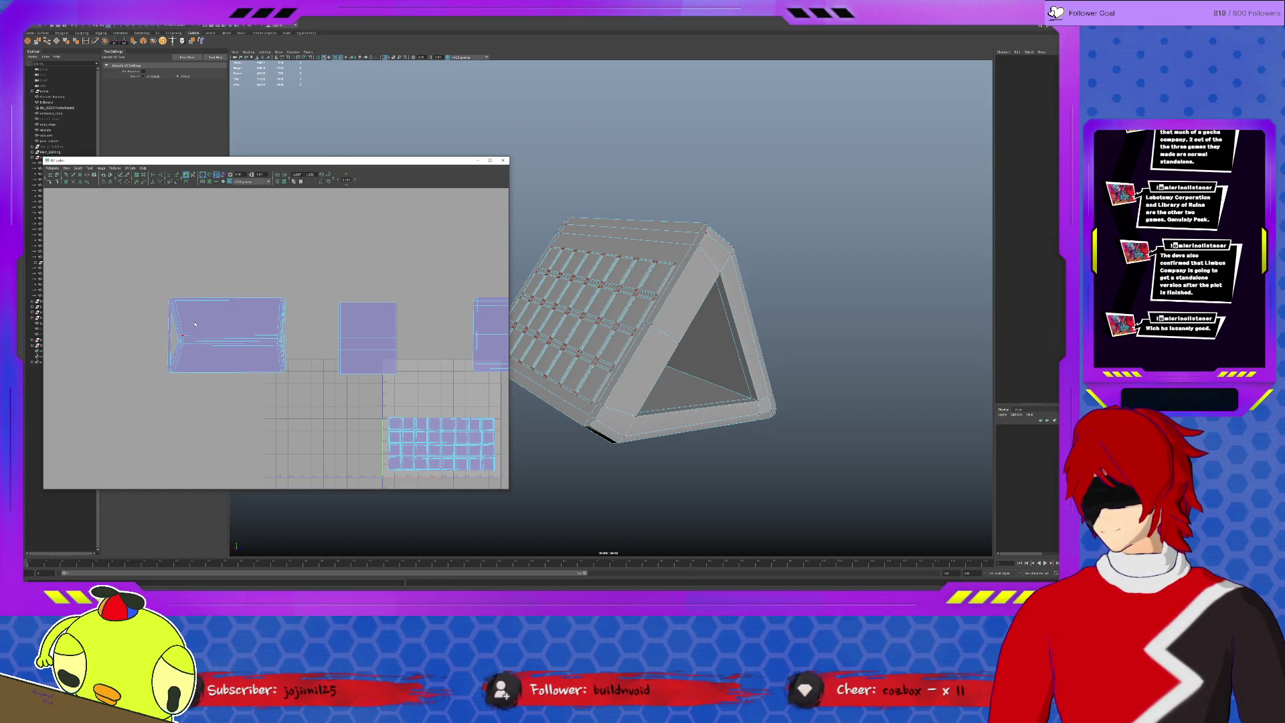
right_drag(184, 338, 185, 341)
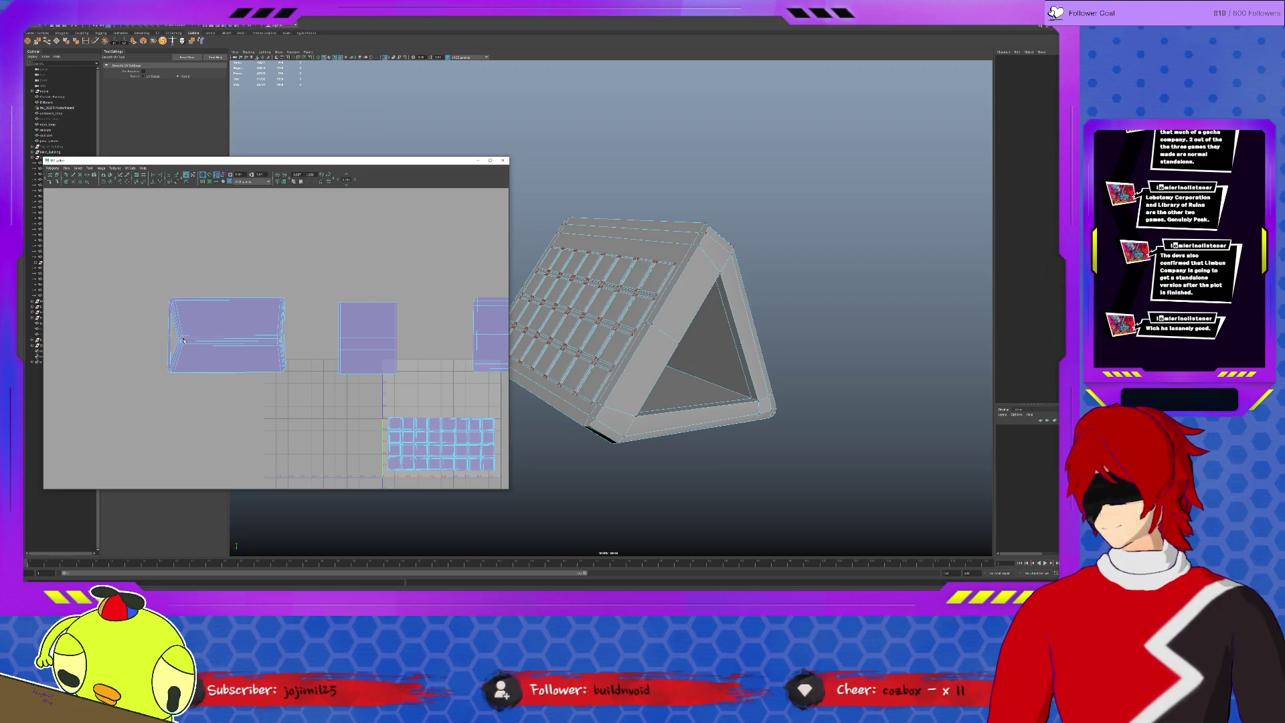
click(184, 340)
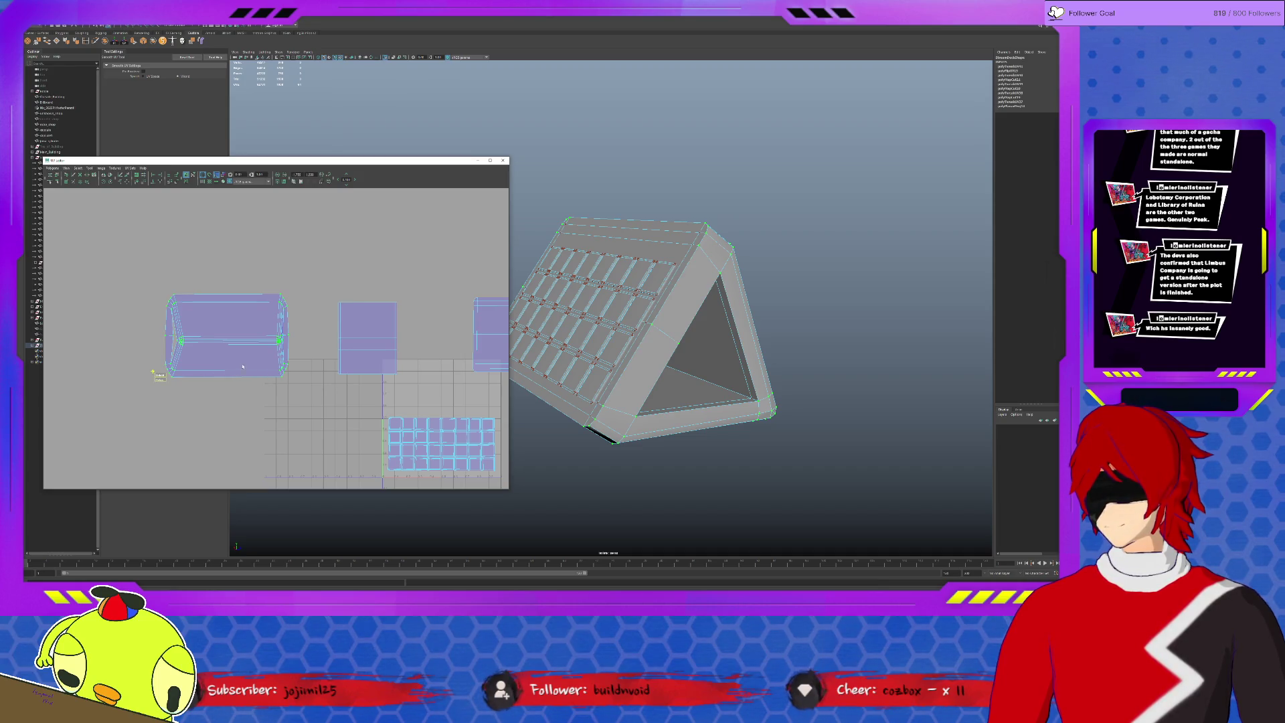
scroll(245, 368, down, 3)
Scale the large shell far out along the horizontal axis.
key(r)
drag(315, 338, 490, 336)
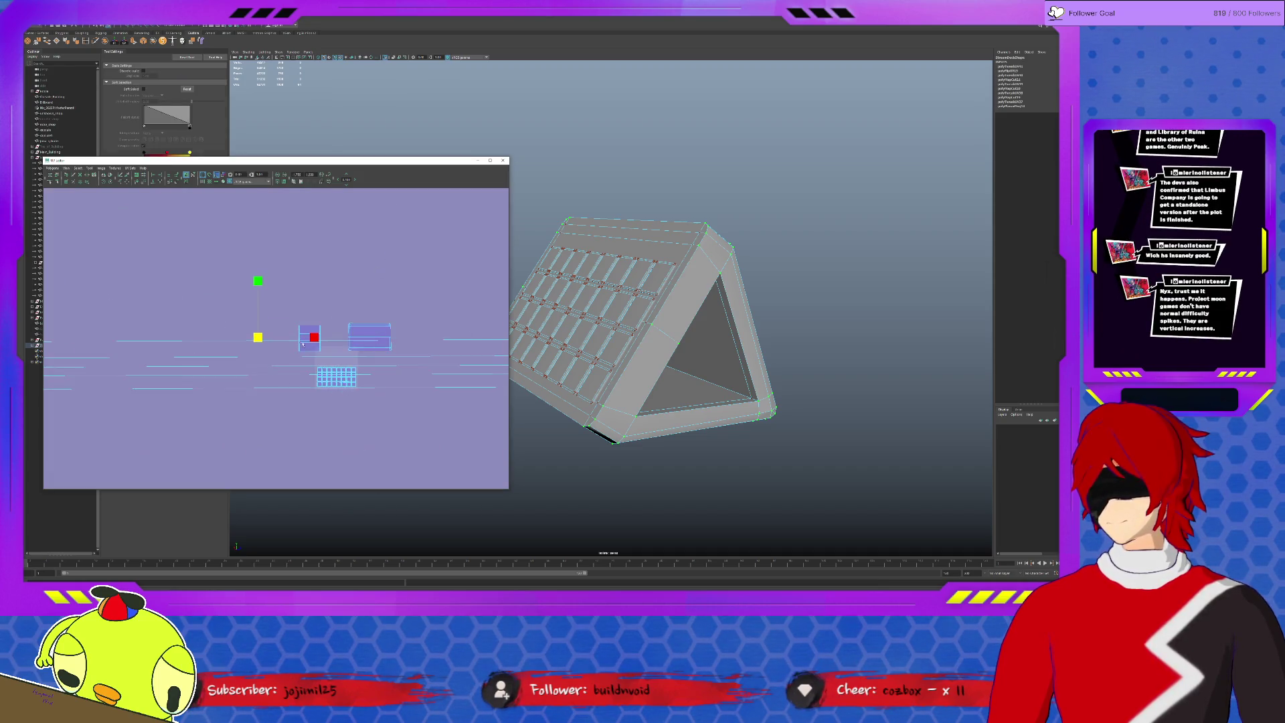
scroll(334, 317, up, 2)
Undo the stretch and relax the large shell into a rounded shape with the Smooth UV Tool.
key(ctrl+z)
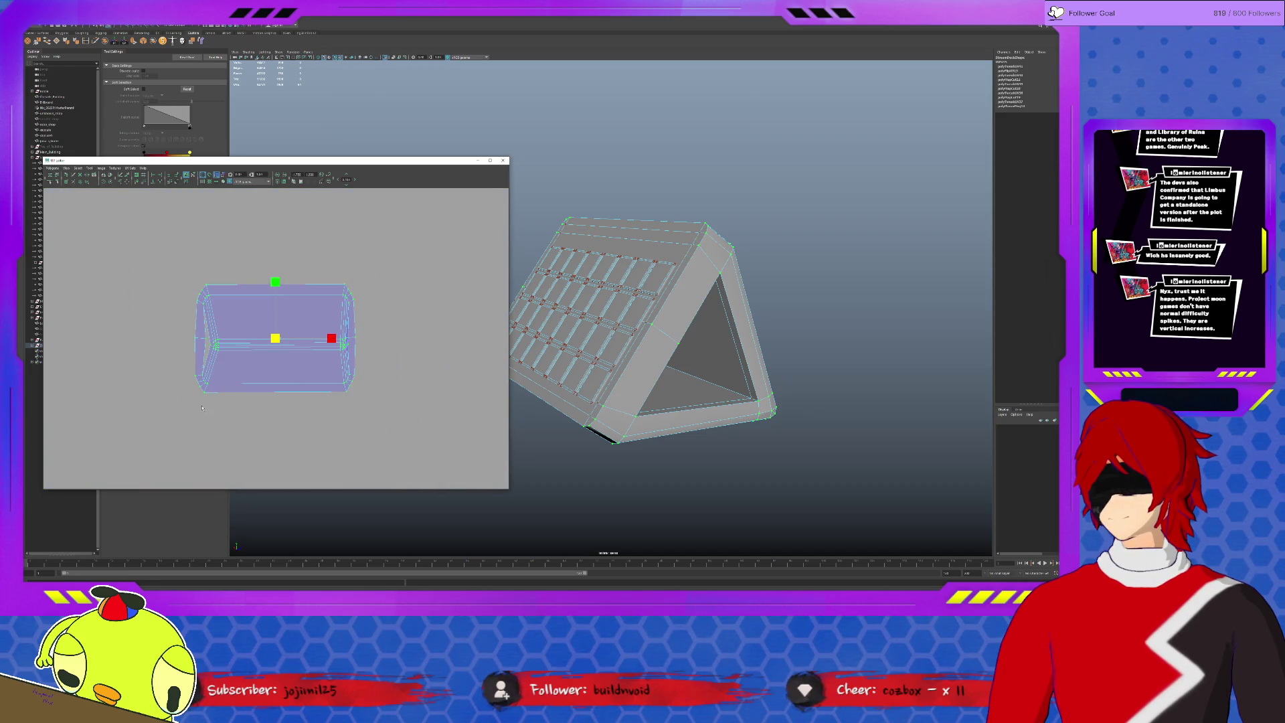
click(89, 167)
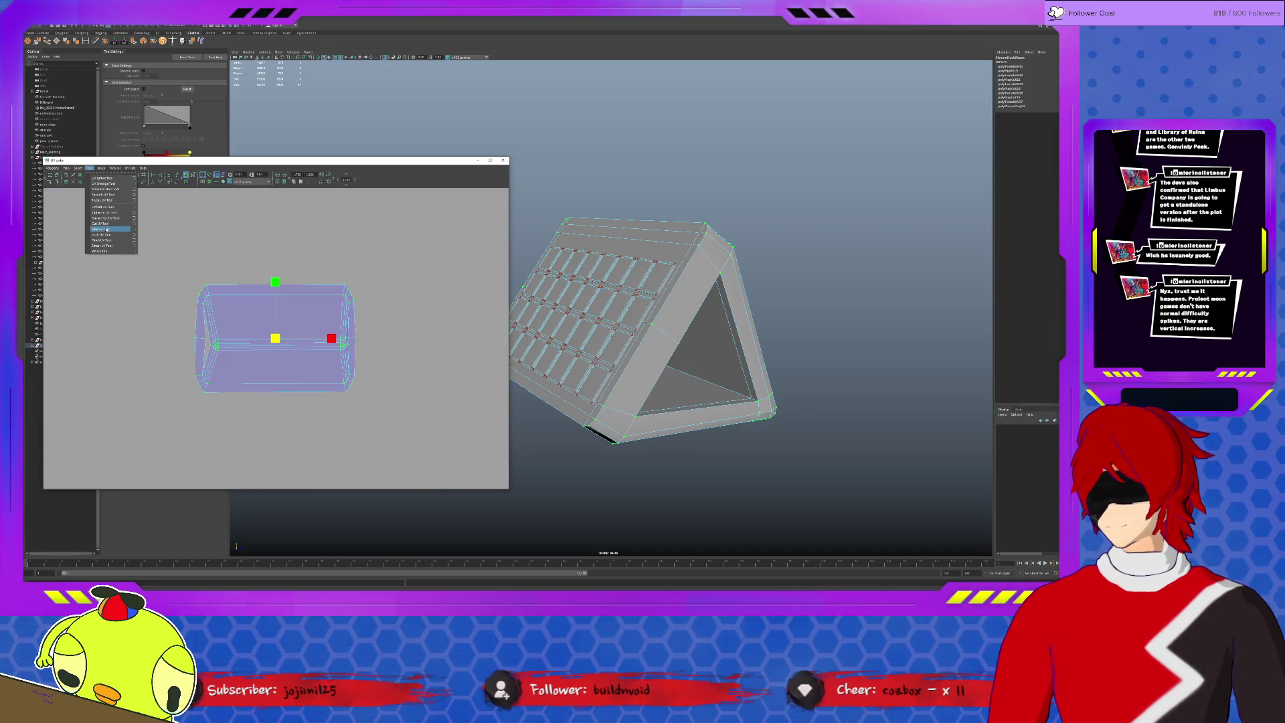
click(108, 194)
drag(182, 389, 228, 388)
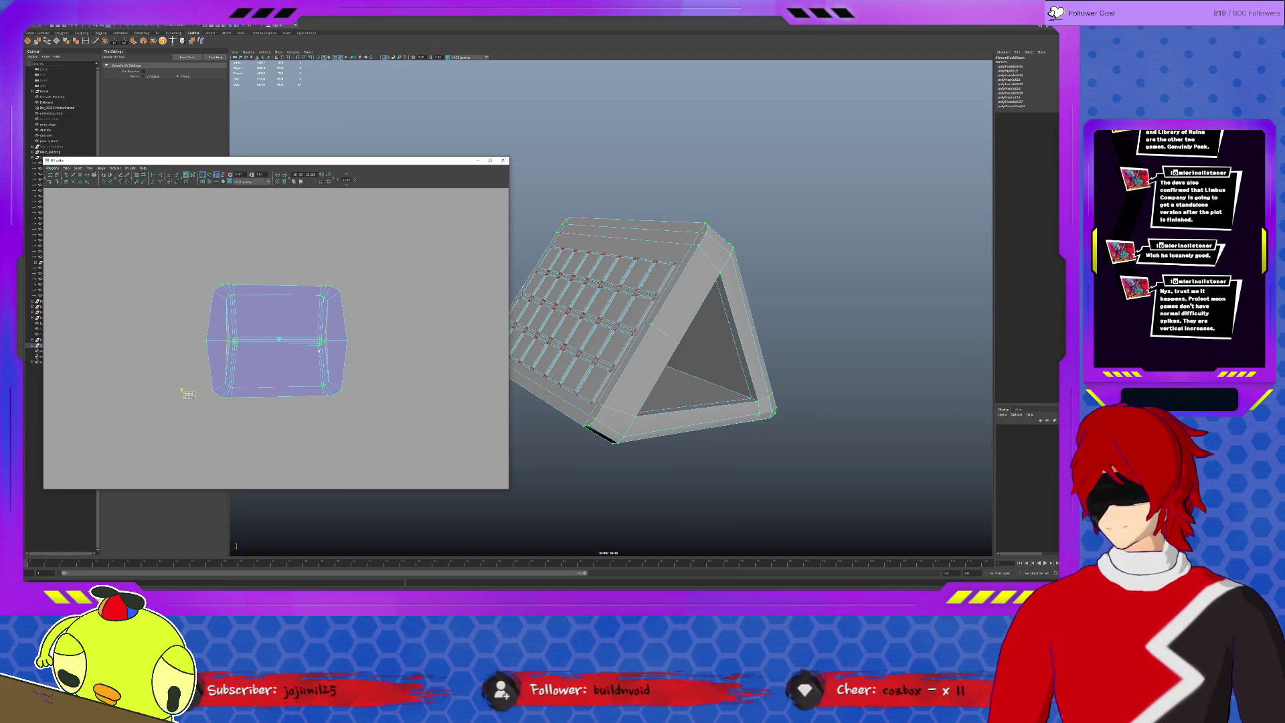
Narrow the shell horizontally, undoing an accidental shrink to a tiny cluster.
key(r)
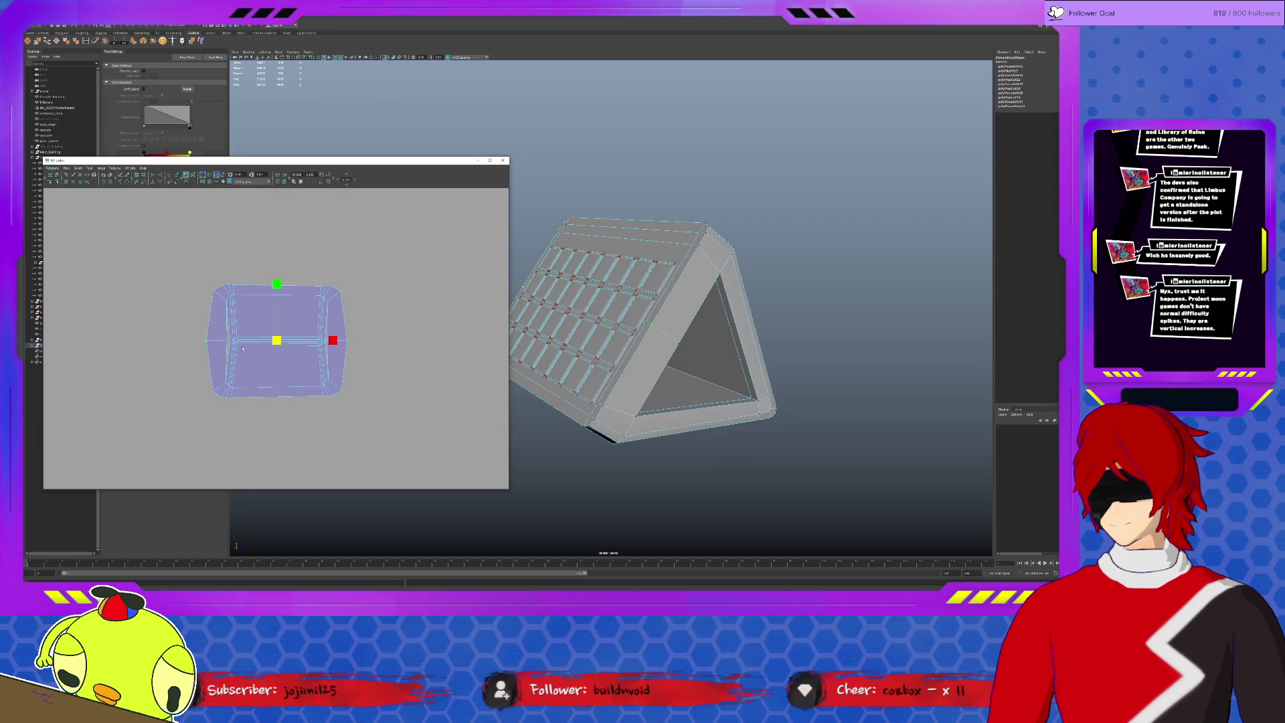
drag(332, 340, 327, 340)
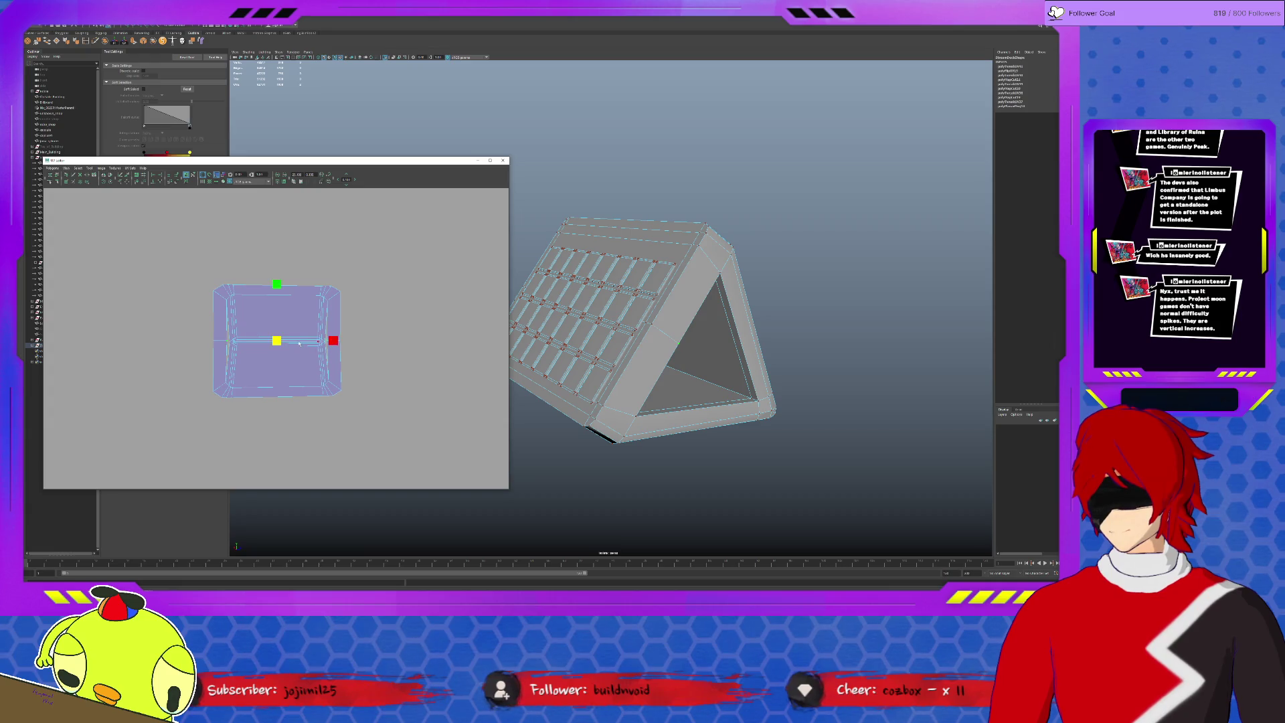
click(334, 340)
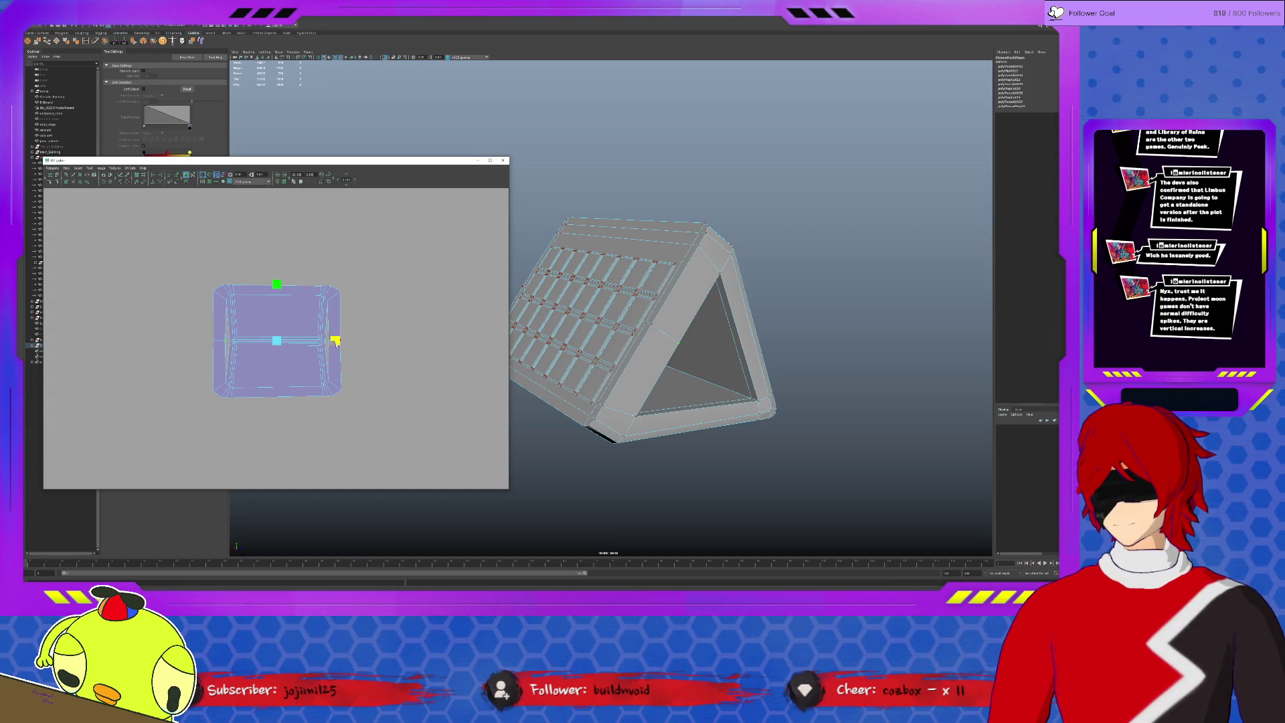
right_click(302, 337)
click(300, 321)
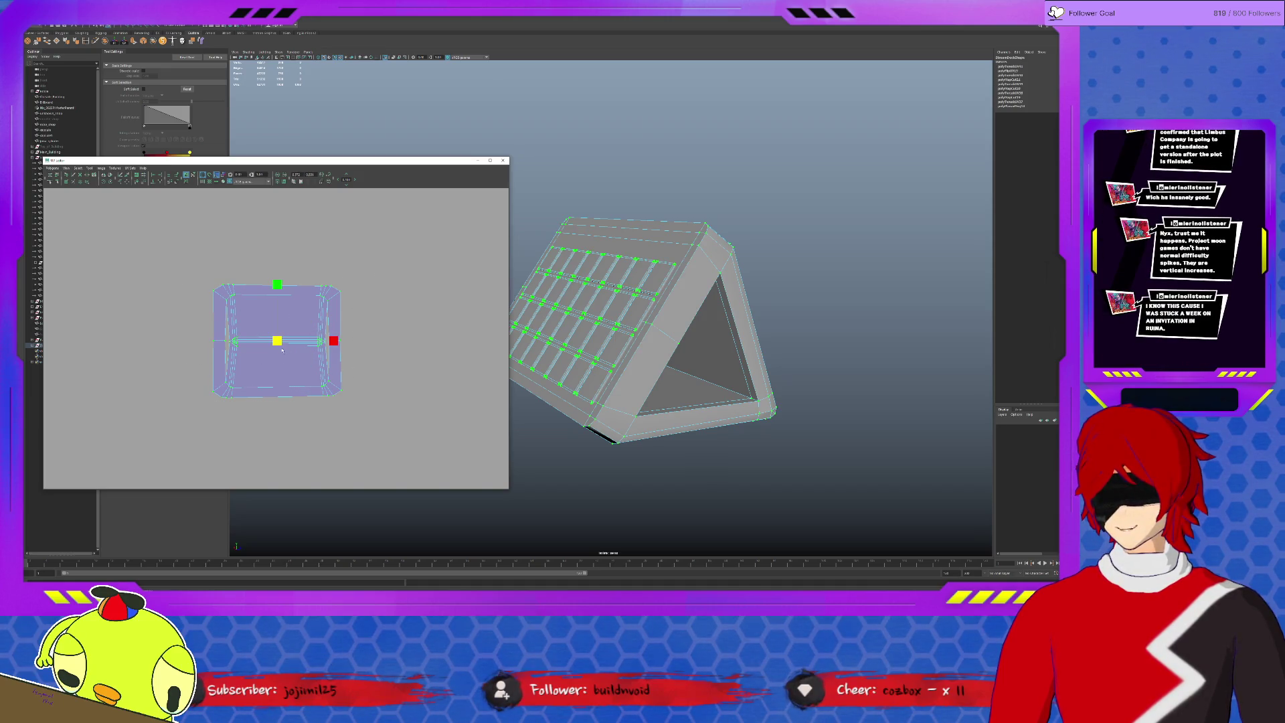
drag(283, 352, 227, 390)
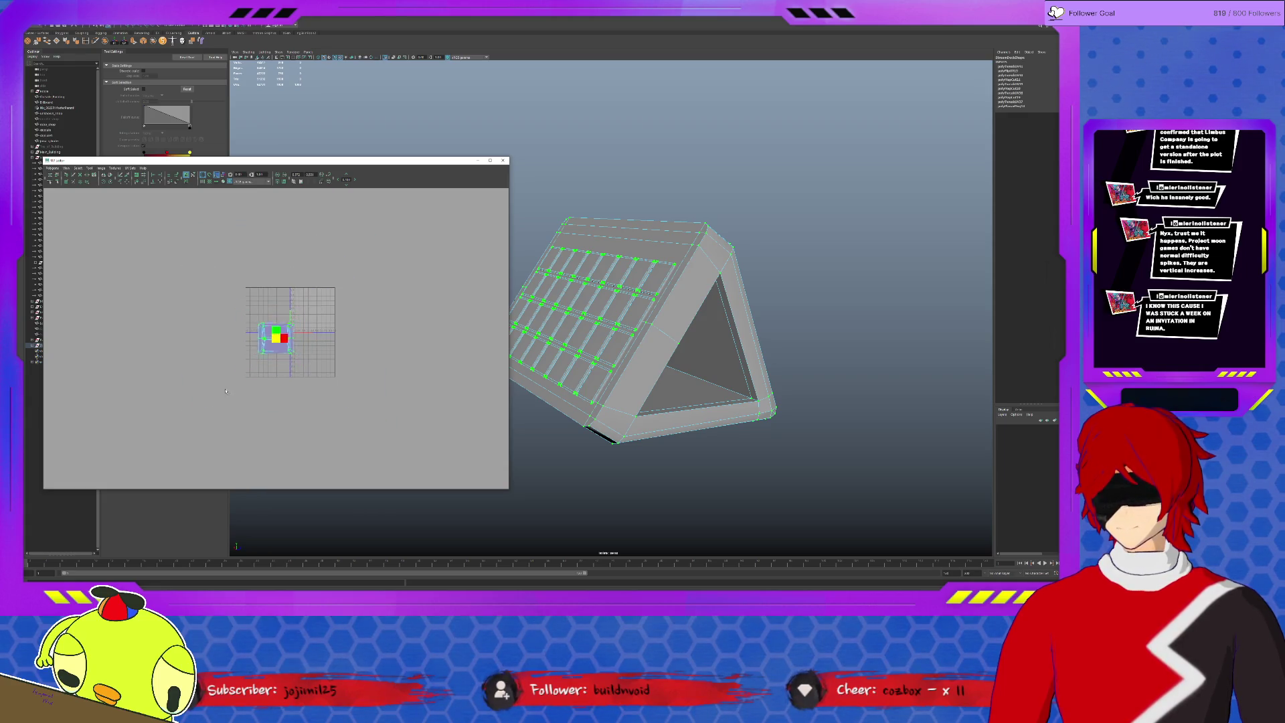
key(w)
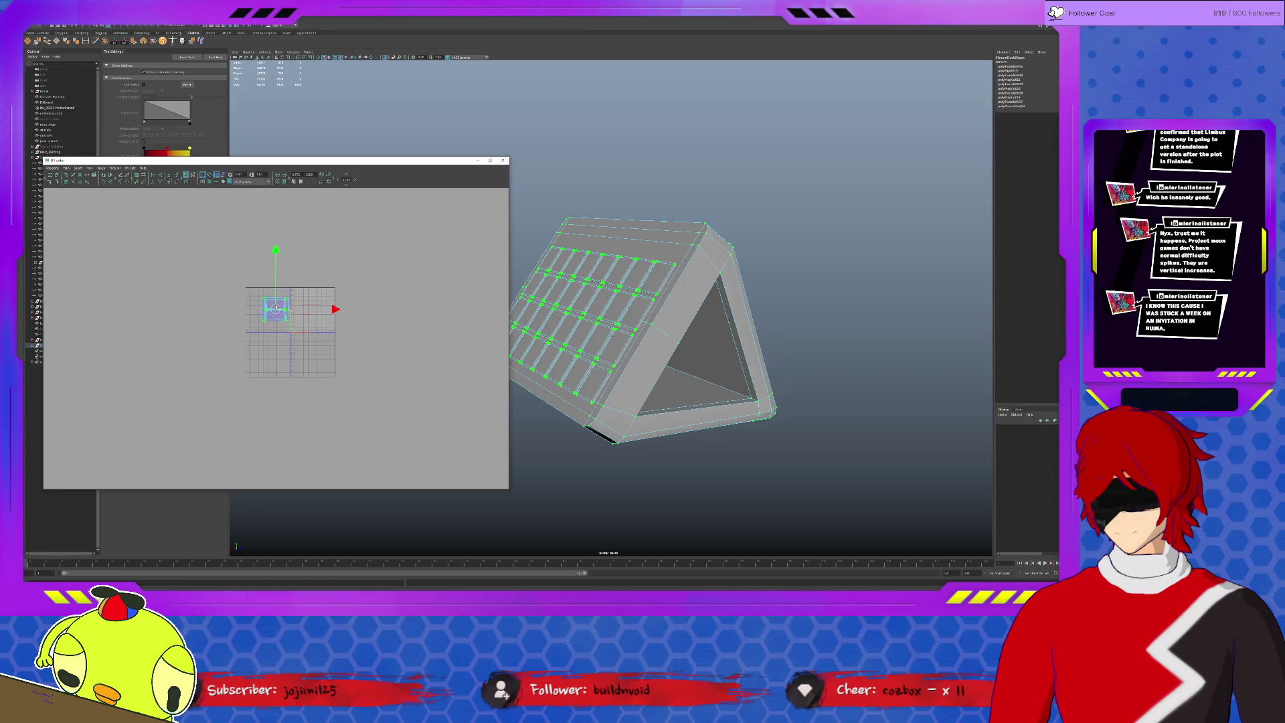
key(ctrl+z)
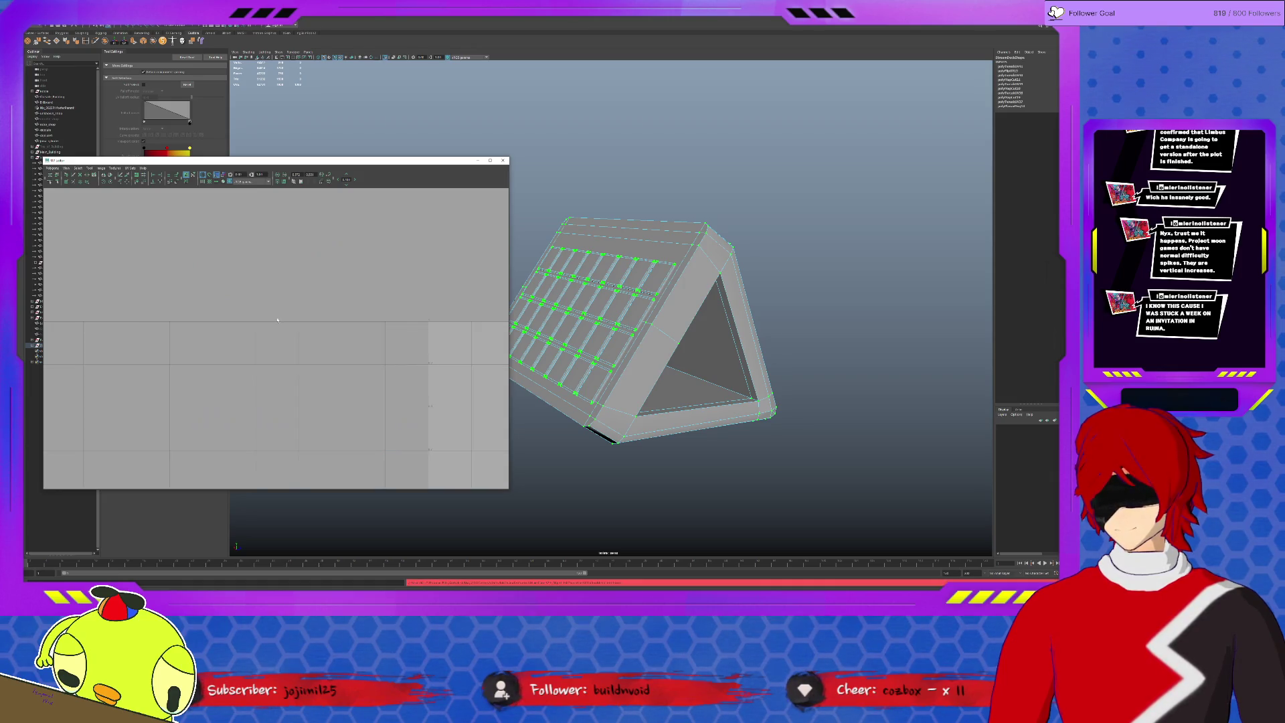
scroll(281, 336, up, 2)
scroll(288, 360, up, 3)
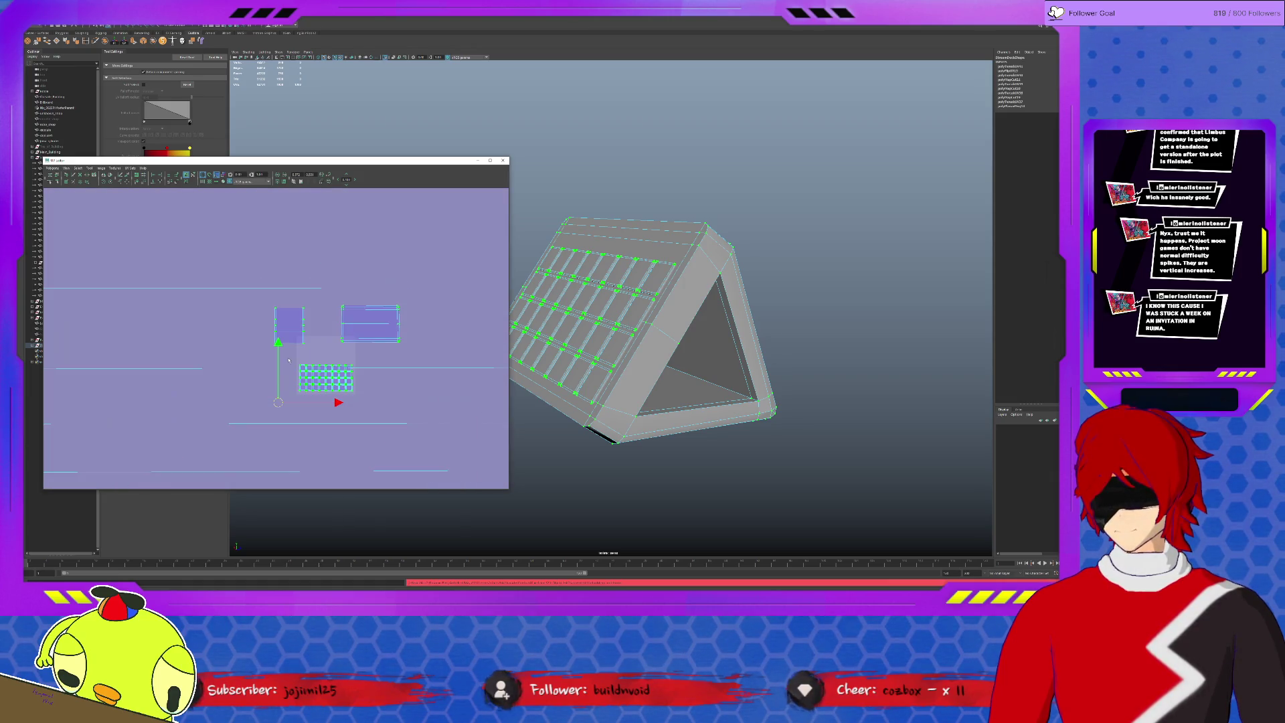
scroll(293, 356, down, 4)
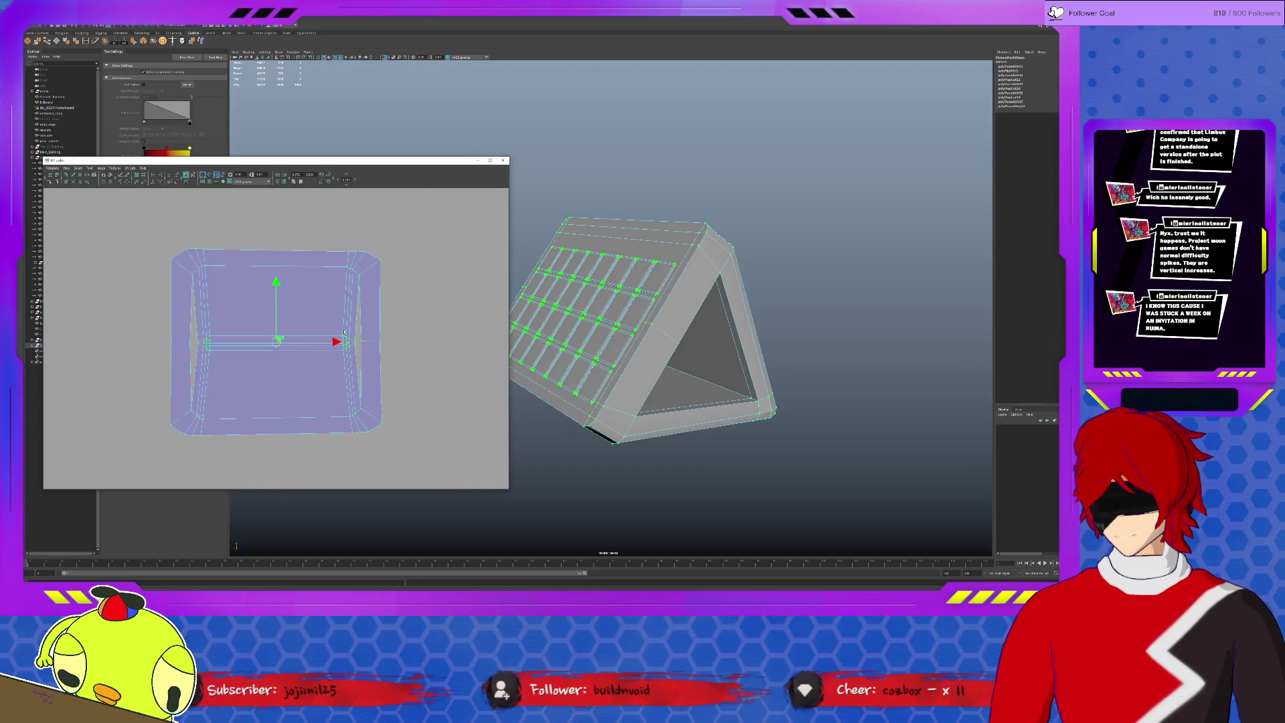
scroll(297, 350, down, 3)
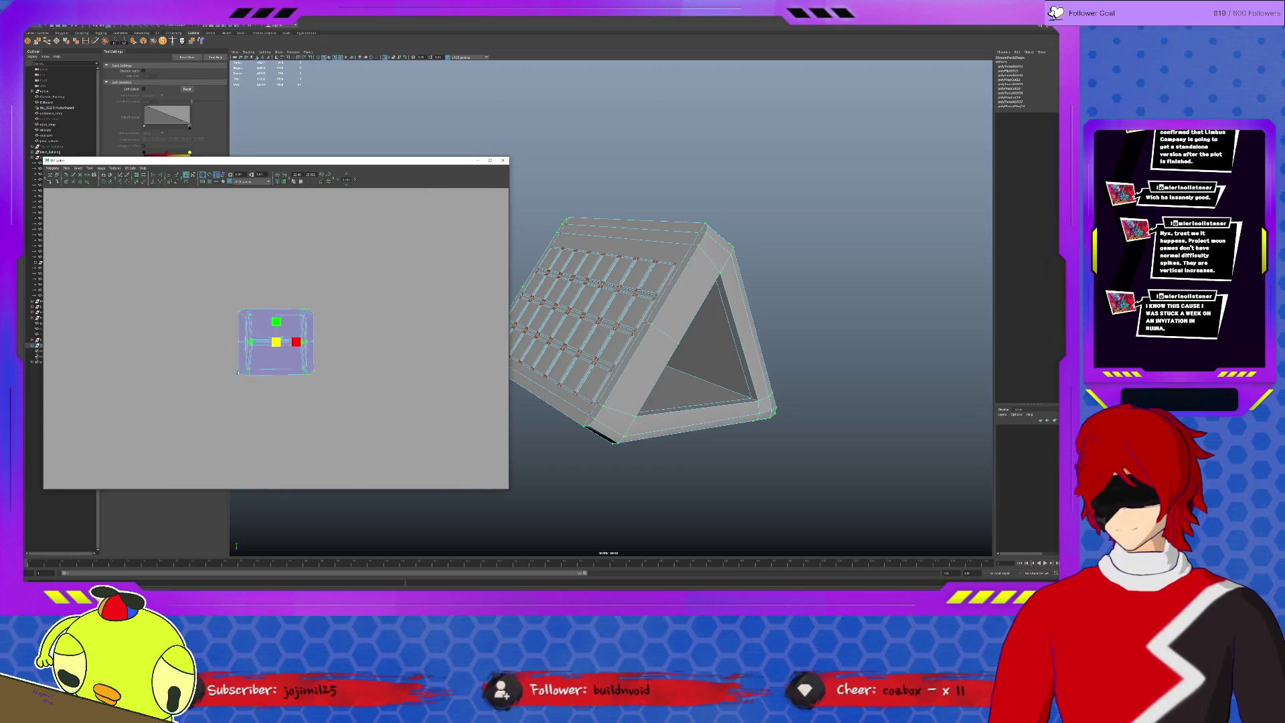
scroll(225, 381, down, 2)
scroll(221, 382, up, 5)
scroll(236, 373, down, 2)
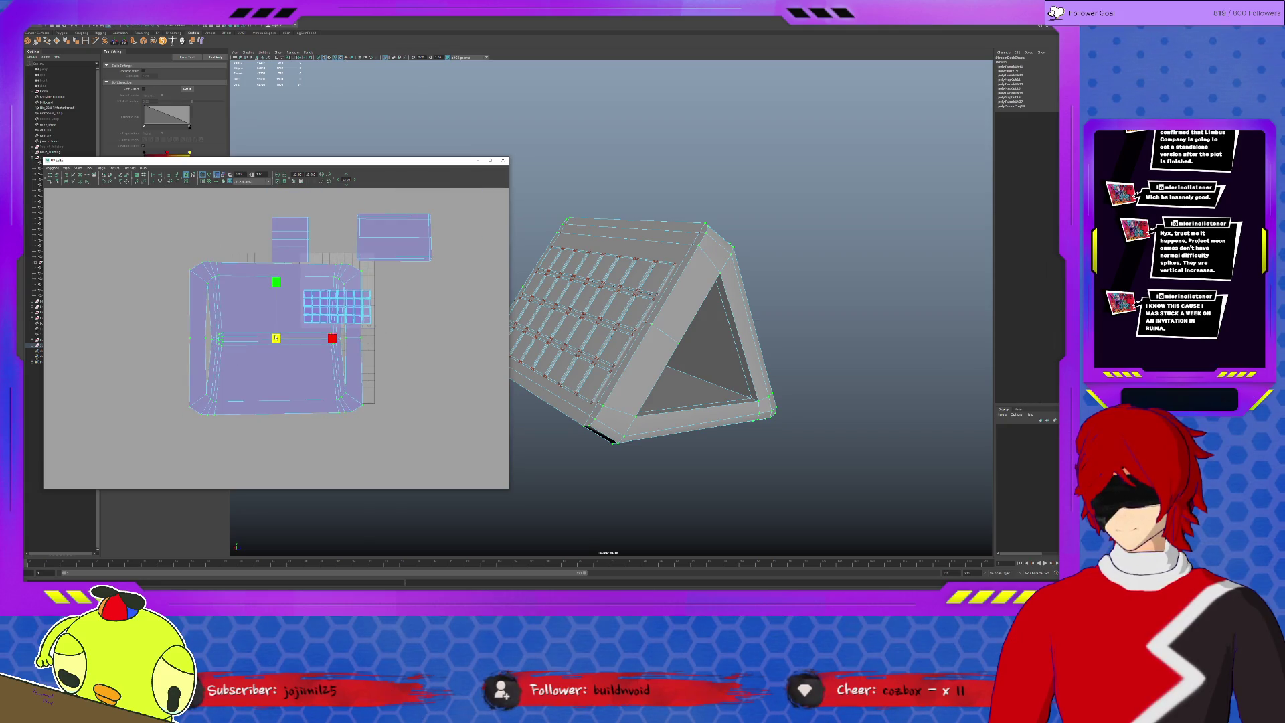
scroll(246, 370, down, 1)
scroll(253, 367, down, 1)
Move the shell down-left and preview the checker test pattern on the stand.
key(w)
drag(252, 363, 229, 396)
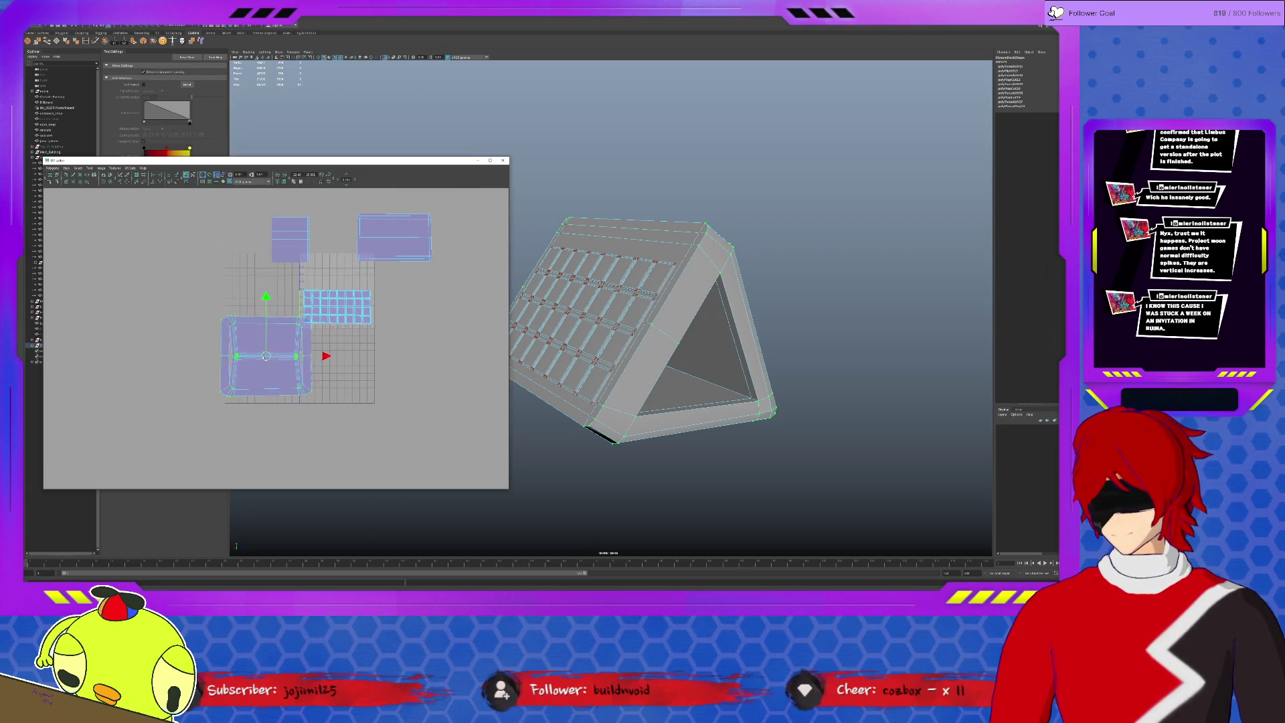
click(211, 179)
mouse_move(694, 358)
alt+mouse_down()
mouse_move(658, 361)
mouse_move(658, 277)
mouse_move(632, 315)
mouse_move(644, 318)
alt+mouse_up()
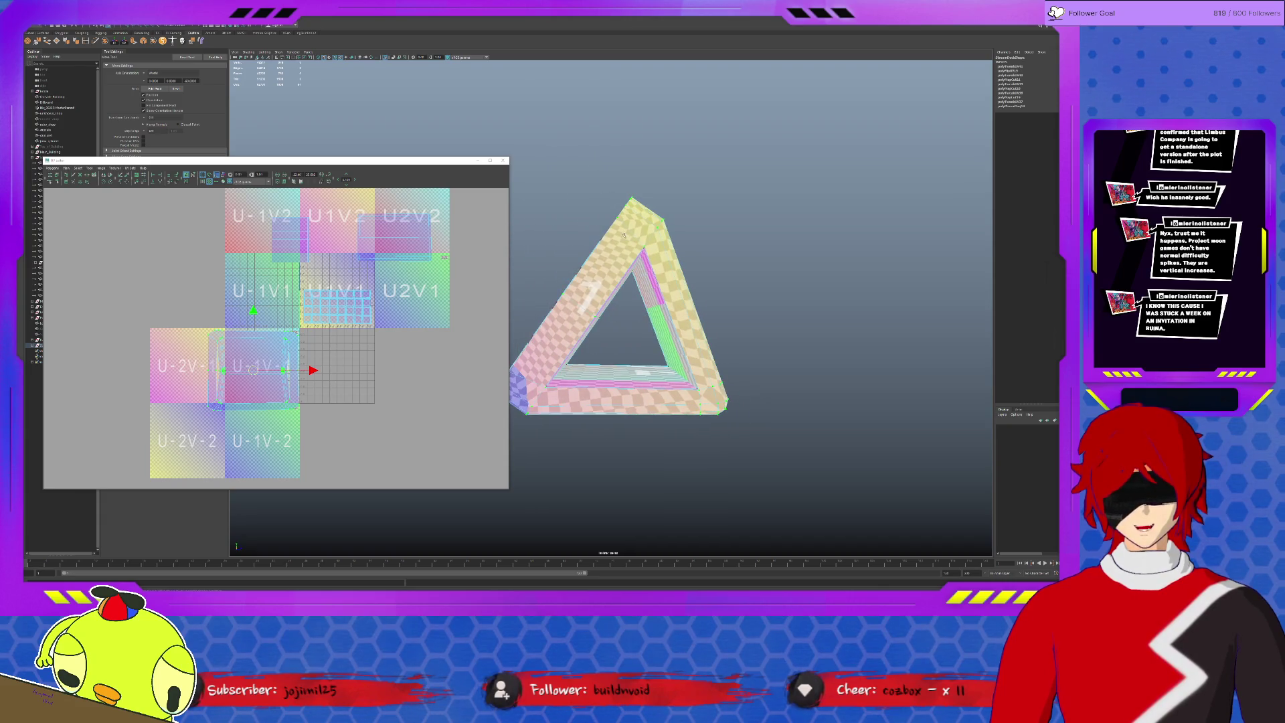
Move the triangle arm's UV shell left and shrink it, then turn the checker pattern off.
click(593, 284)
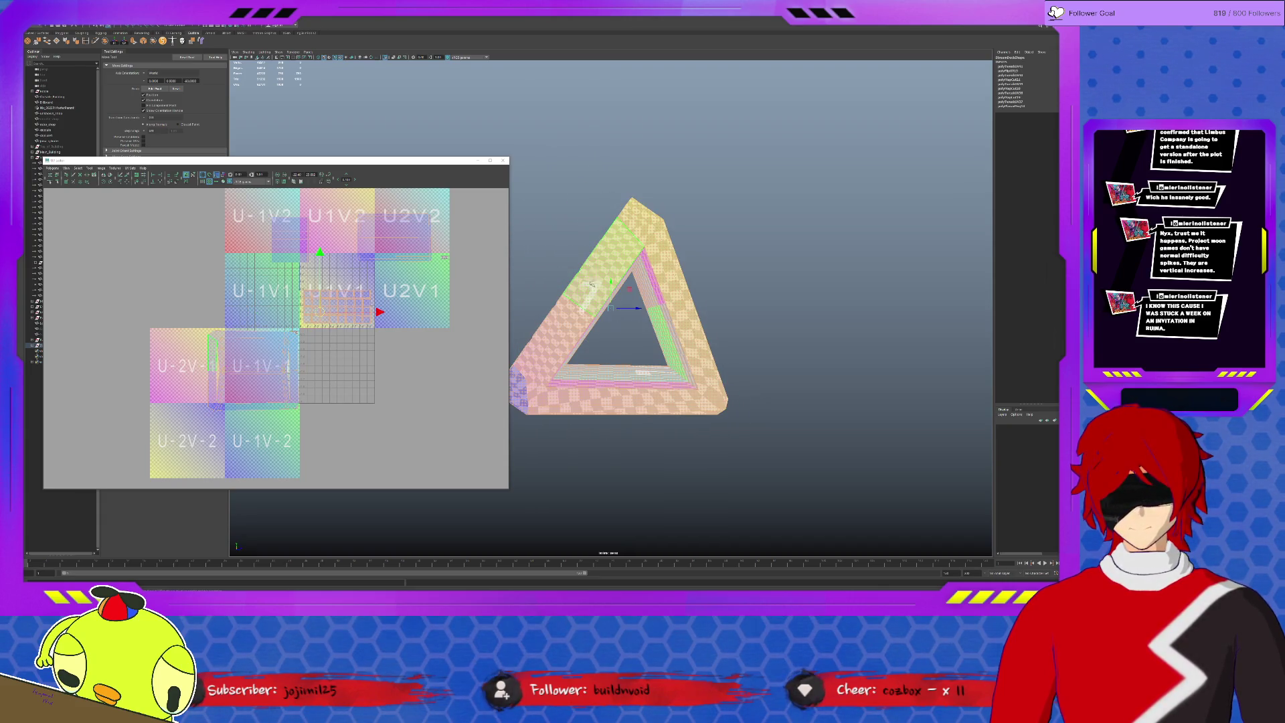
scroll(201, 372, up, 2)
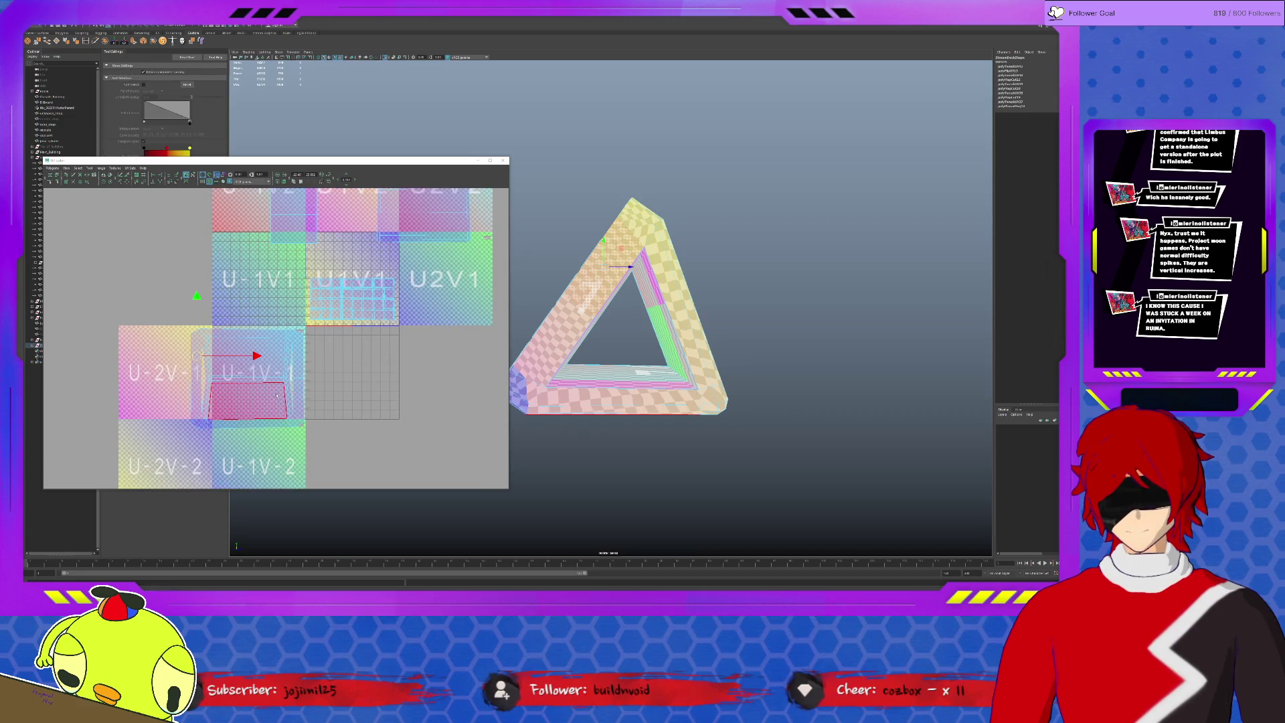
scroll(201, 372, up, 2)
scroll(271, 392, up, 1)
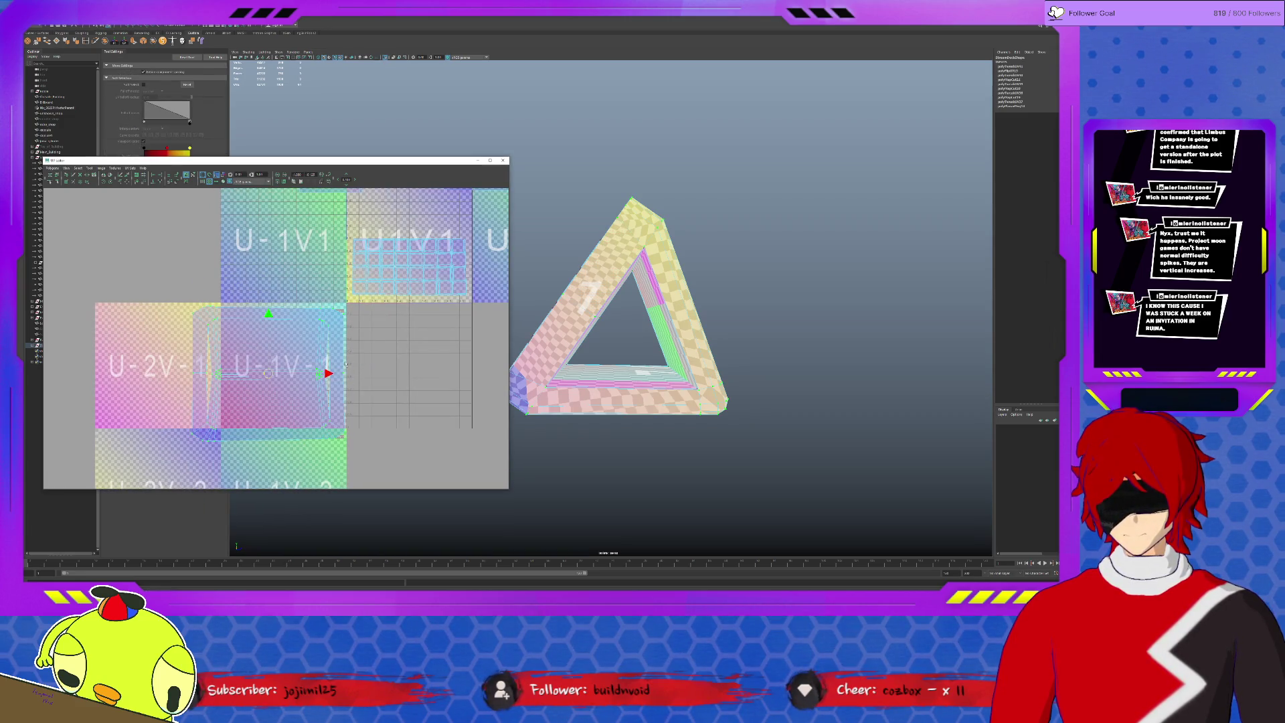
drag(396, 372, 328, 373)
key(r)
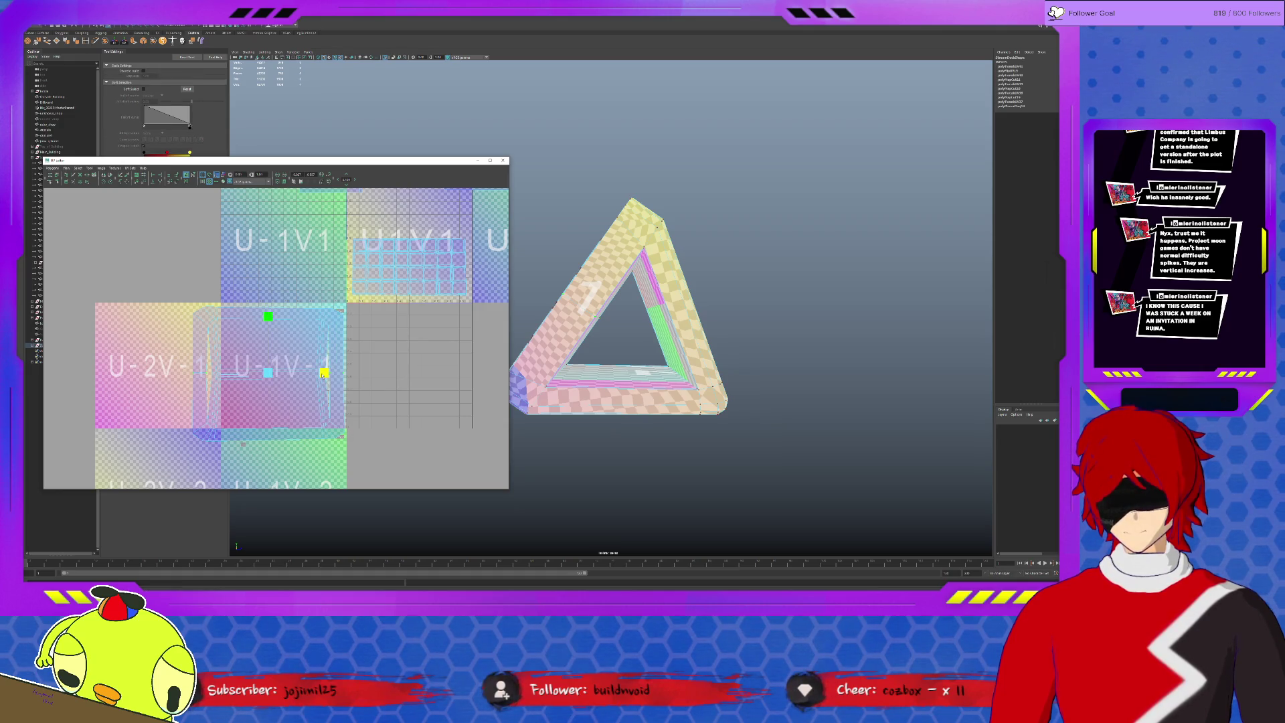
drag(328, 373, 321, 374)
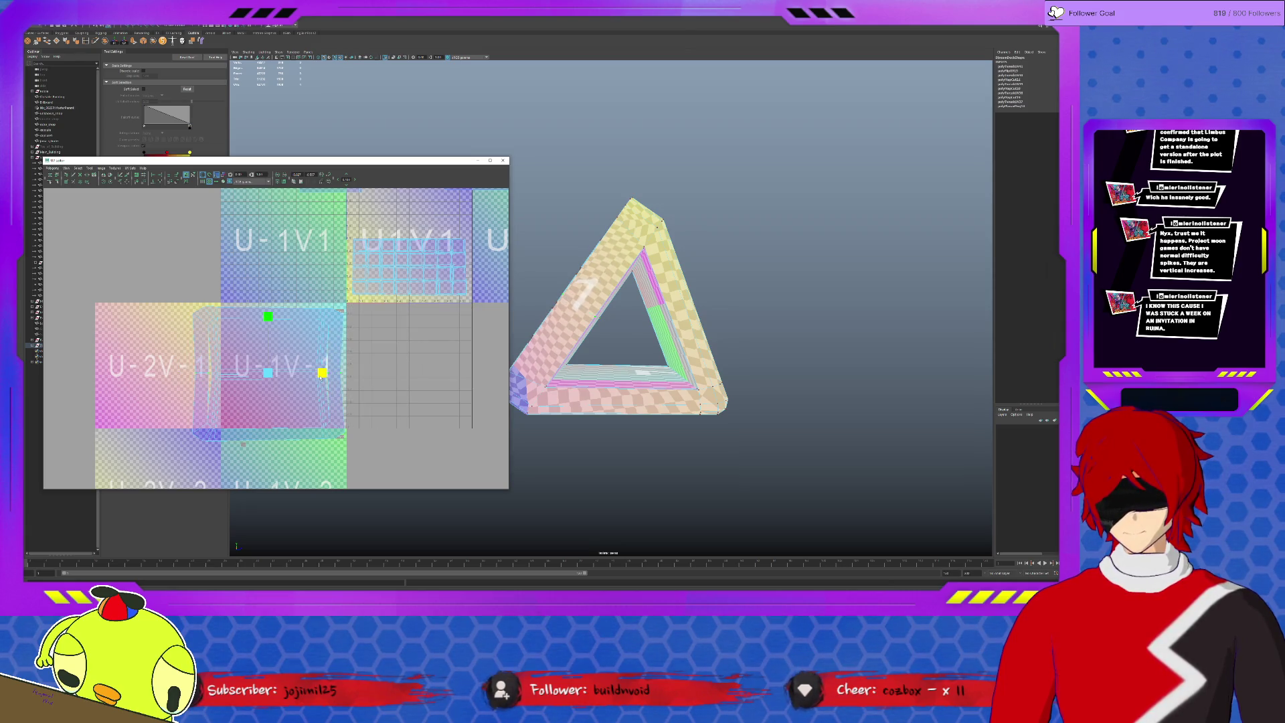
mouse_move(542, 393)
alt+mouse_down()
mouse_move(582, 395)
mouse_move(590, 374)
alt+mouse_up()
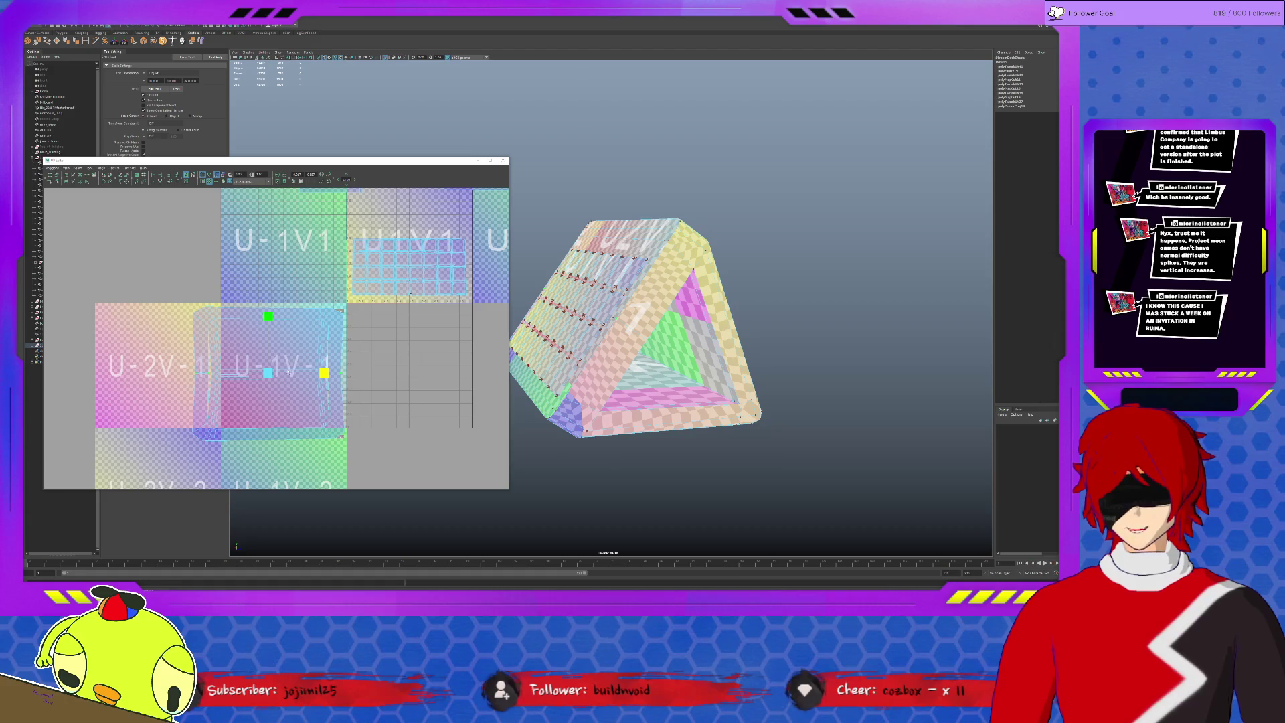
click(209, 181)
scroll(333, 336, down, 2)
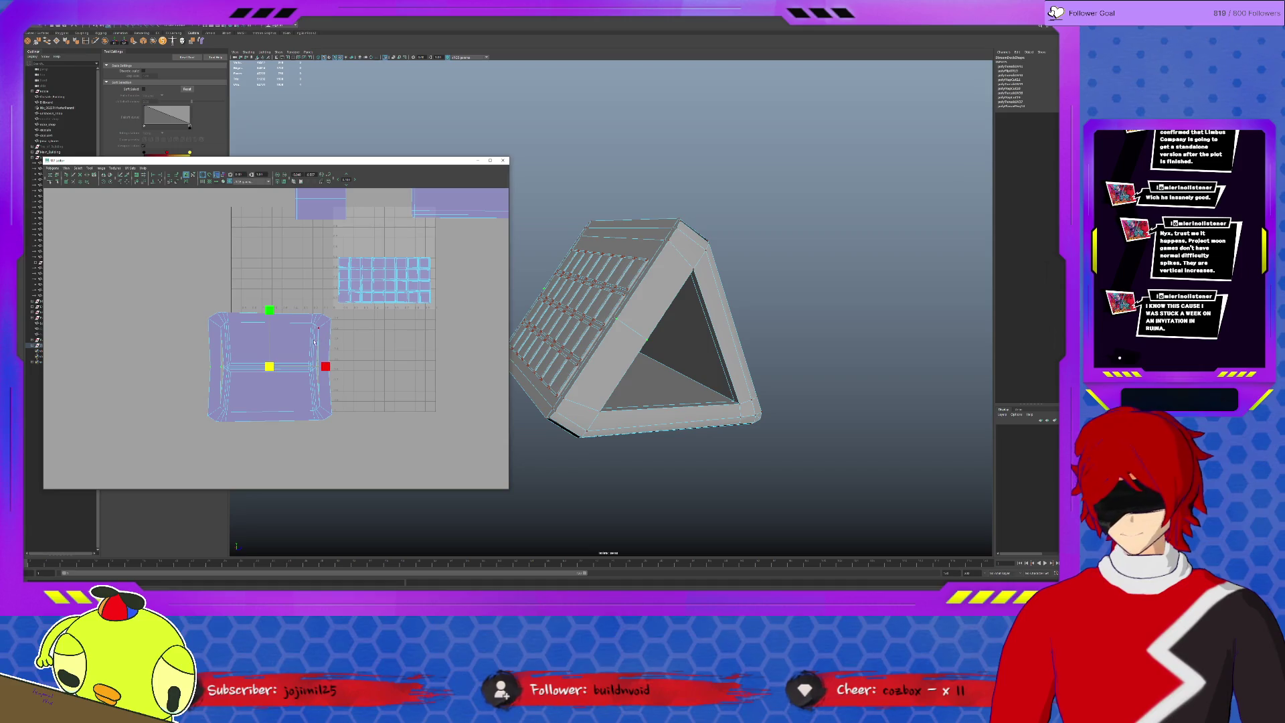
Shrink the selected shell to about half size and nudge it down into place.
drag(270, 368, 364, 231)
key(w)
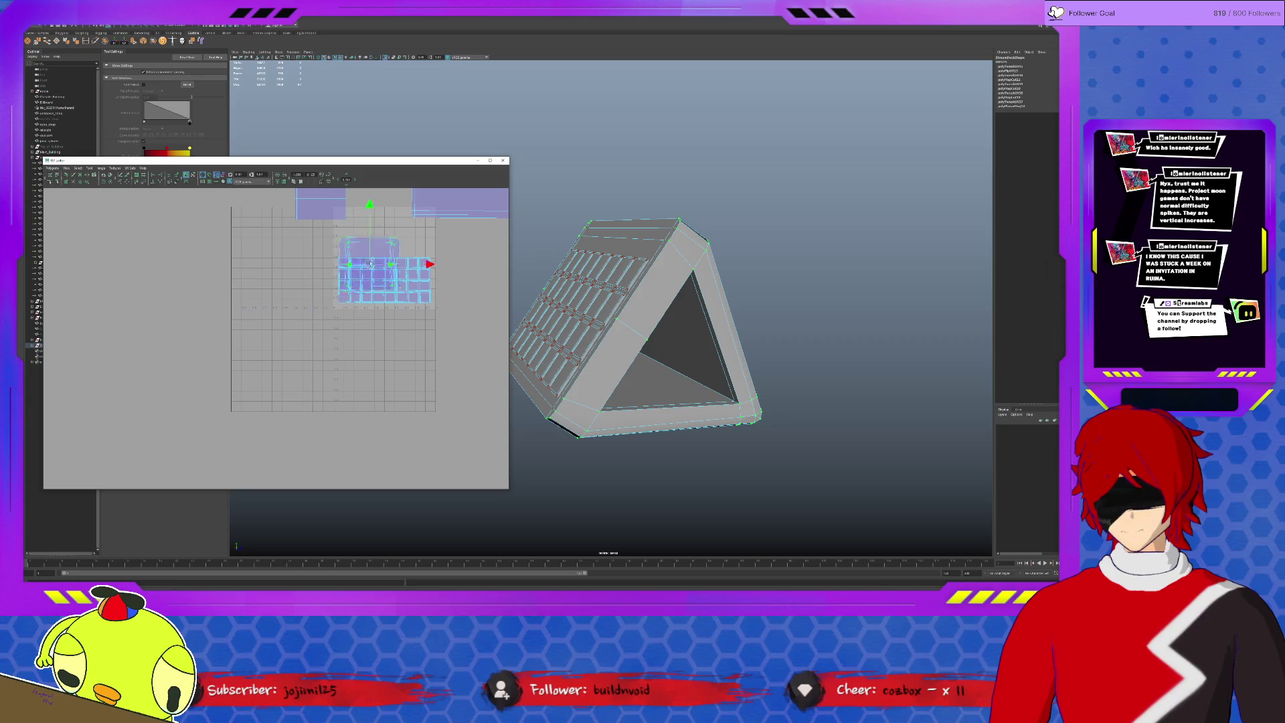
key(r)
alt+middle_drag(365, 232, 401, 303)
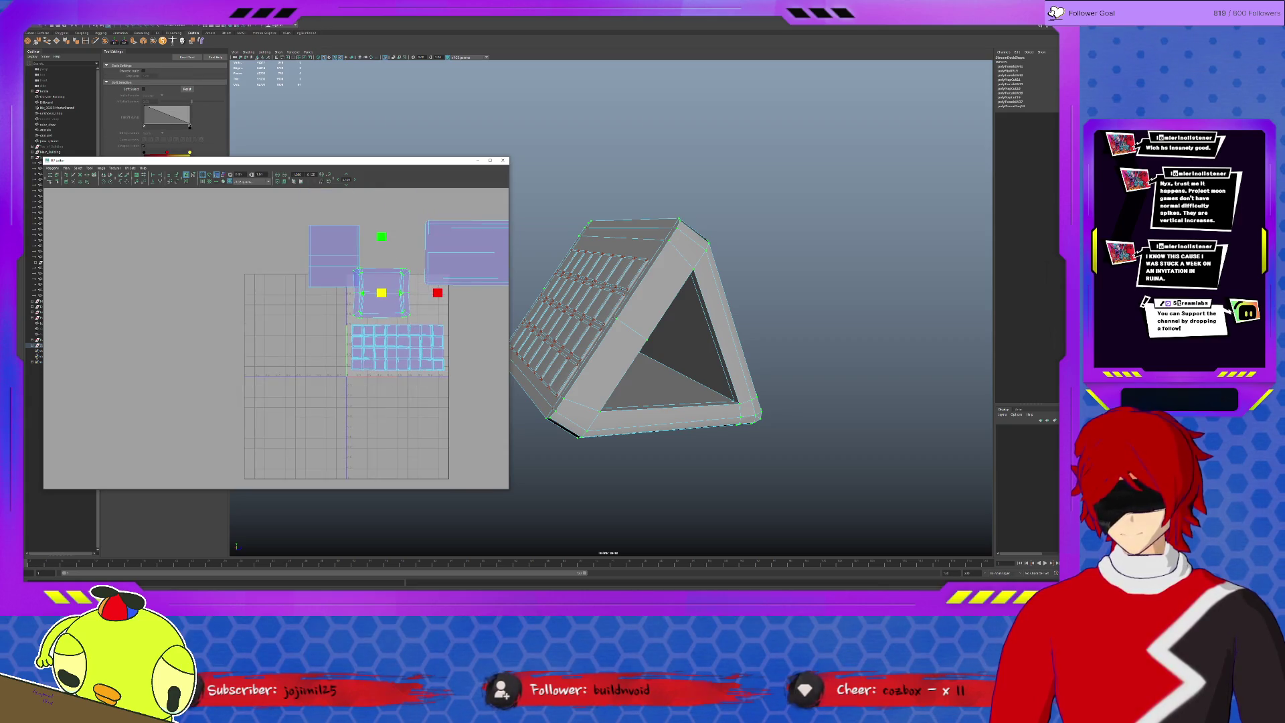
key(w)
drag(381, 292, 377, 299)
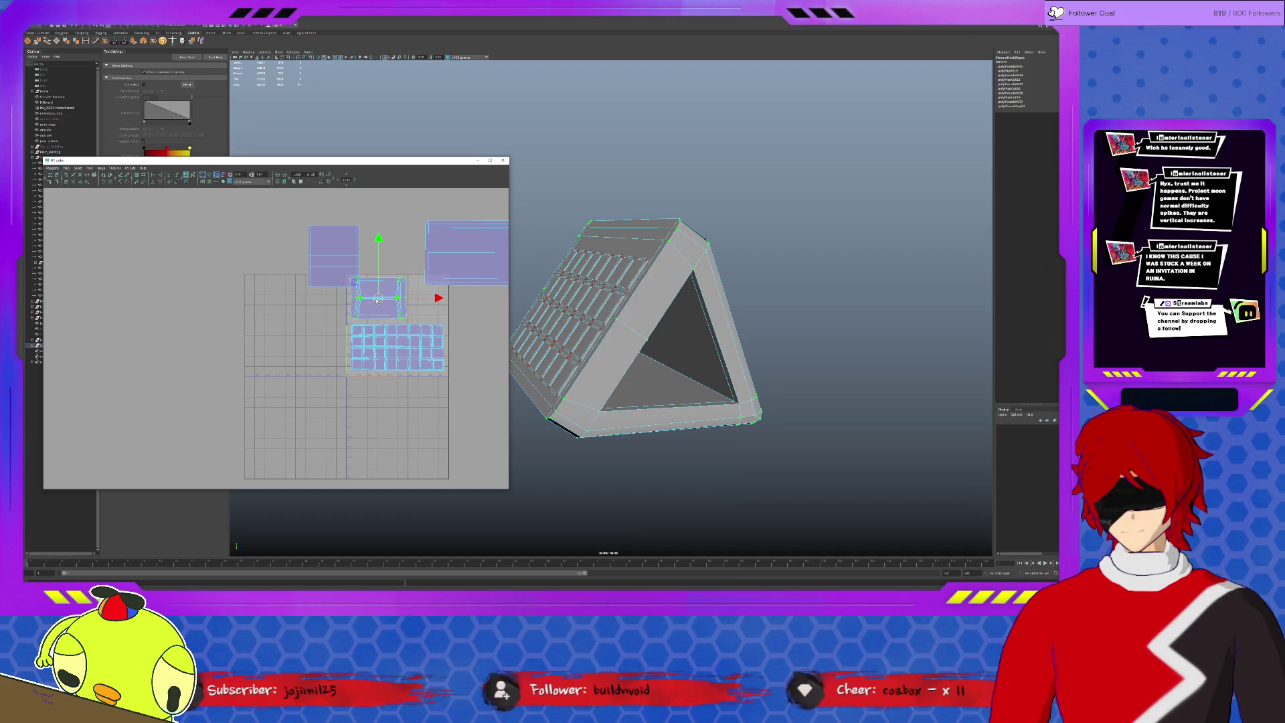
key(r)
drag(377, 299, 367, 289)
key(w)
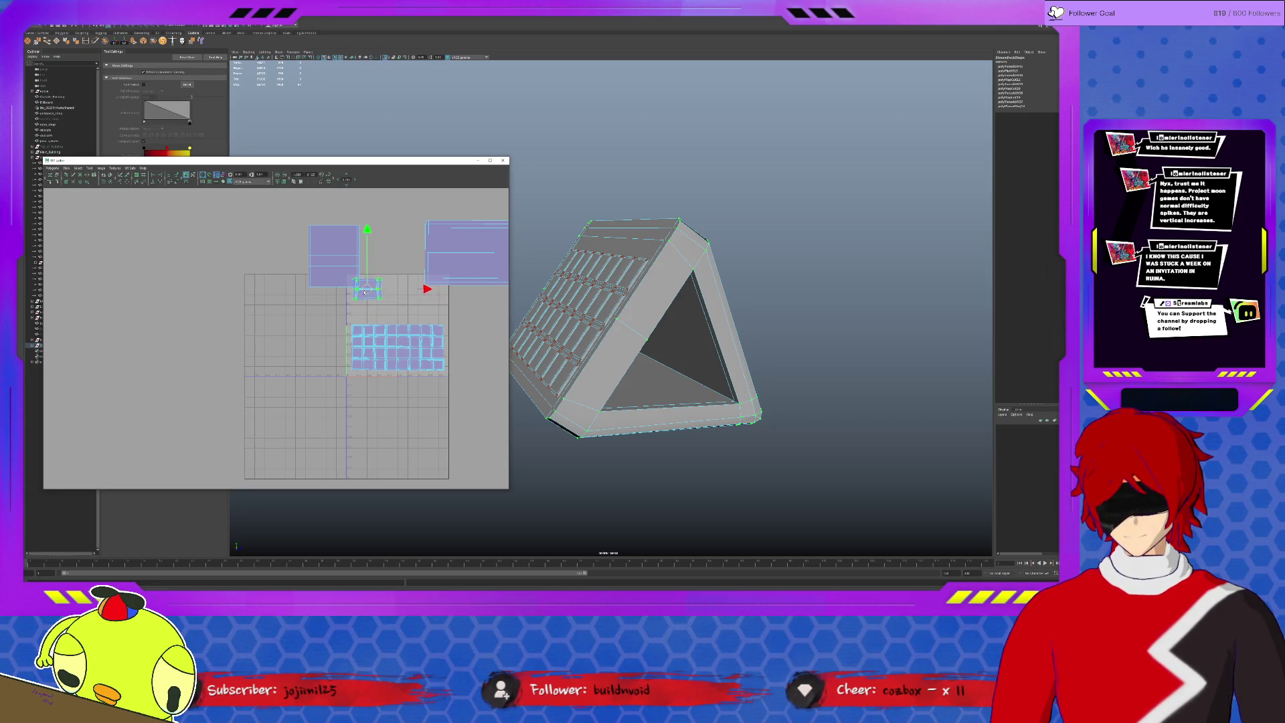
Move the right-hand shell onto the 0–1 grid and shrink and place the upper-left shell beside it.
click(430, 255)
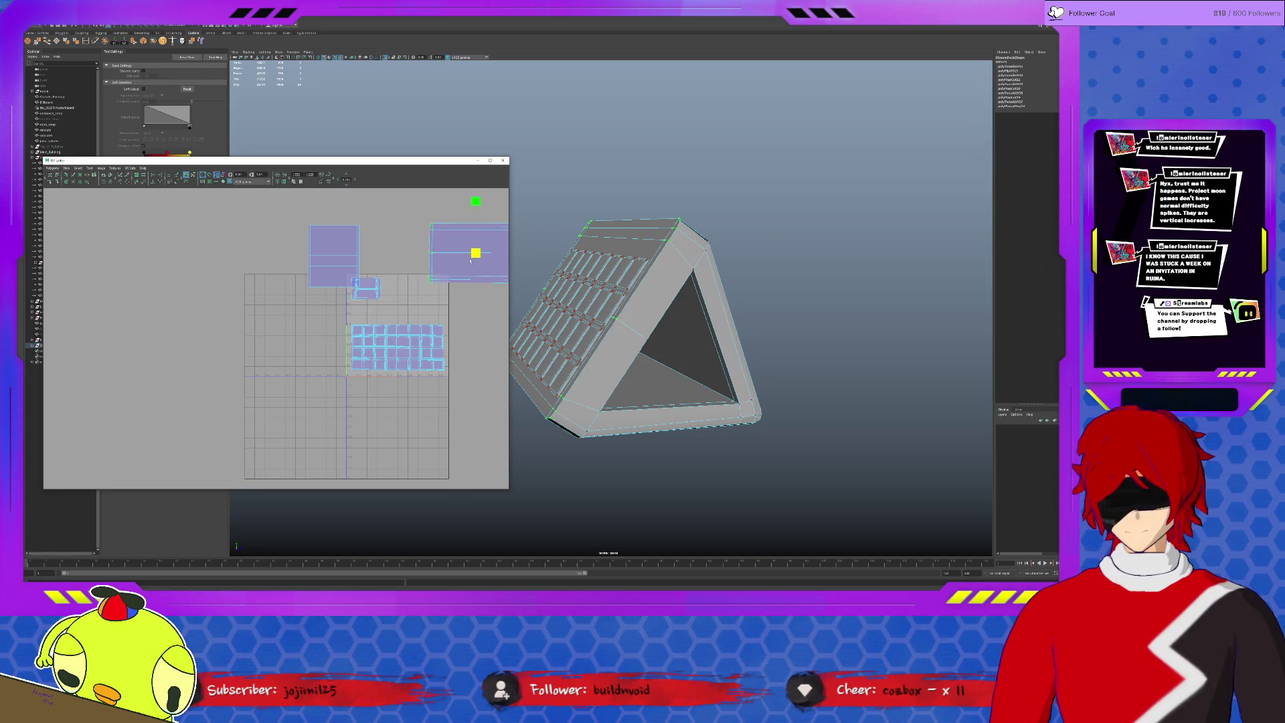
mouse_move(477, 251)
mouse_down()
mouse_move(406, 301)
mouse_move(418, 298)
mouse_up()
key(r)
key(w)
key(r)
click(333, 255)
drag(334, 255, 313, 278)
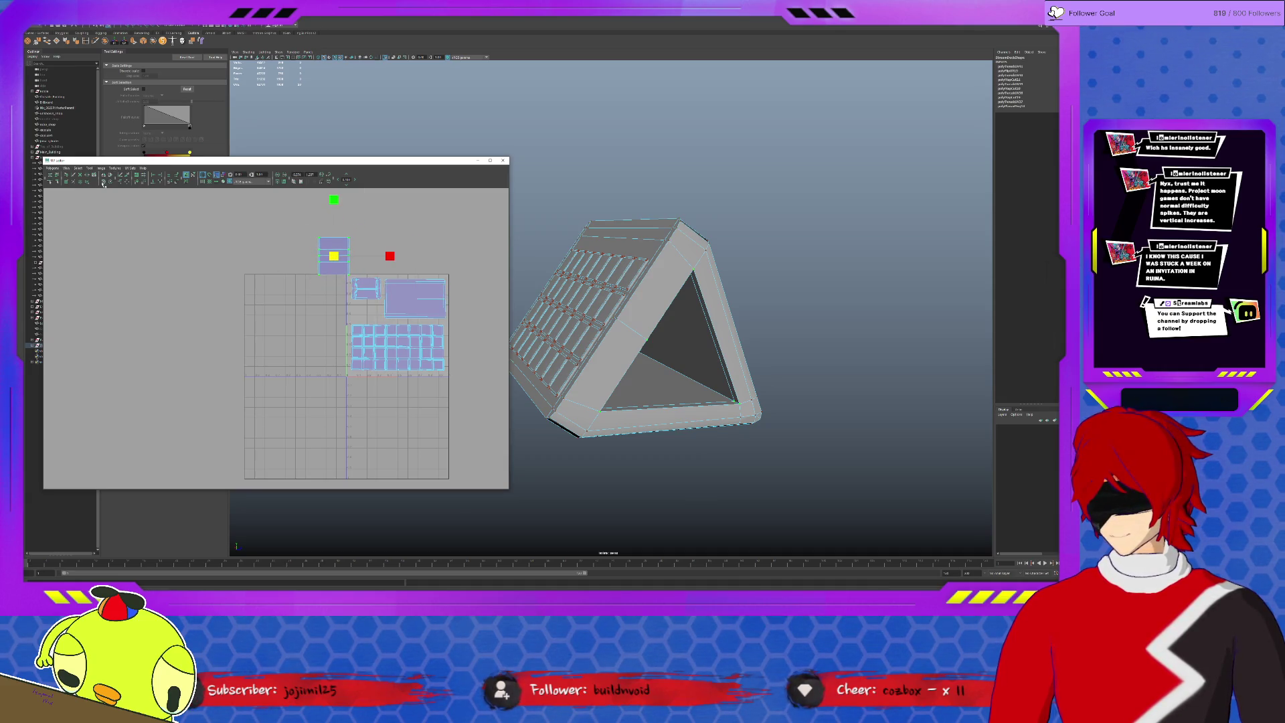
key(w)
drag(334, 256, 373, 315)
key(r)
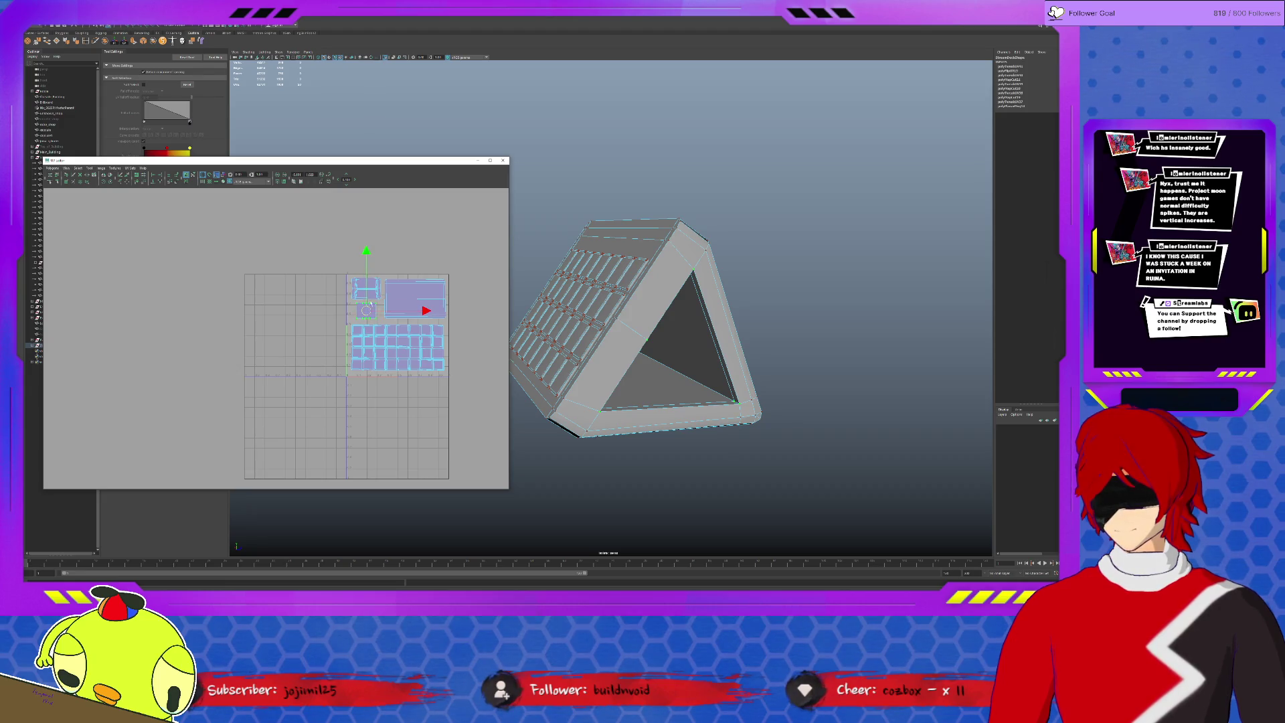
Clear the selection and exit isolation to show the room around the stand.
click(379, 264)
key(ctrl+1)
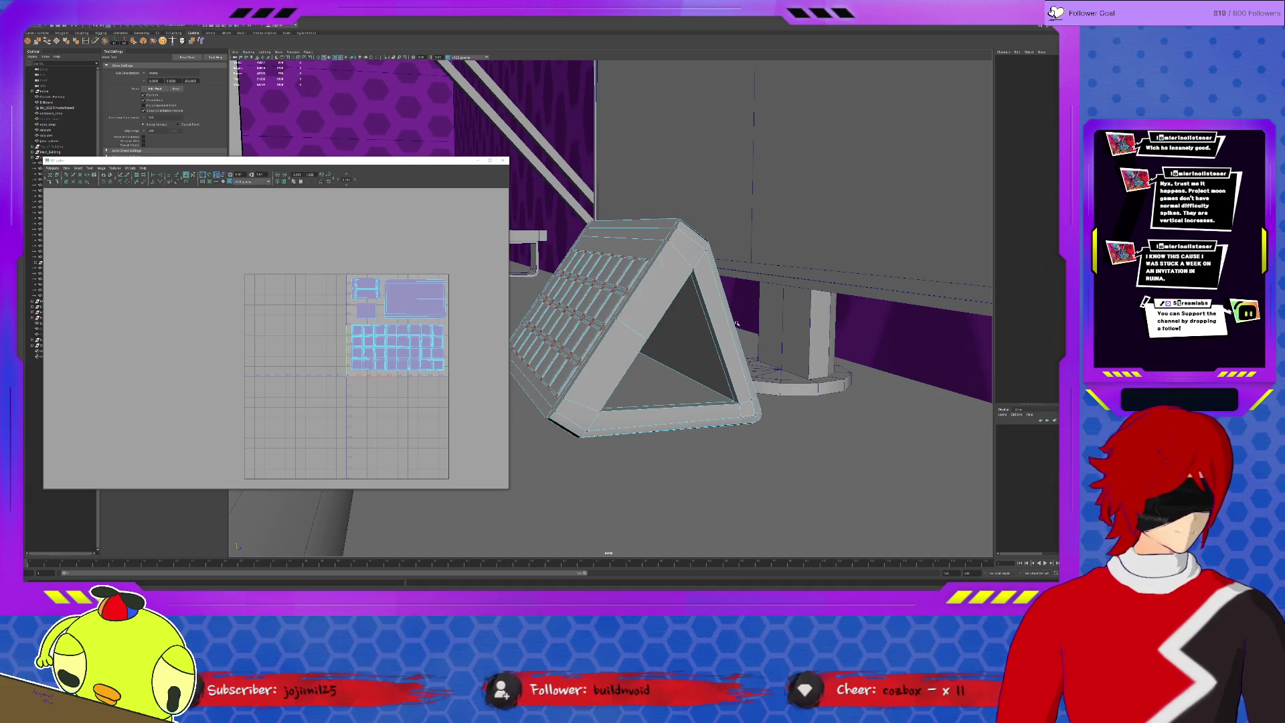
scroll(744, 372, down, 3)
scroll(744, 372, up, 3)
scroll(733, 370, up, 3)
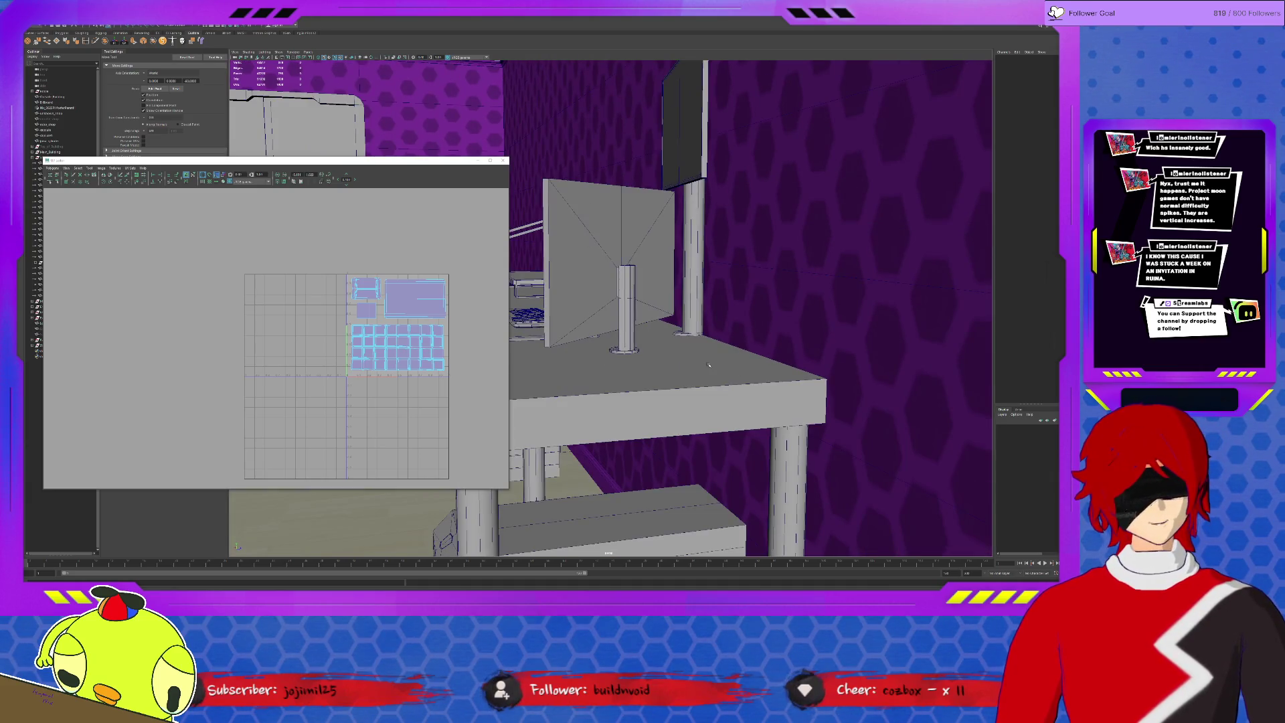
scroll(709, 366, down, 3)
Fly to the desk and select the monitor to inspect its UV shells and texture.
alt+drag(664, 329, 712, 336)
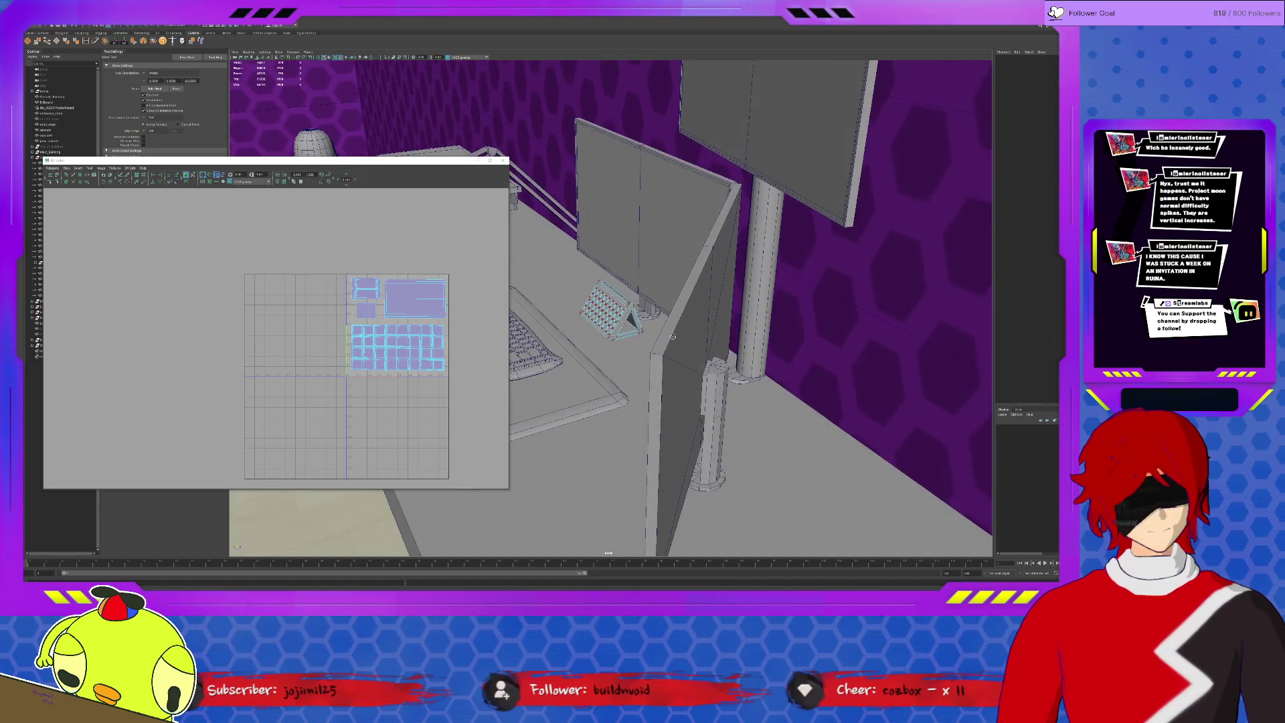
click(684, 286)
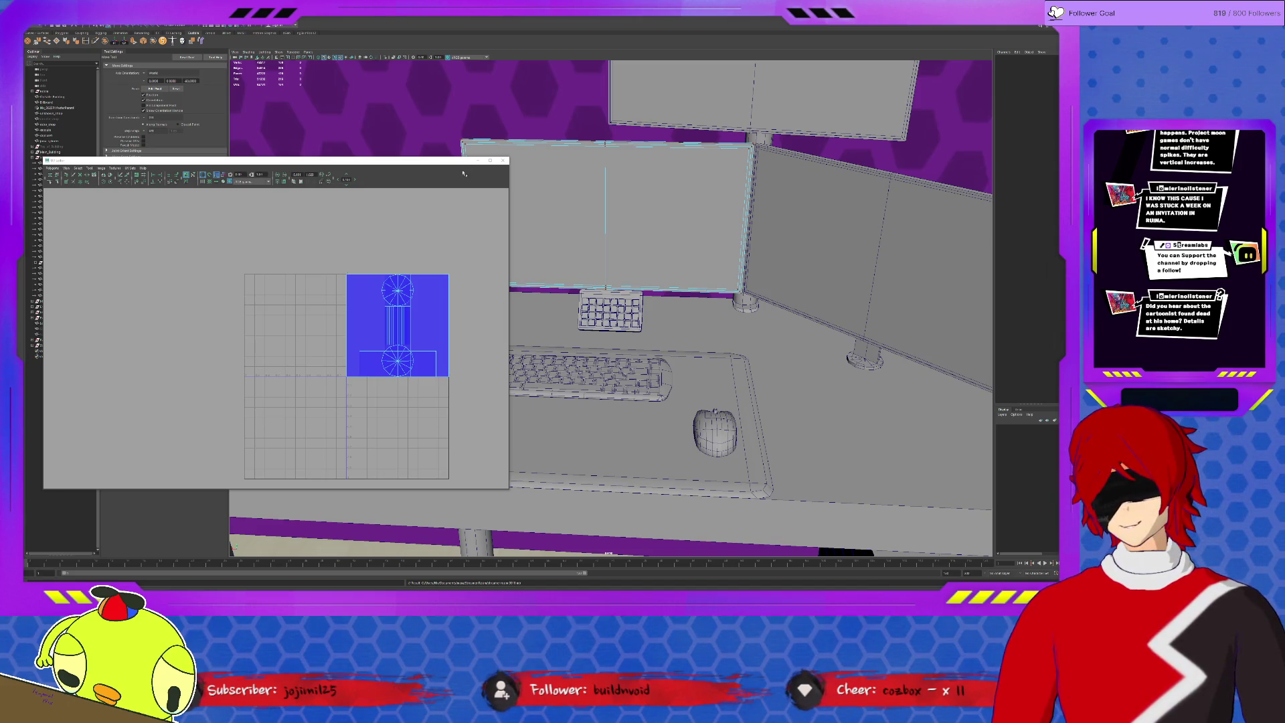
click(644, 181)
click(626, 184)
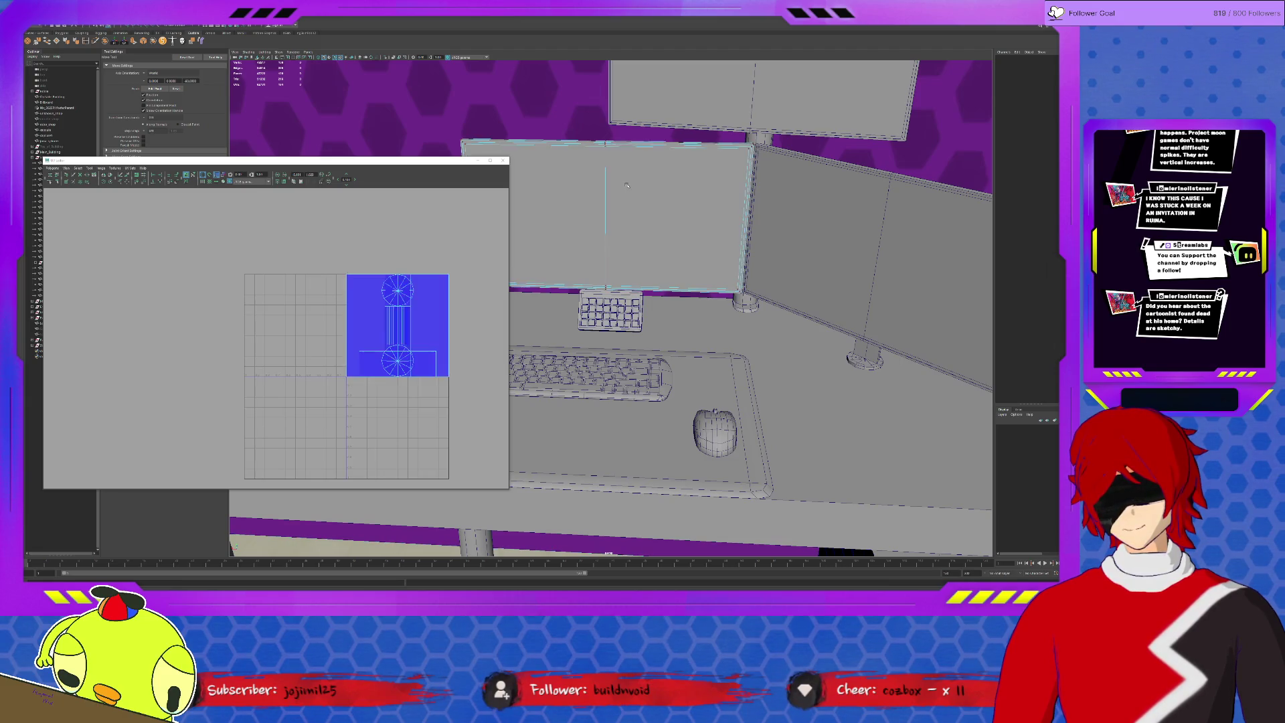
click(540, 117)
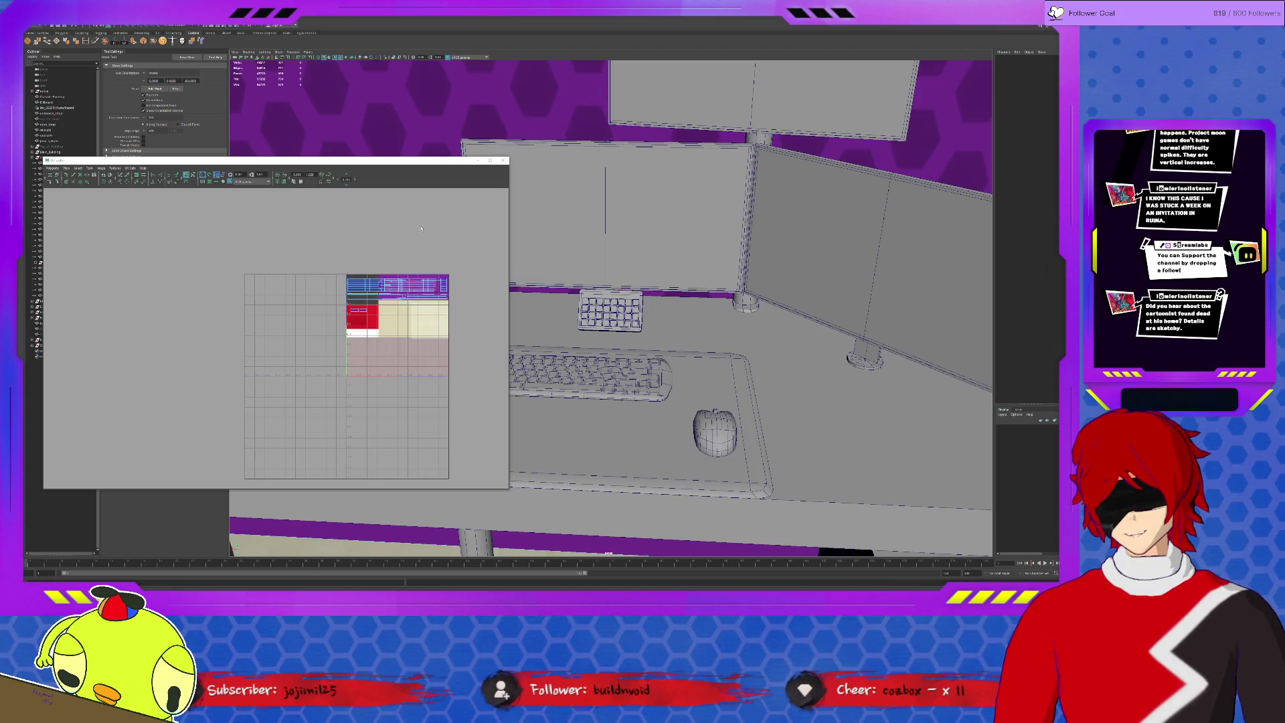
scroll(422, 228, up, 2)
scroll(305, 367, up, 2)
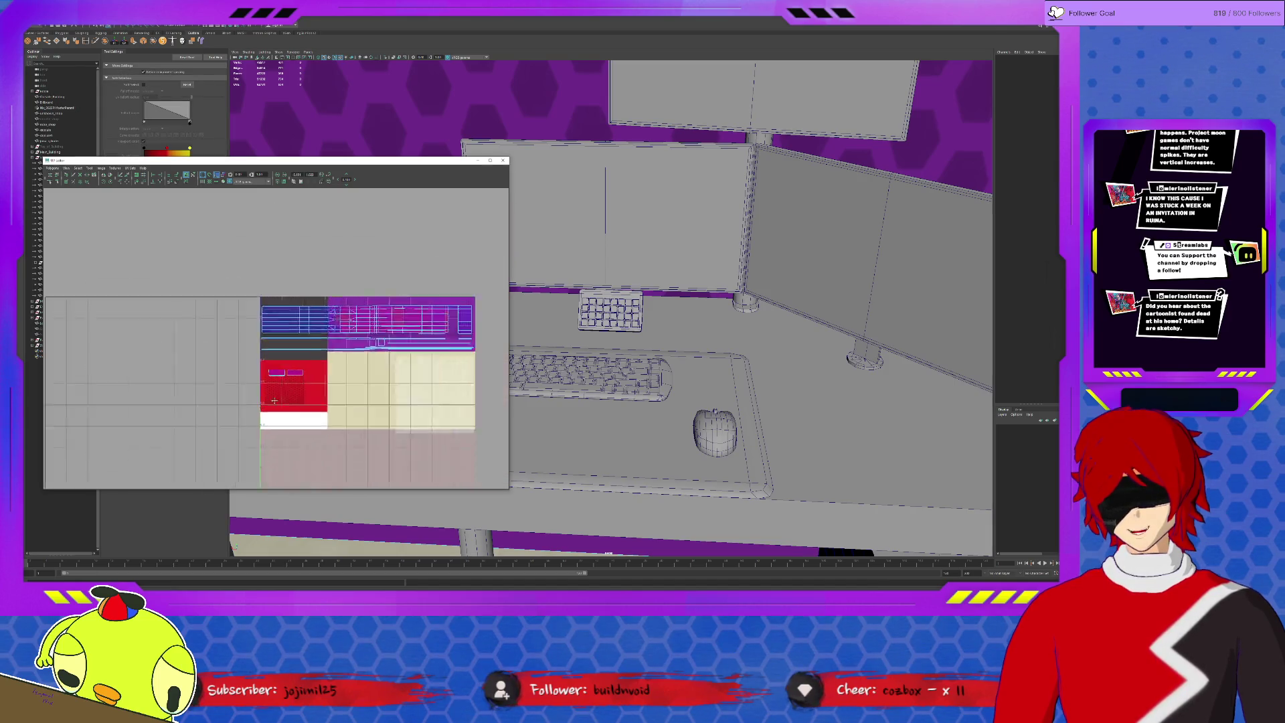
scroll(306, 366, up, 2)
scroll(305, 366, up, 2)
scroll(196, 321, up, 2)
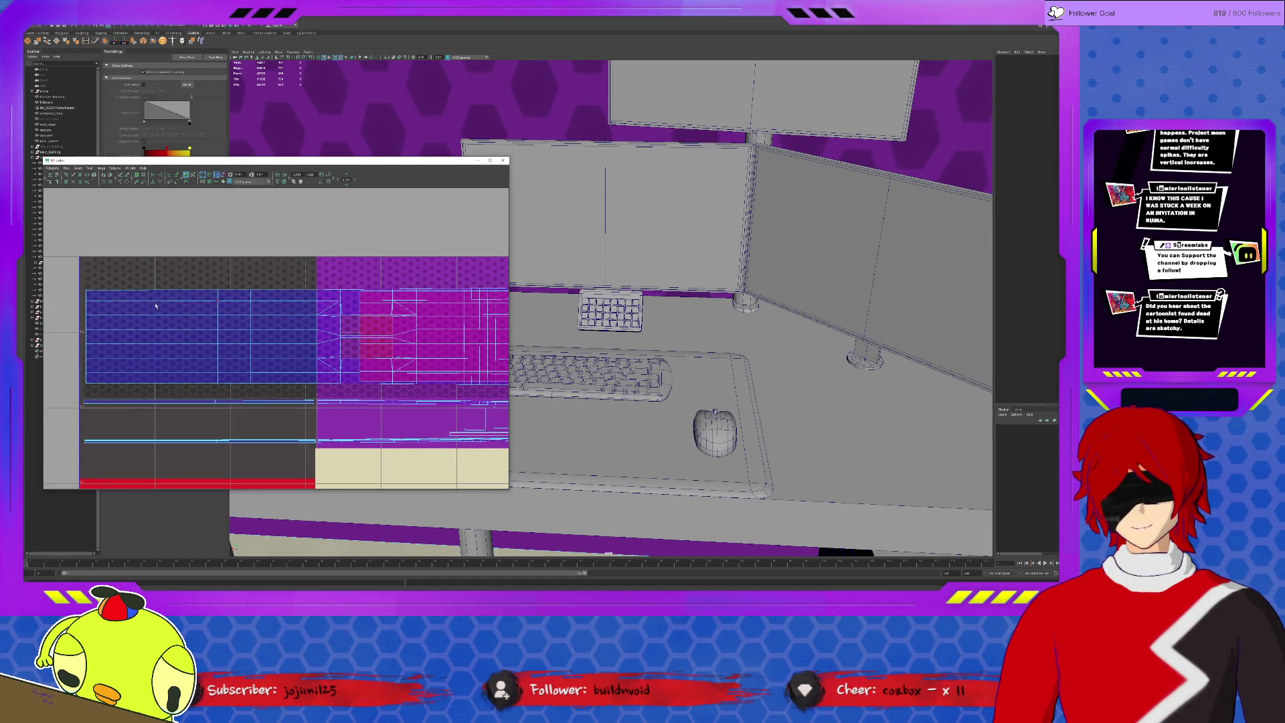
alt+middle_drag(440, 269, 288, 279)
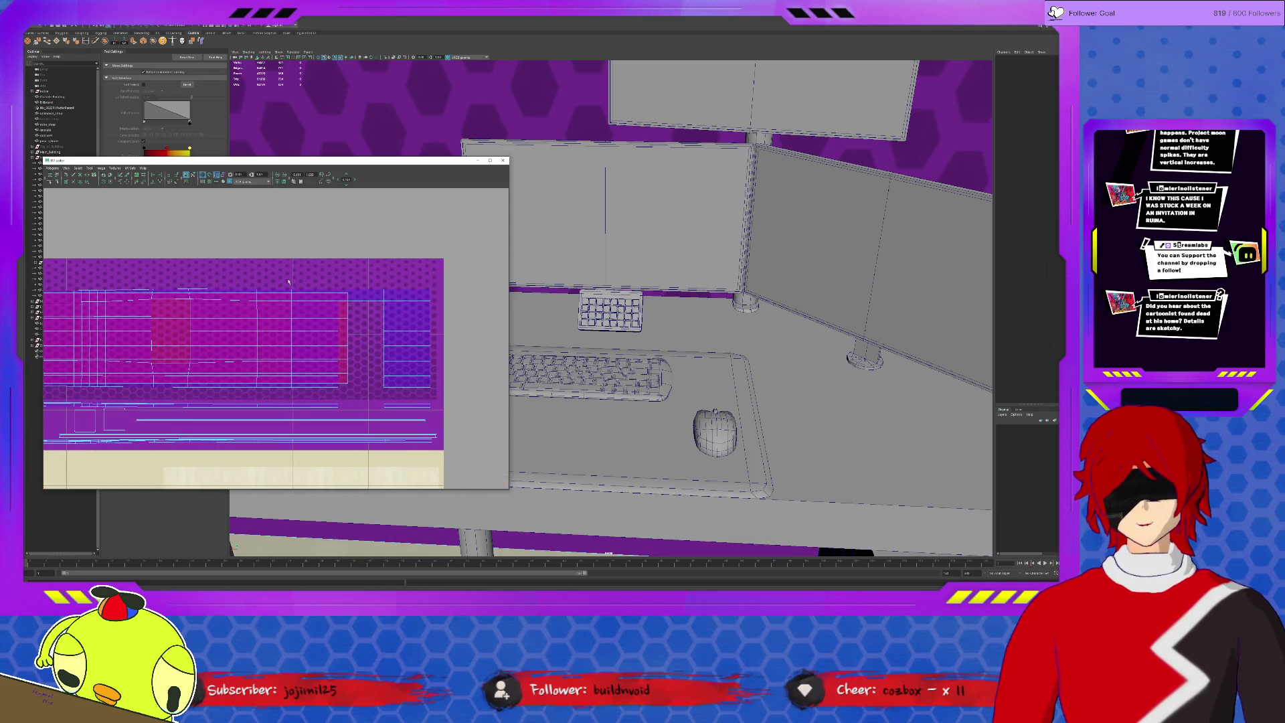
scroll(288, 302, down, 4)
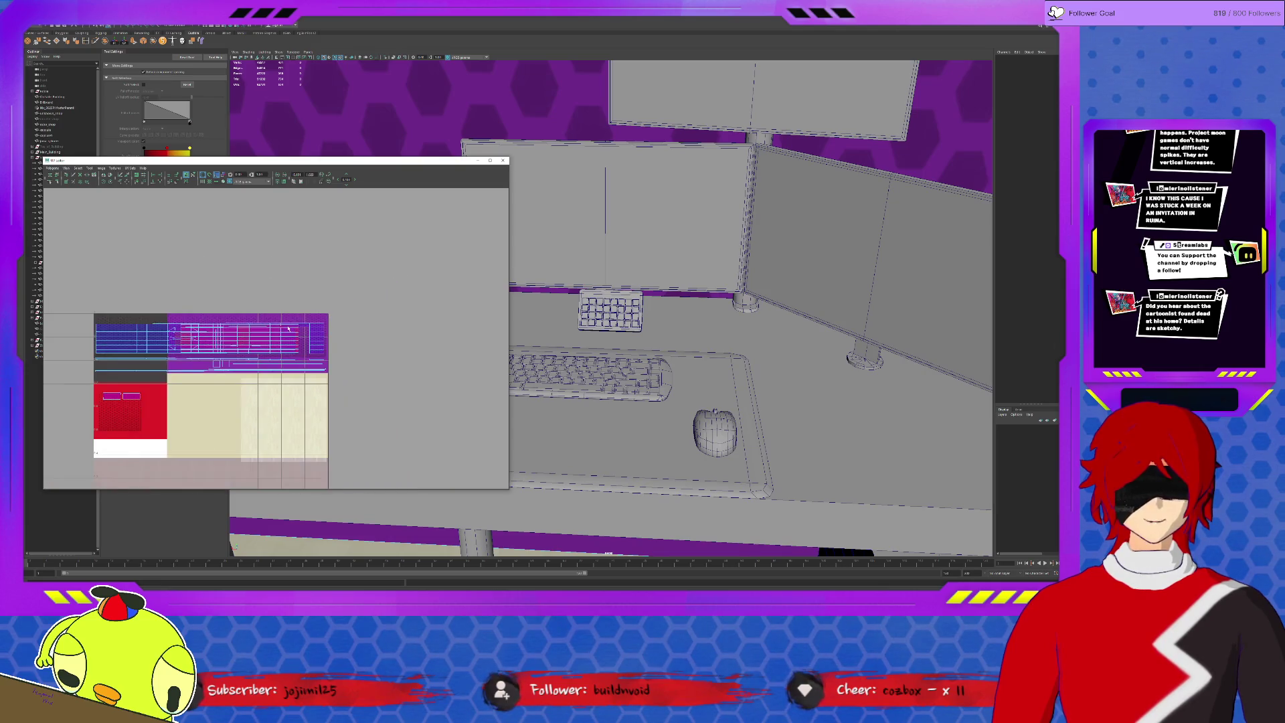
scroll(288, 327, down, 2)
scroll(288, 327, down, 2)
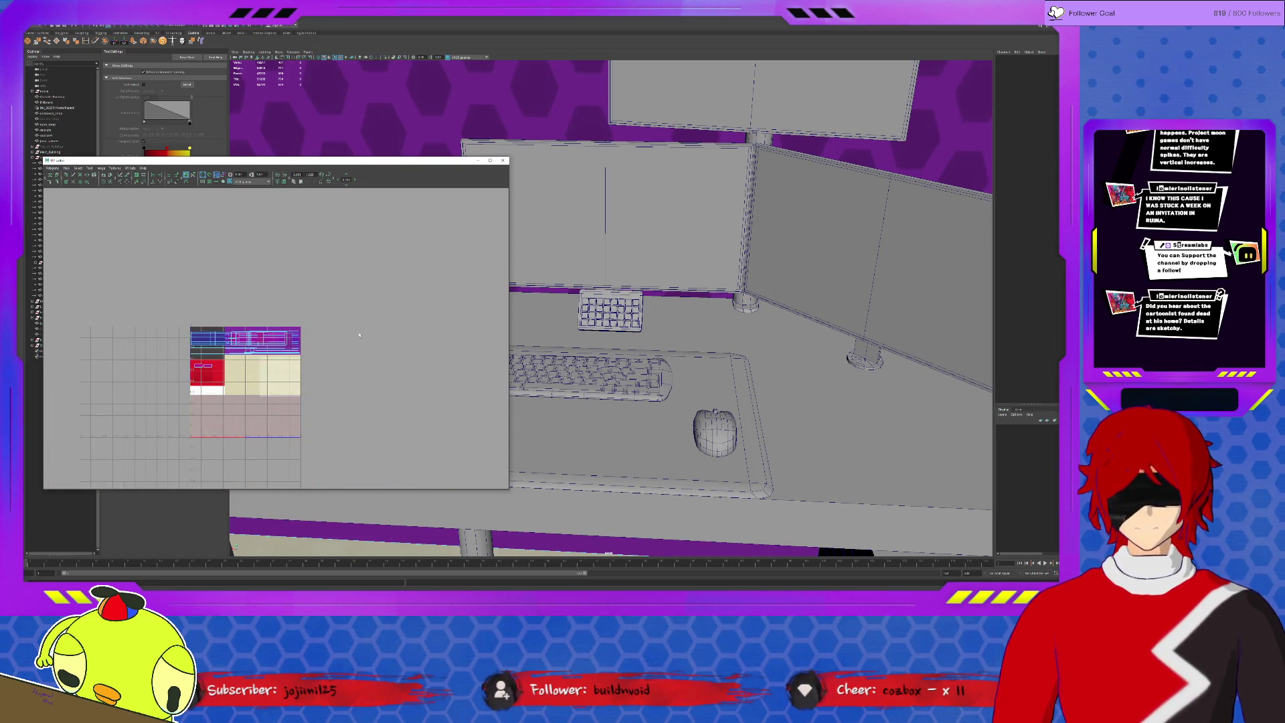
key(ctrl+z)
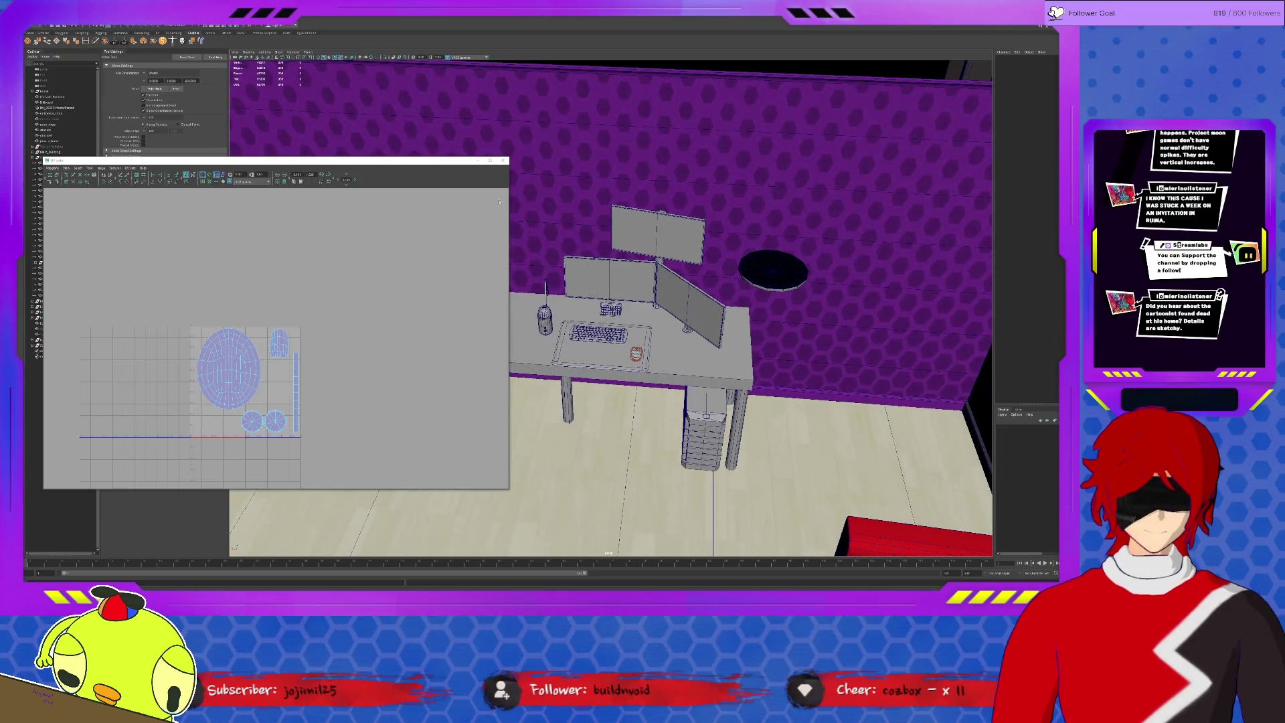
Minimize the UV Editor, save, and select and frame the flat two-legged stand on the desk.
click(477, 162)
mouse_move(476, 162)
alt+mouse_down()
mouse_move(616, 235)
mouse_move(605, 237)
alt+mouse_up()
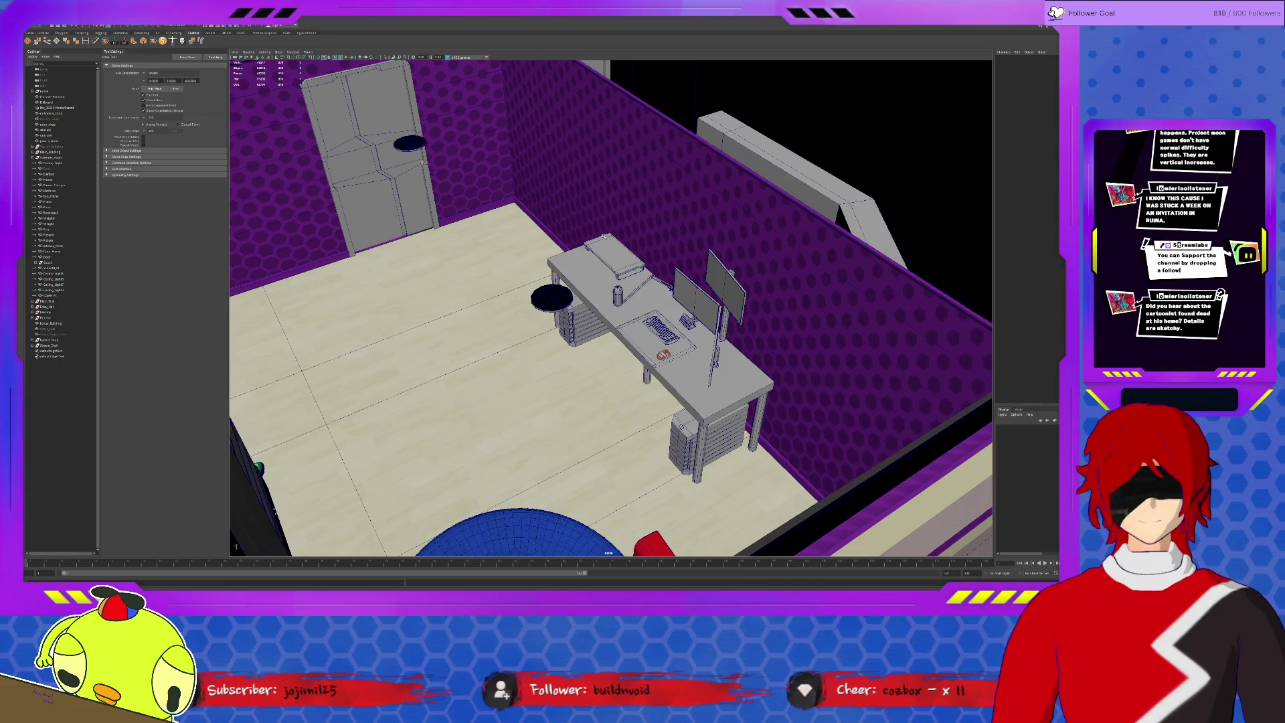
scroll(603, 237, up, 3)
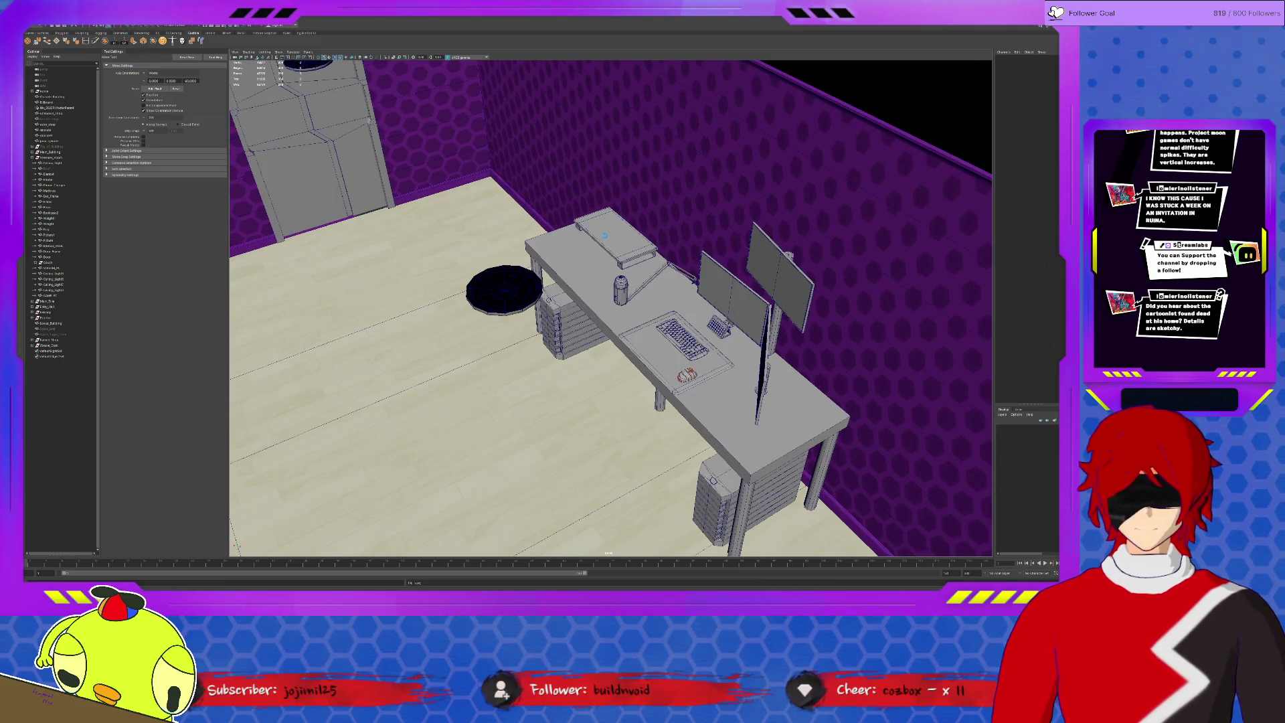
key(ctrl+s)
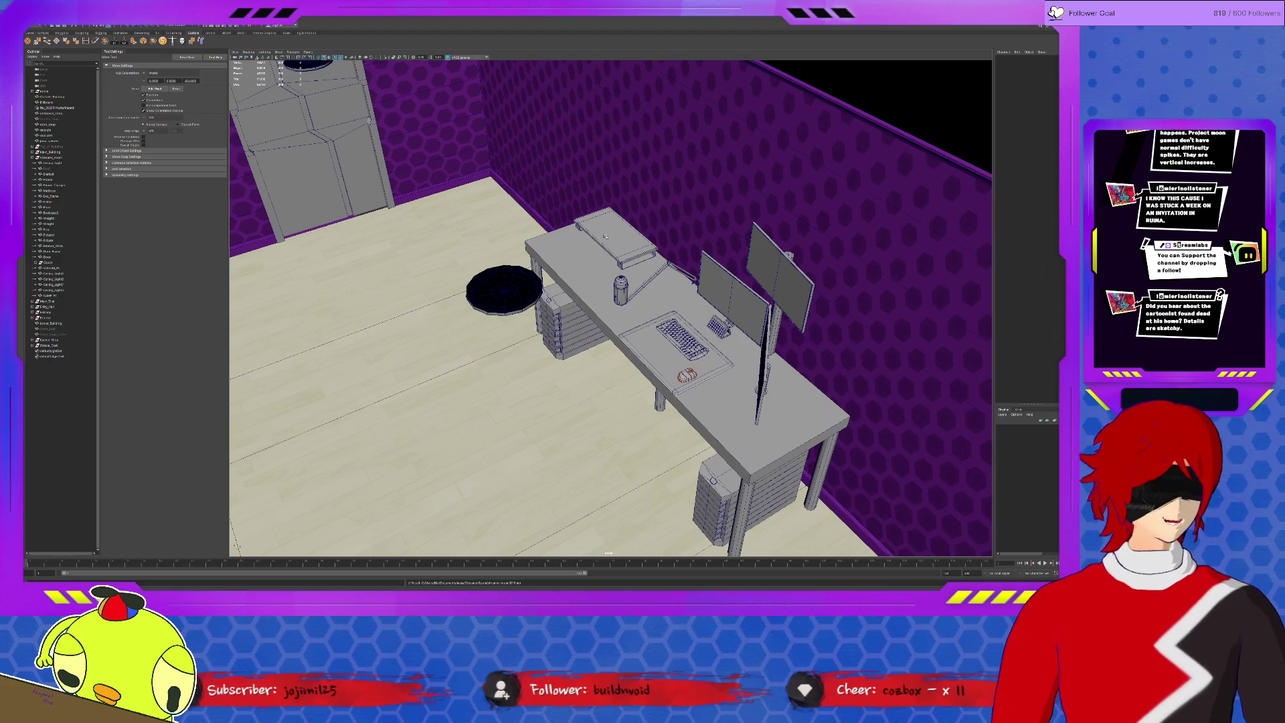
right_click(603, 236)
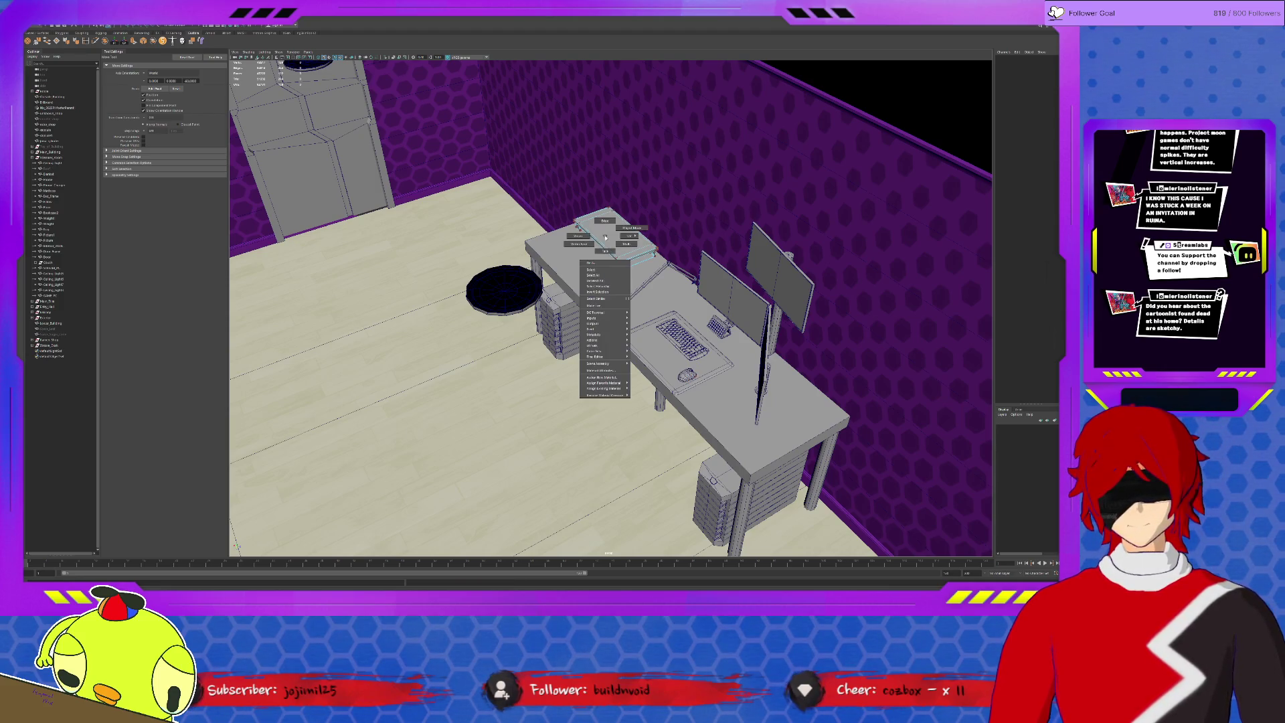
click(593, 236)
click(602, 236)
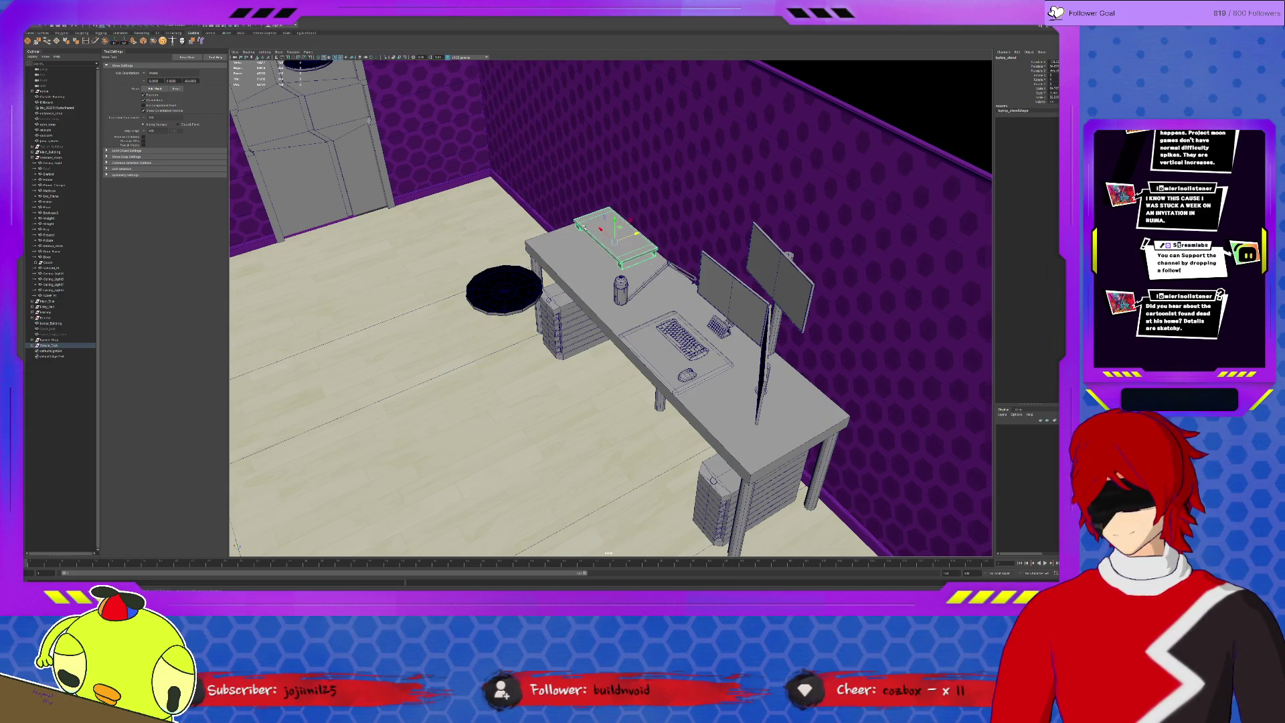
key(f)
Isolate the stand and show it in the four-view layout.
mouse_move(602, 236)
alt+mouse_down()
mouse_move(619, 286)
mouse_move(650, 289)
alt+mouse_up()
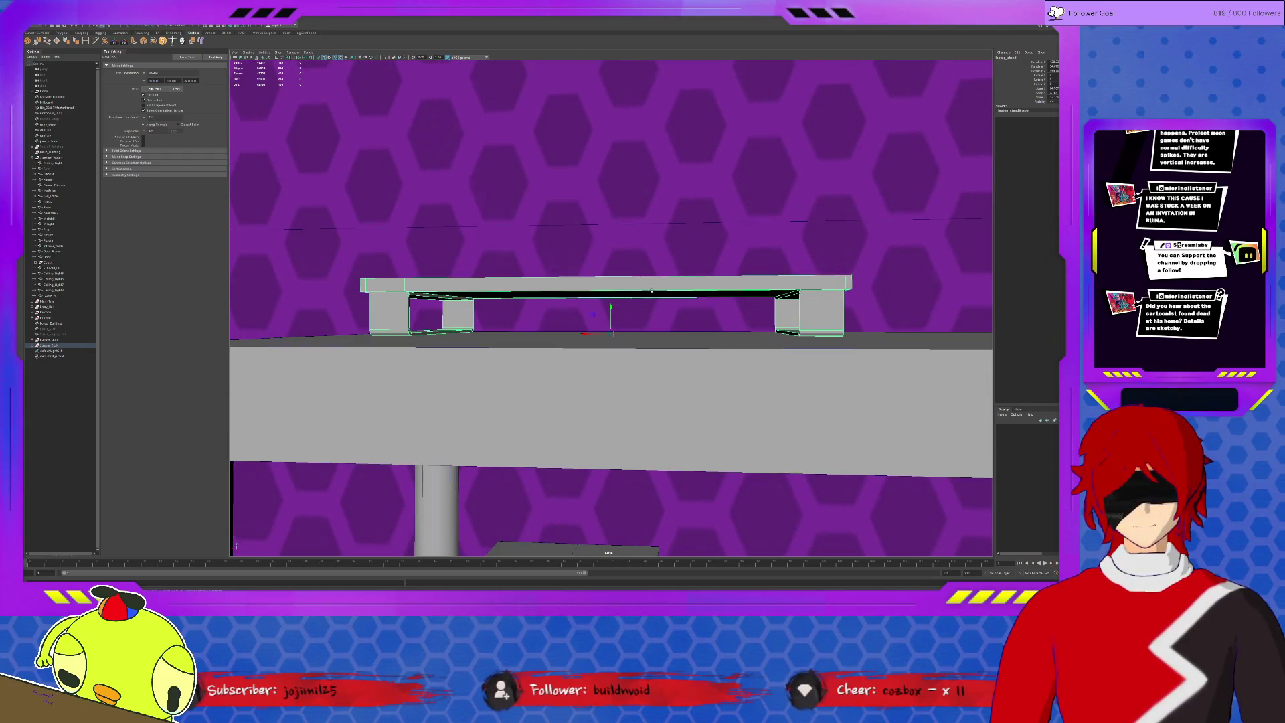
scroll(487, 290, up, 2)
mouse_move(477, 301)
alt+mouse_down()
mouse_move(539, 297)
mouse_move(542, 311)
alt+mouse_up()
alt+drag(617, 244, 525, 298)
key(ctrl+1)
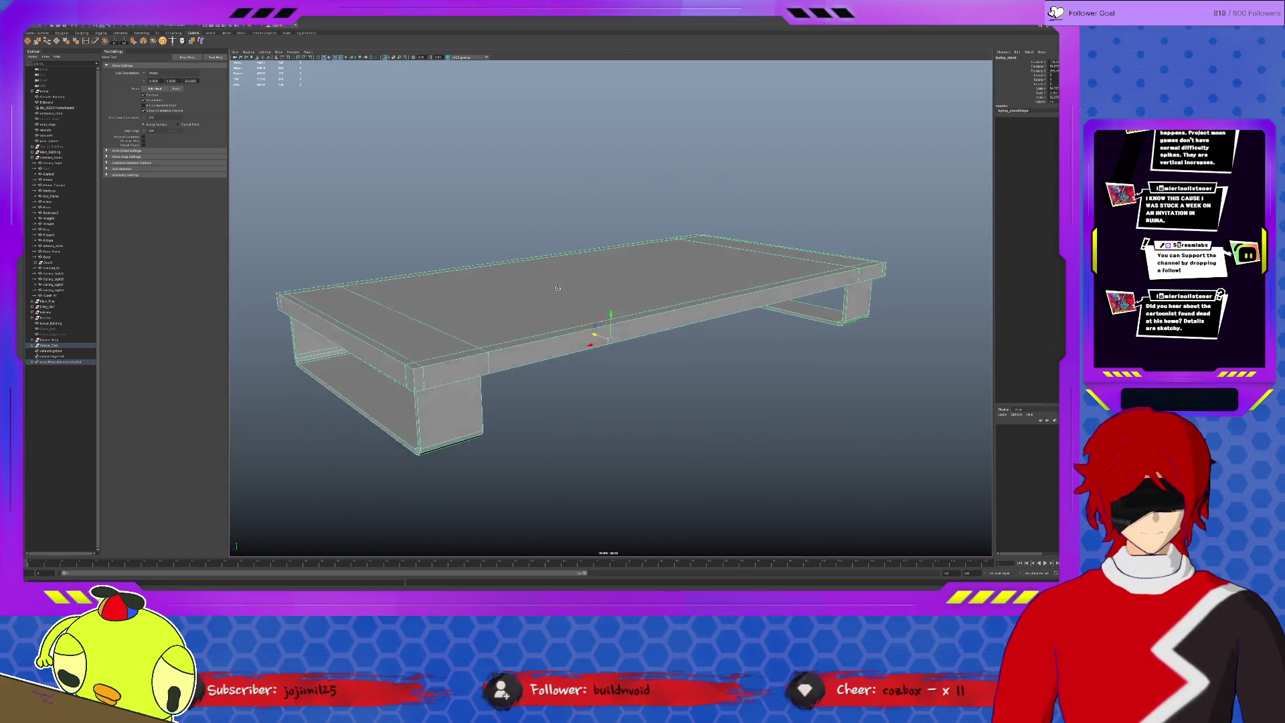
key(space)
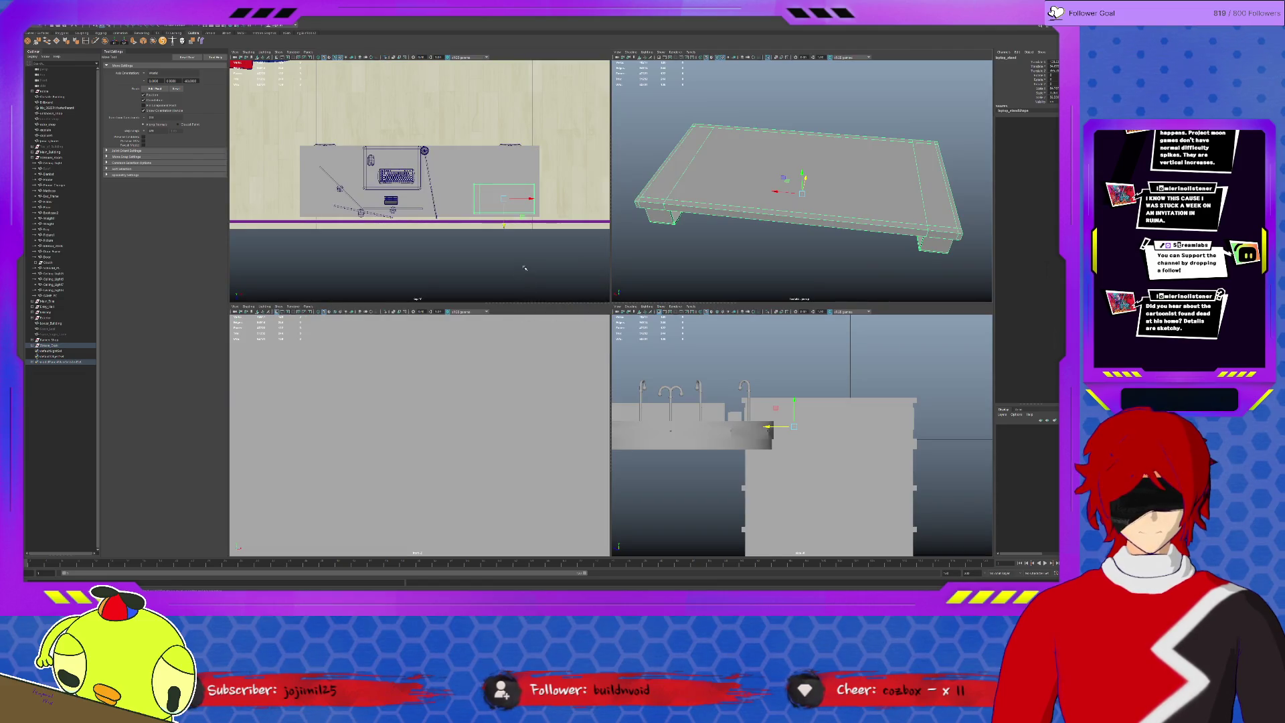
Frame the stand, bring up the UV Editor and auto-unwrap the stand's UVs.
key(f)
click(227, 33)
click(242, 89)
click(227, 33)
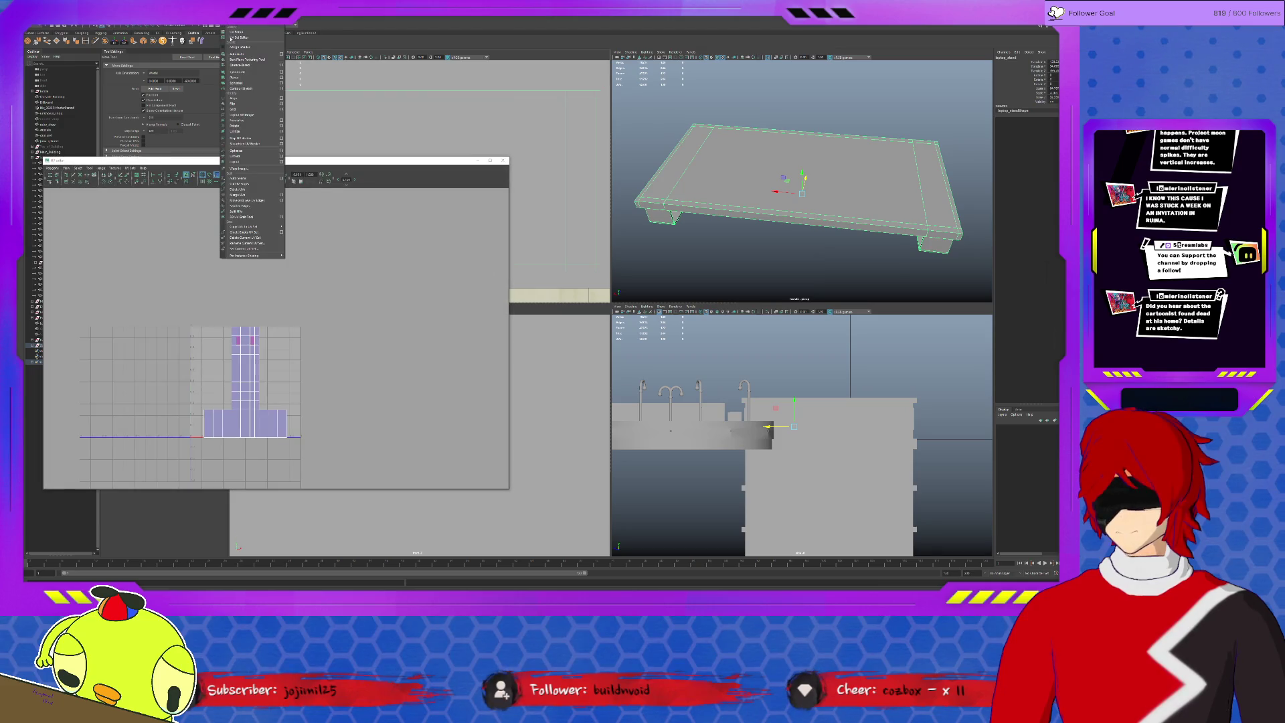
click(243, 75)
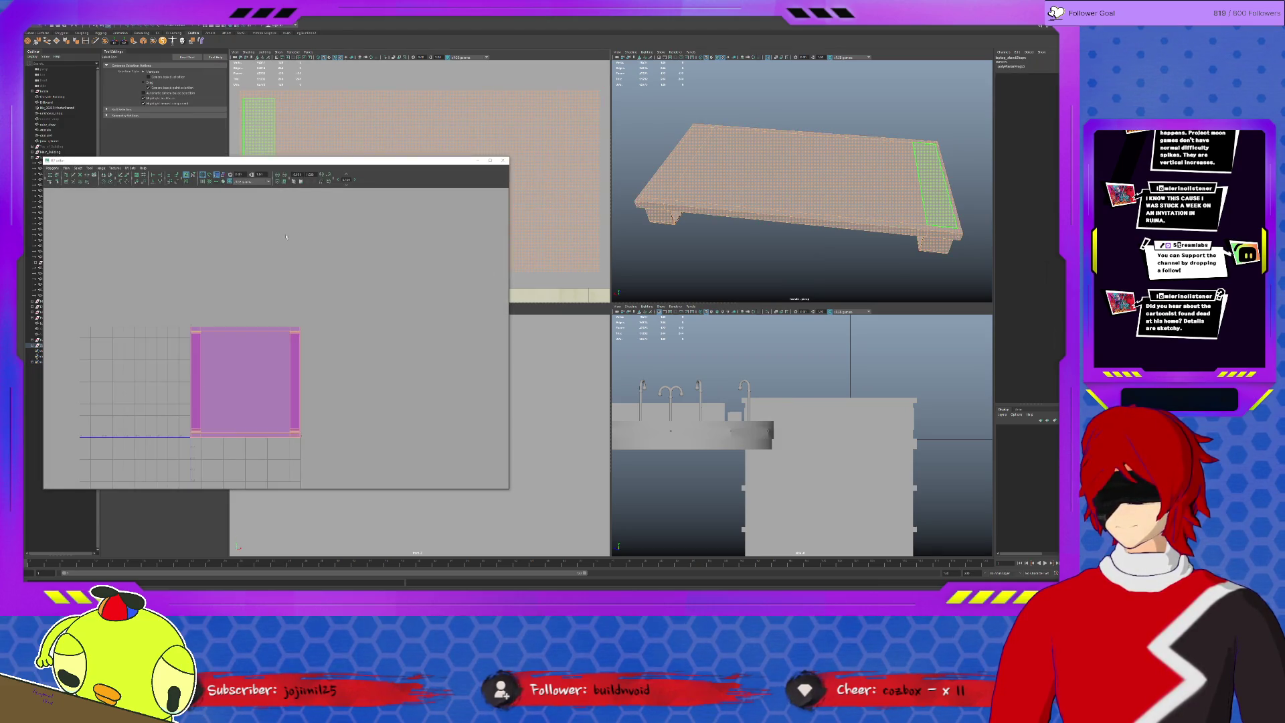
Select all the stand's UVs and squash the shell vertically into a flat rectangle.
right_drag(308, 346, 374, 343)
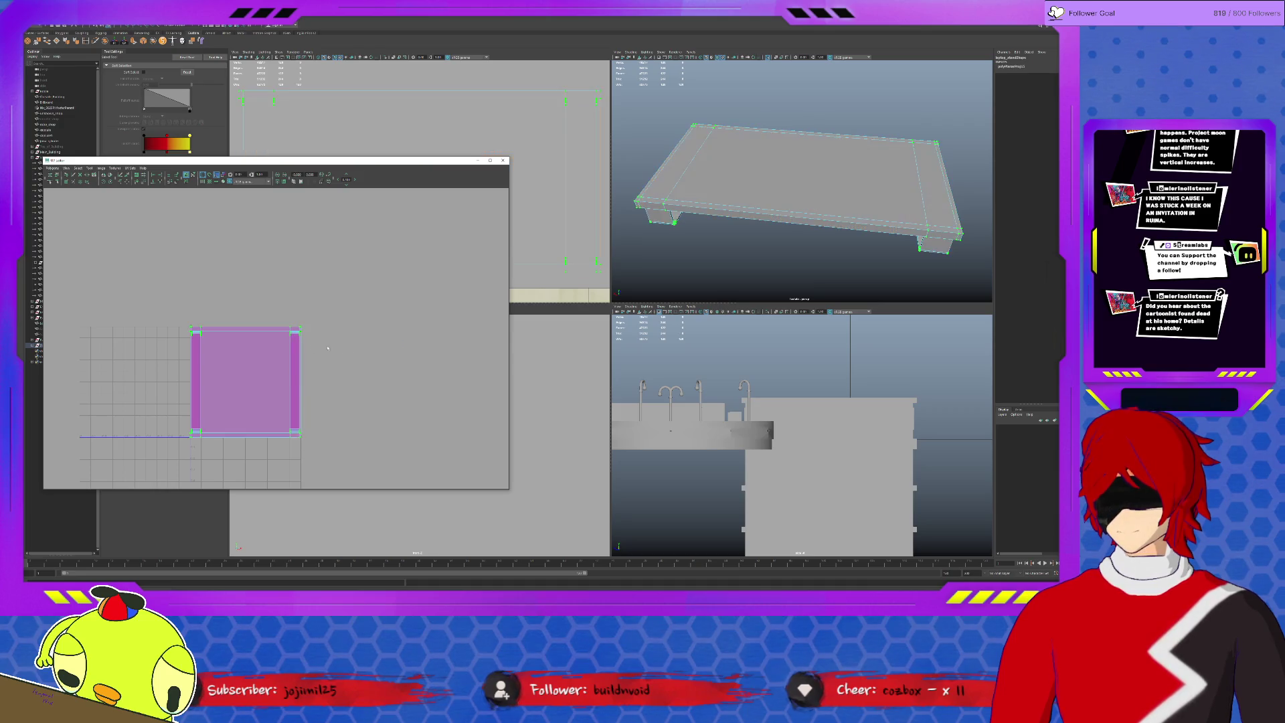
mouse_move(256, 333)
mouse_down()
mouse_move(260, 357)
mouse_move(332, 254)
mouse_up()
key(w)
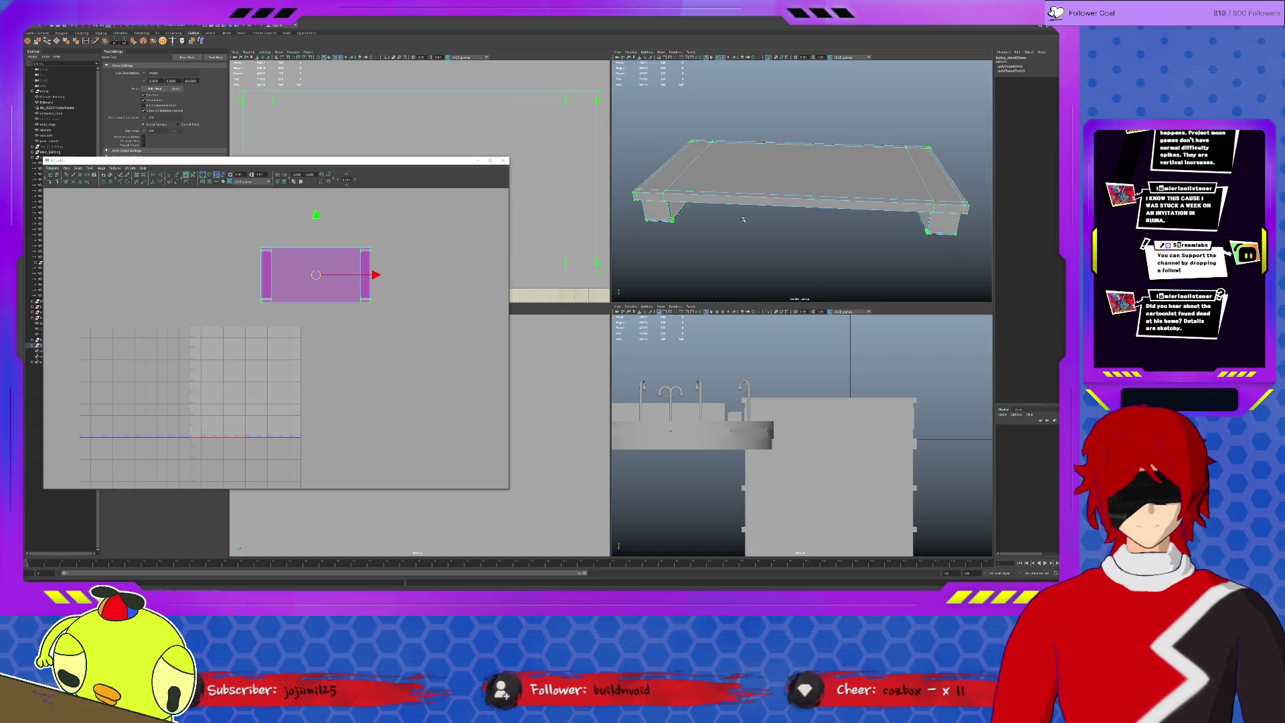
key(space)
Orbit beneath the desk and select the stand's underside faces and top piece.
alt+drag(795, 300, 850, 308)
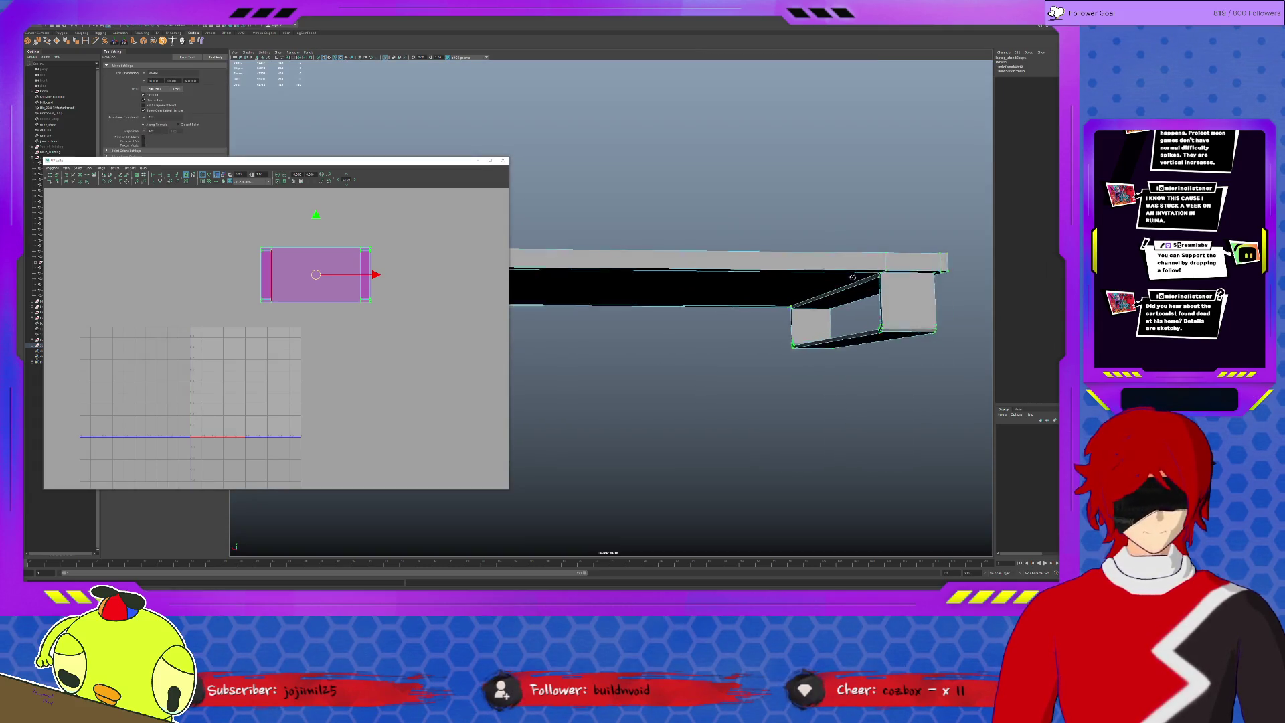
click(851, 313)
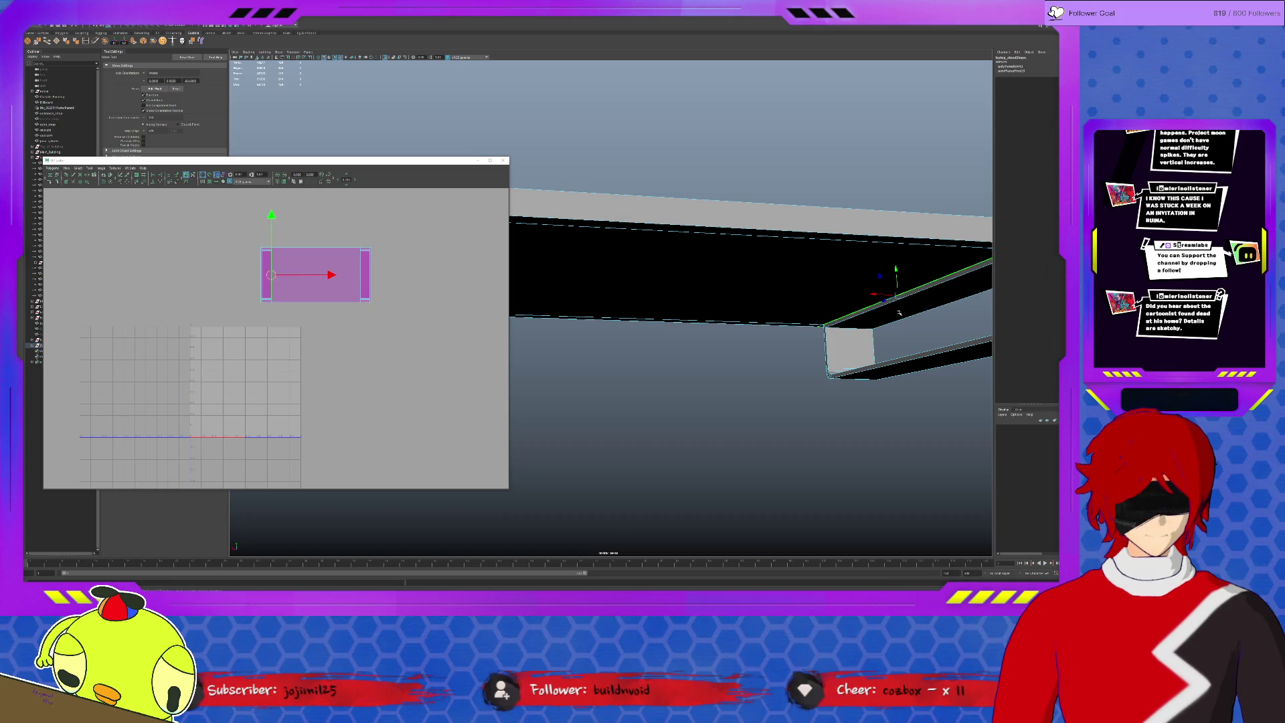
mouse_move(851, 312)
alt+mouse_down()
mouse_move(878, 309)
mouse_move(730, 216)
mouse_move(652, 212)
alt+mouse_up()
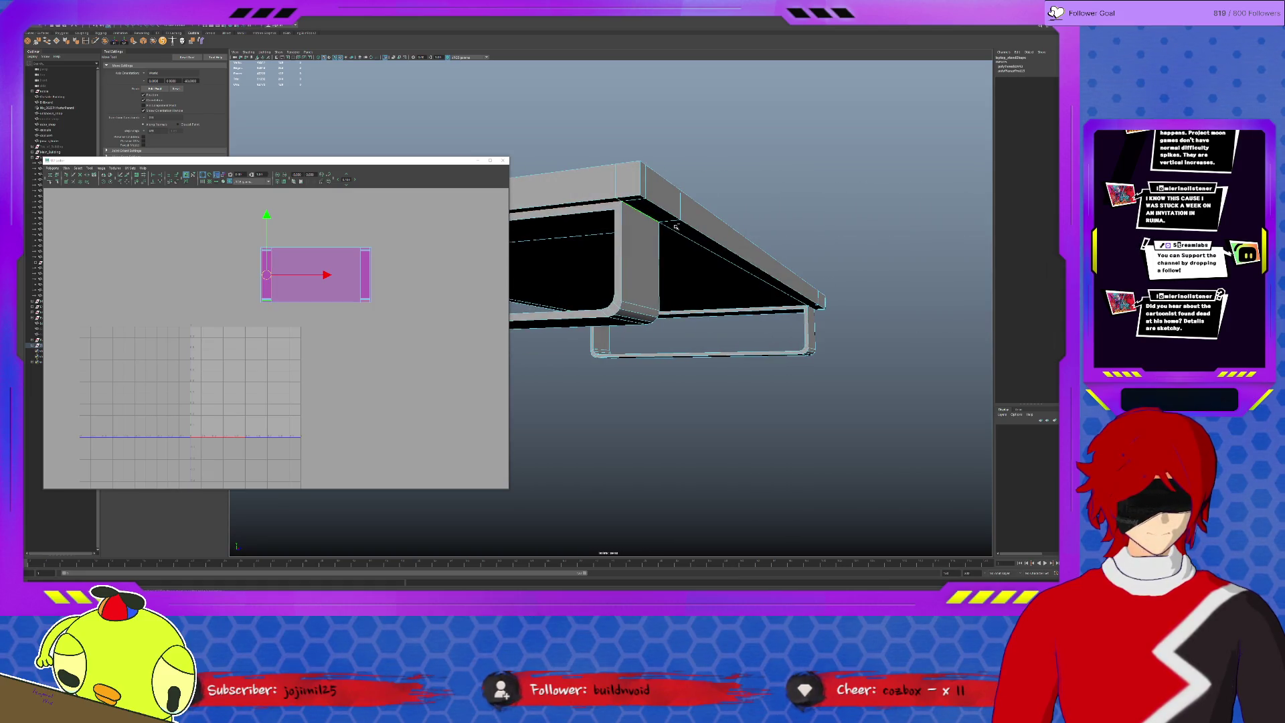
click(808, 307)
mouse_move(816, 308)
alt+mouse_down()
mouse_move(770, 226)
mouse_move(587, 286)
alt+mouse_up()
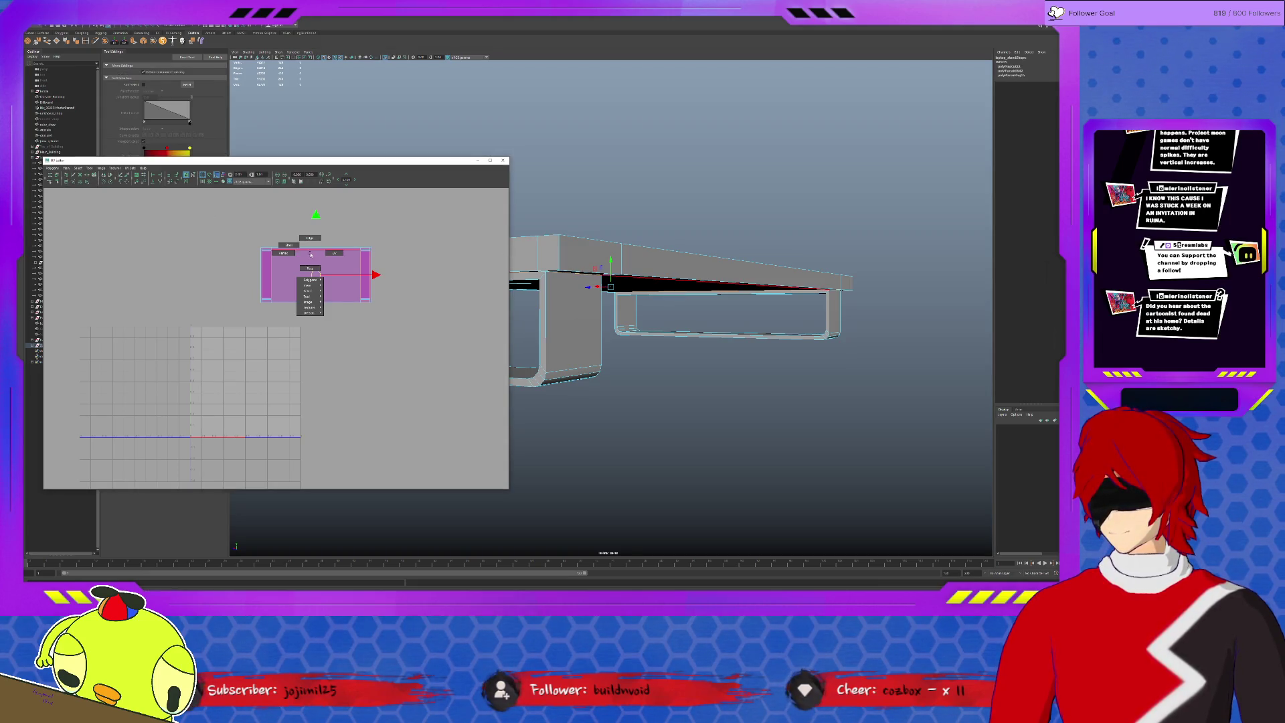
click(357, 255)
Drag the large central UV shell left, clear of the two thin strips, and inspect the stand's underside.
click(281, 259)
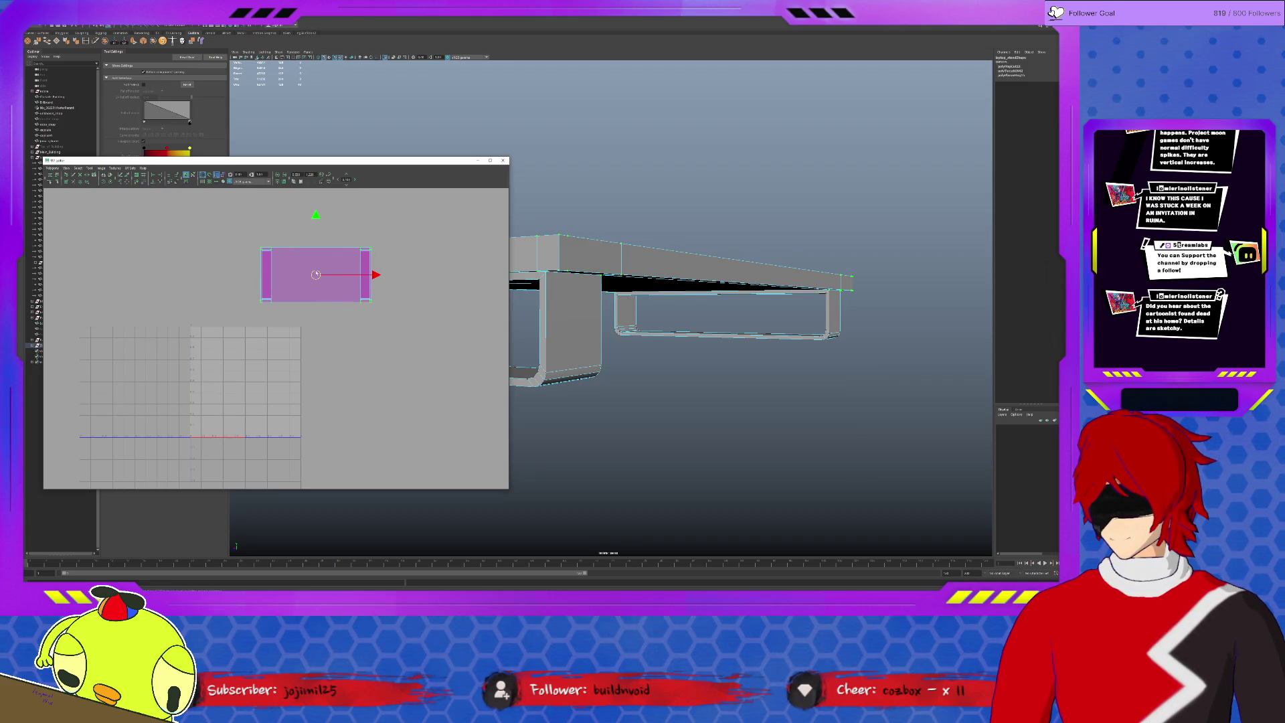
drag(315, 274, 159, 269)
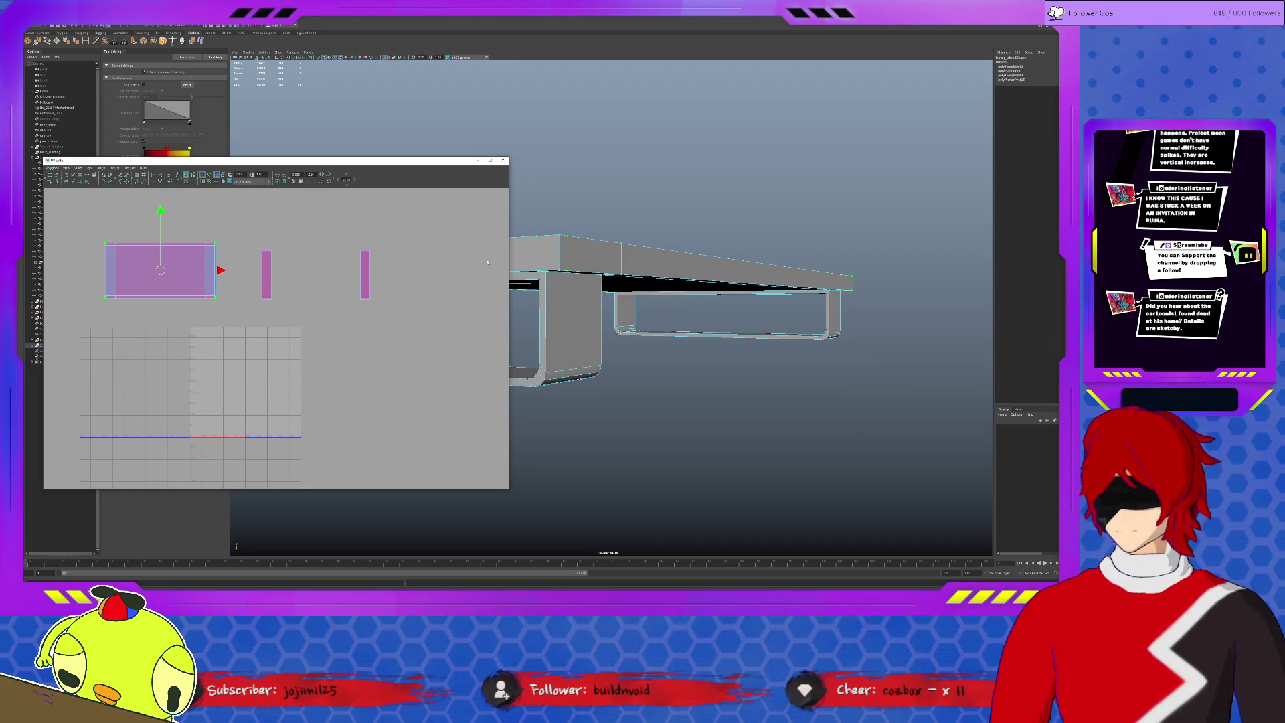
alt+drag(485, 262, 581, 268)
alt+drag(743, 285, 744, 279)
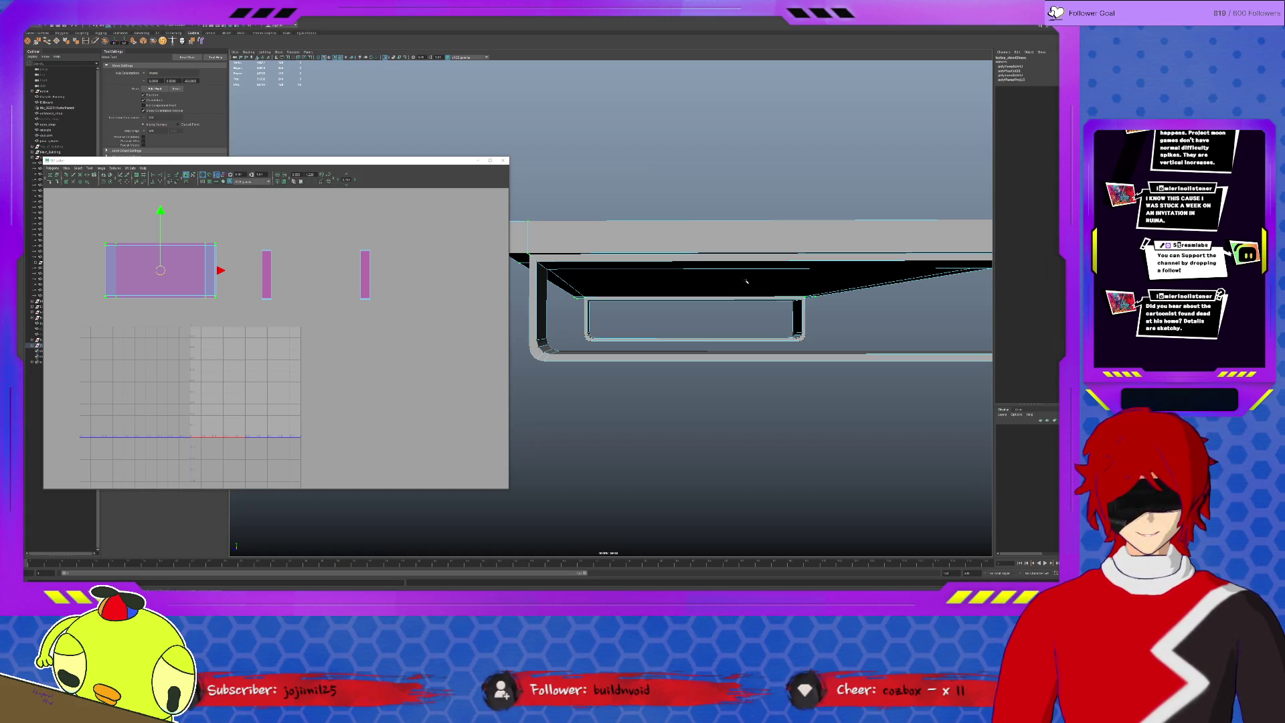
alt+drag(746, 282, 763, 291)
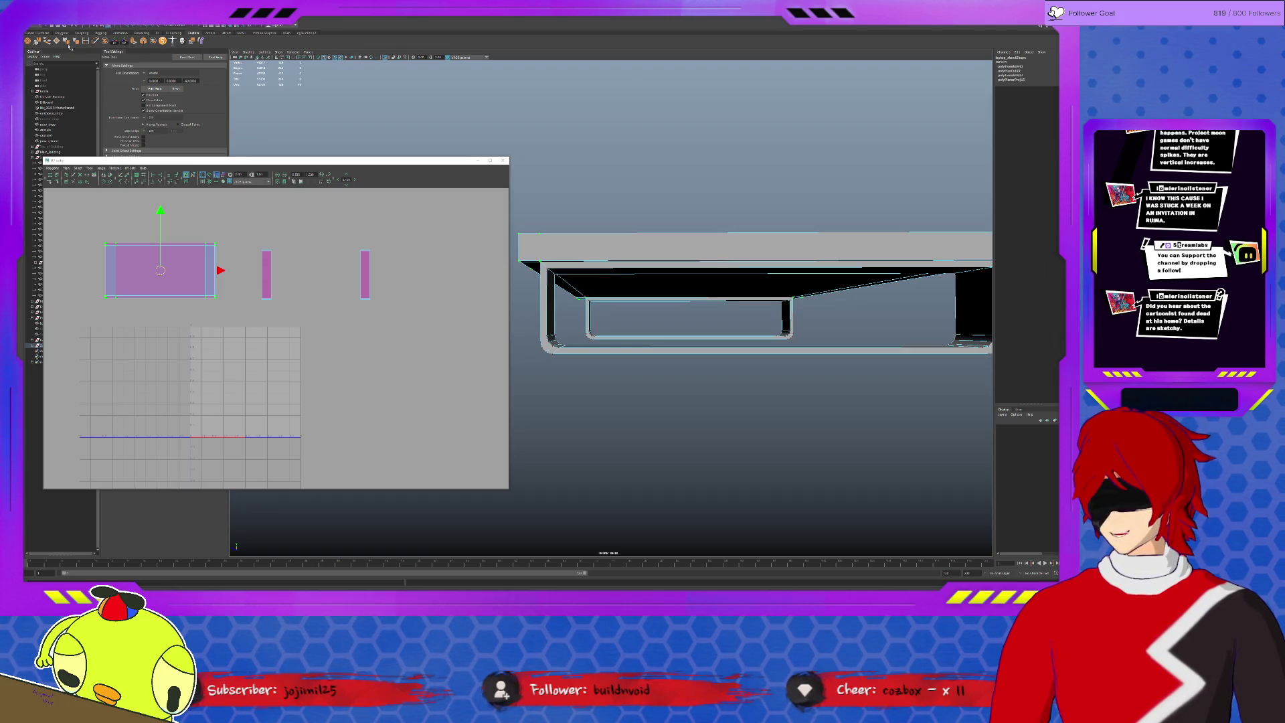
shift+right_drag(562, 321, 588, 335)
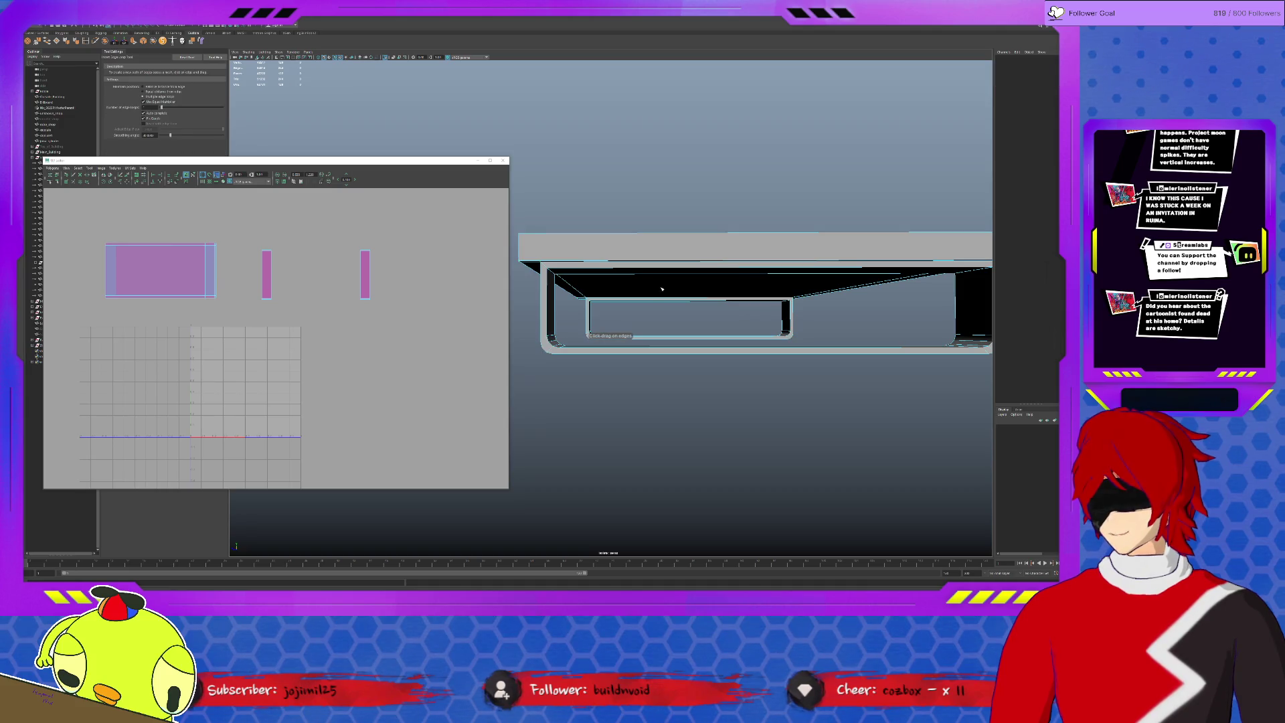
Insert an edge loop across the stand's dark underside face.
click(753, 264)
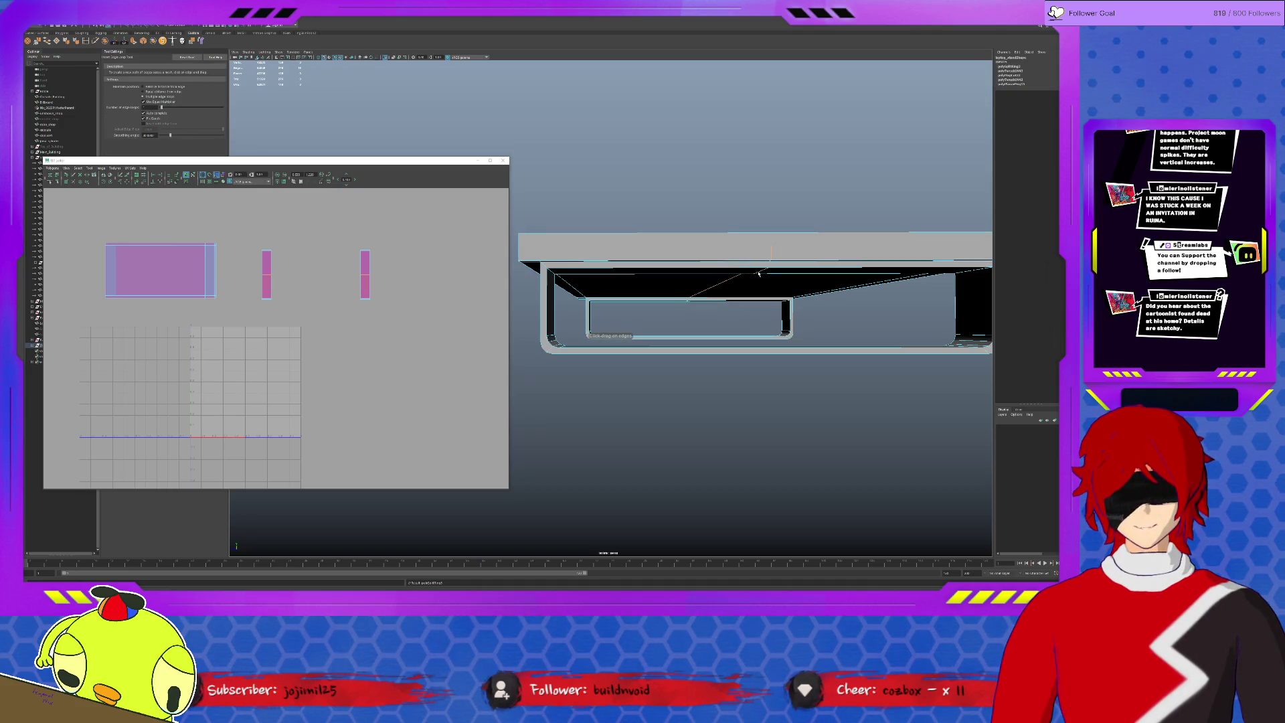
key(q)
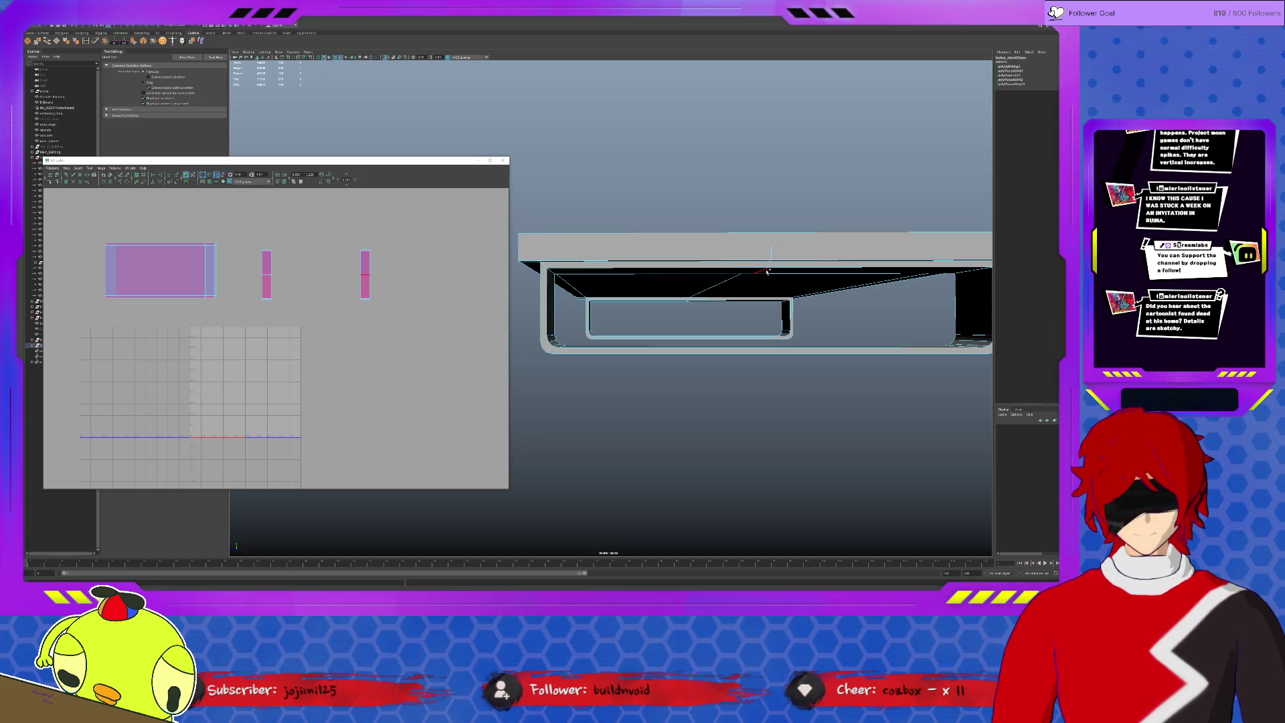
alt+drag(768, 270, 793, 271)
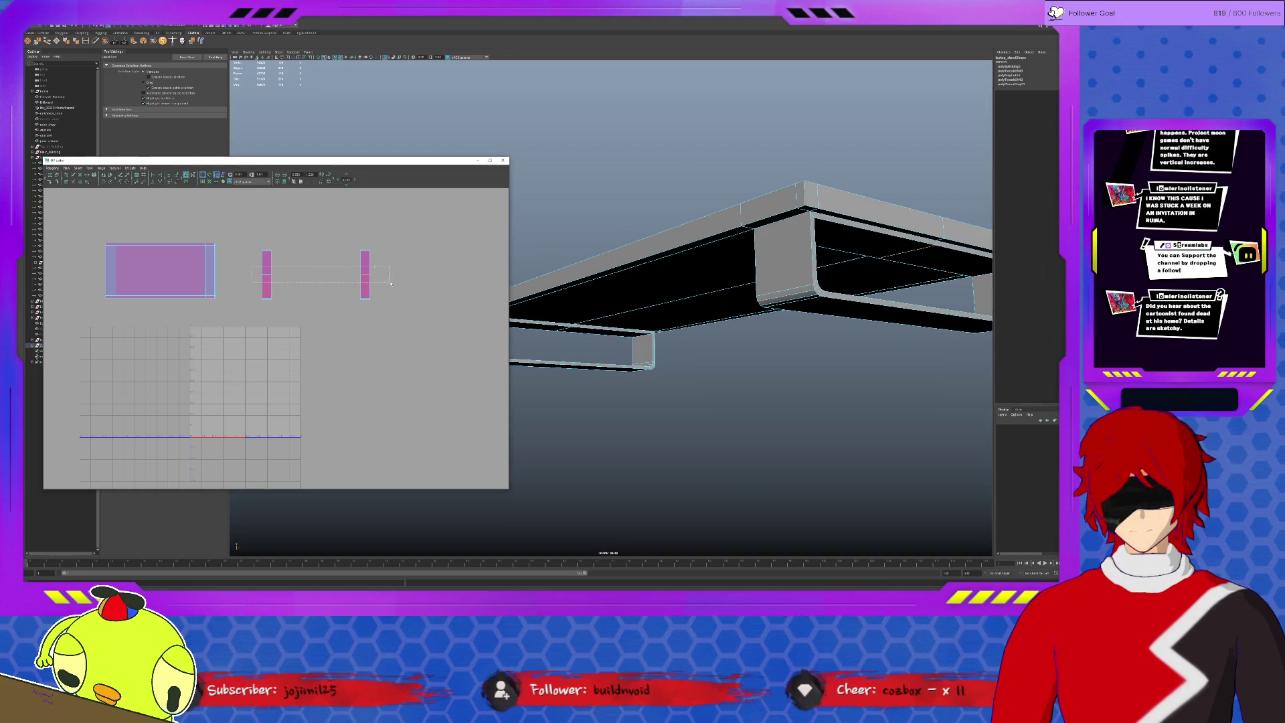
Select the thin strip UV shells in the UV Editor.
drag(389, 283, 372, 283)
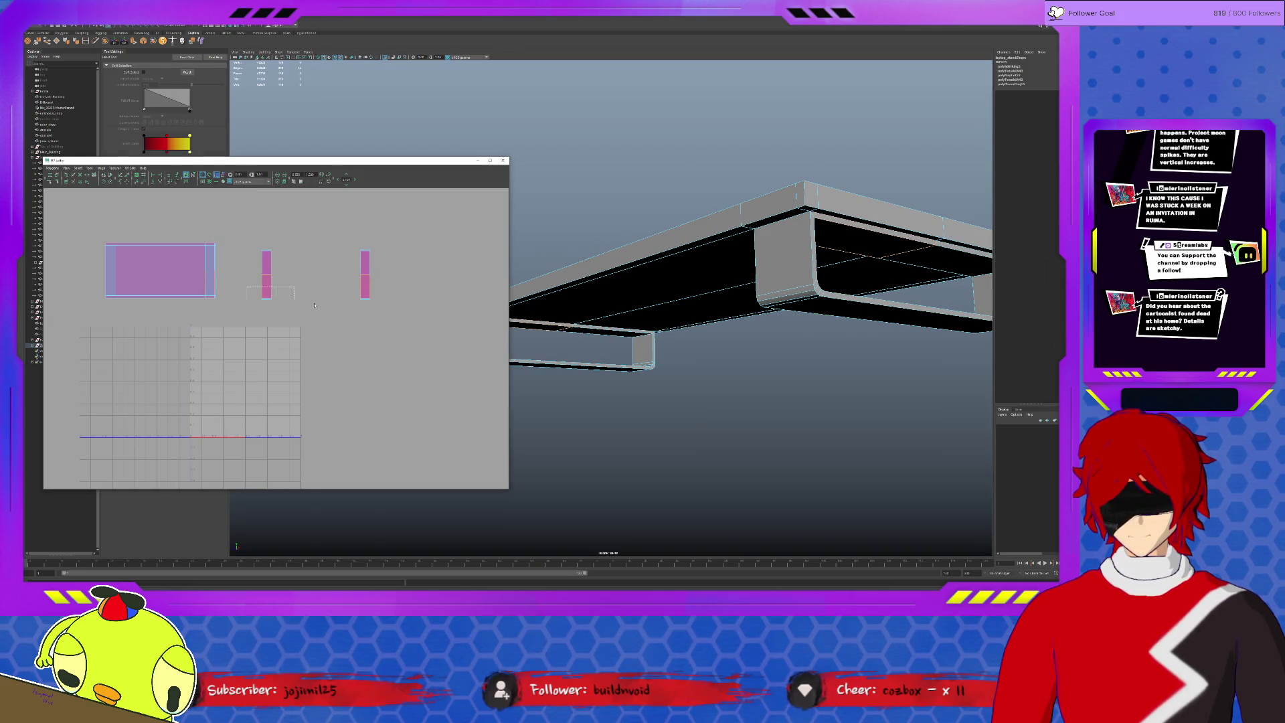
click(121, 177)
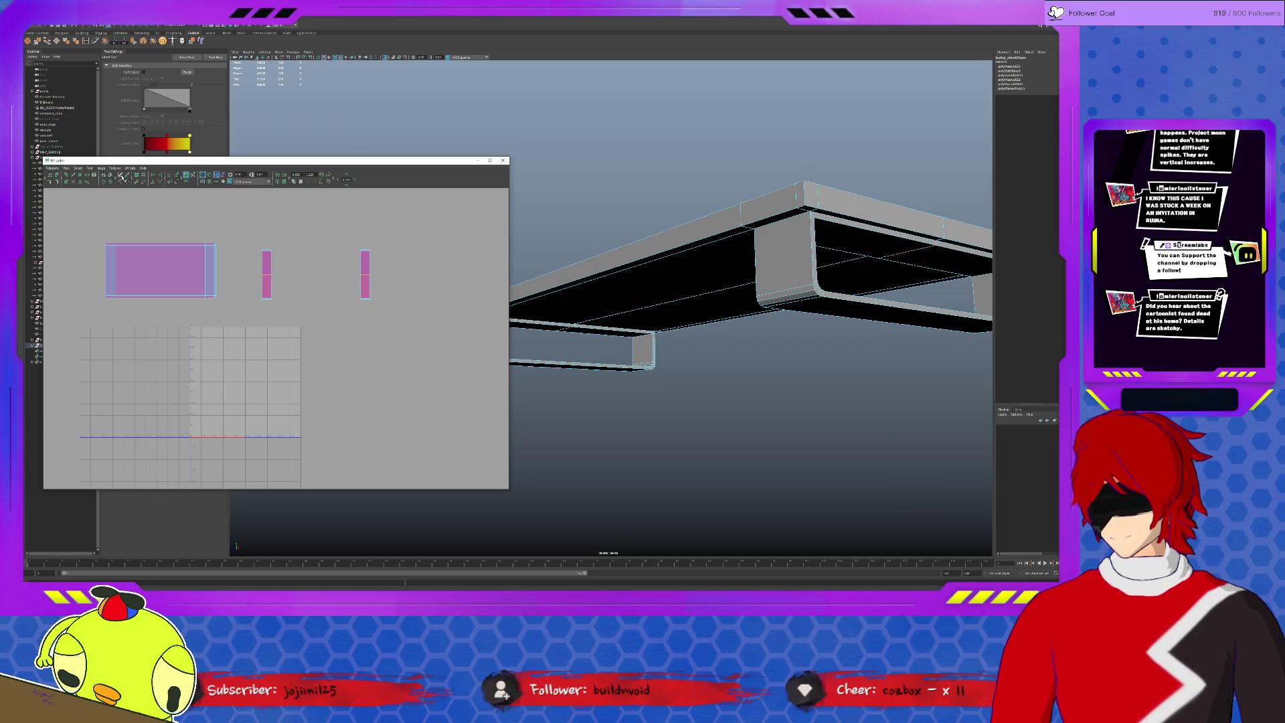
click(263, 257)
click(90, 166)
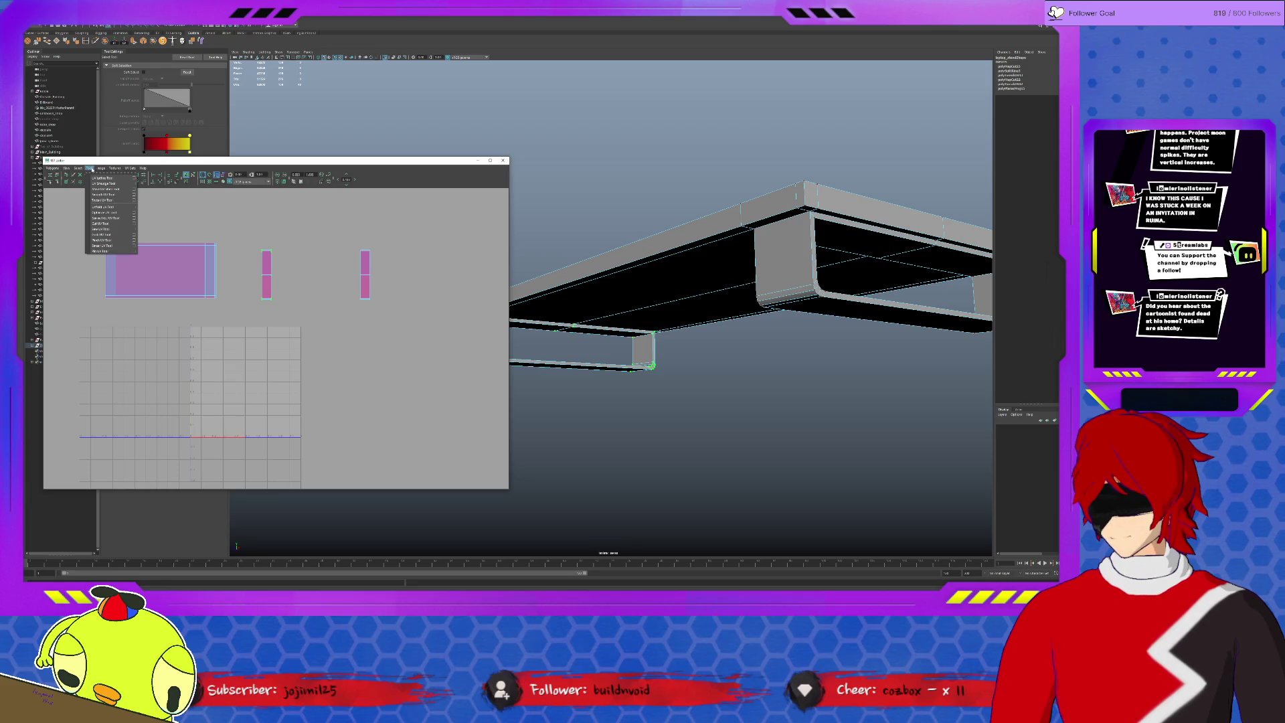
Unfold the middle strip shell with the Smooth UV Tool and scale both strips up.
click(101, 196)
drag(254, 303, 353, 309)
scroll(327, 291, down, 2)
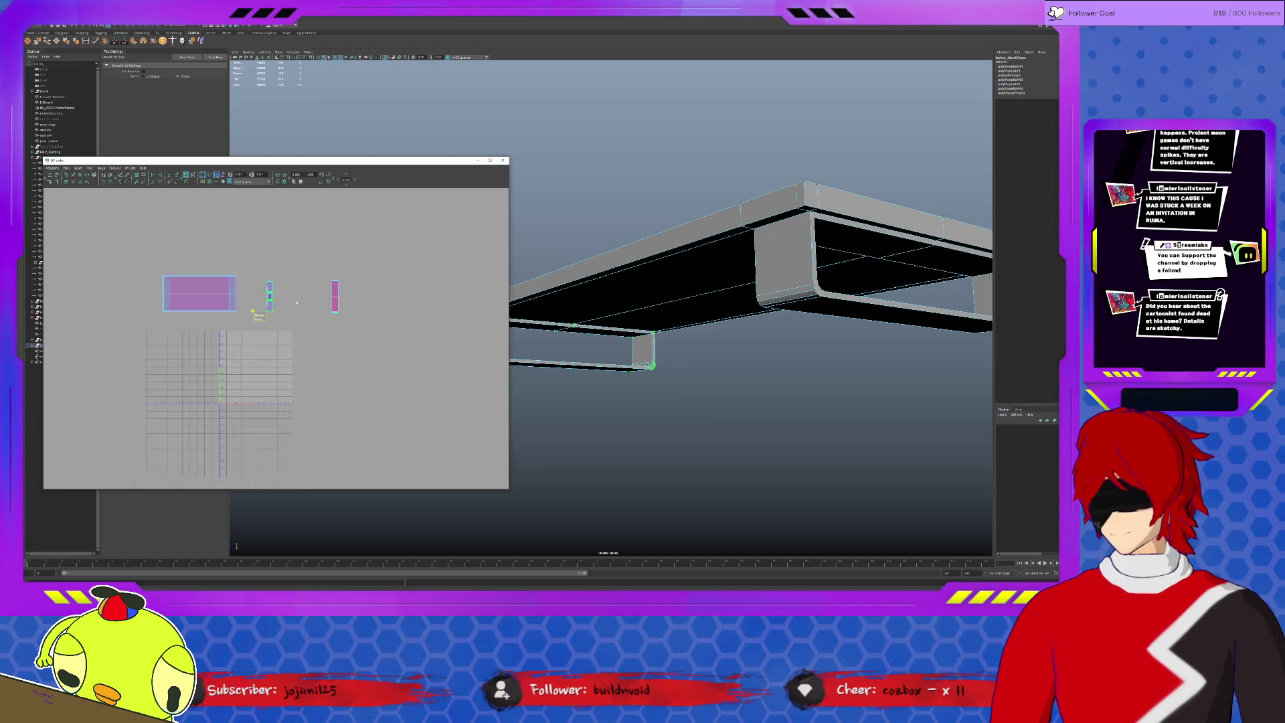
scroll(302, 297, down, 1)
scroll(329, 334, down, 1)
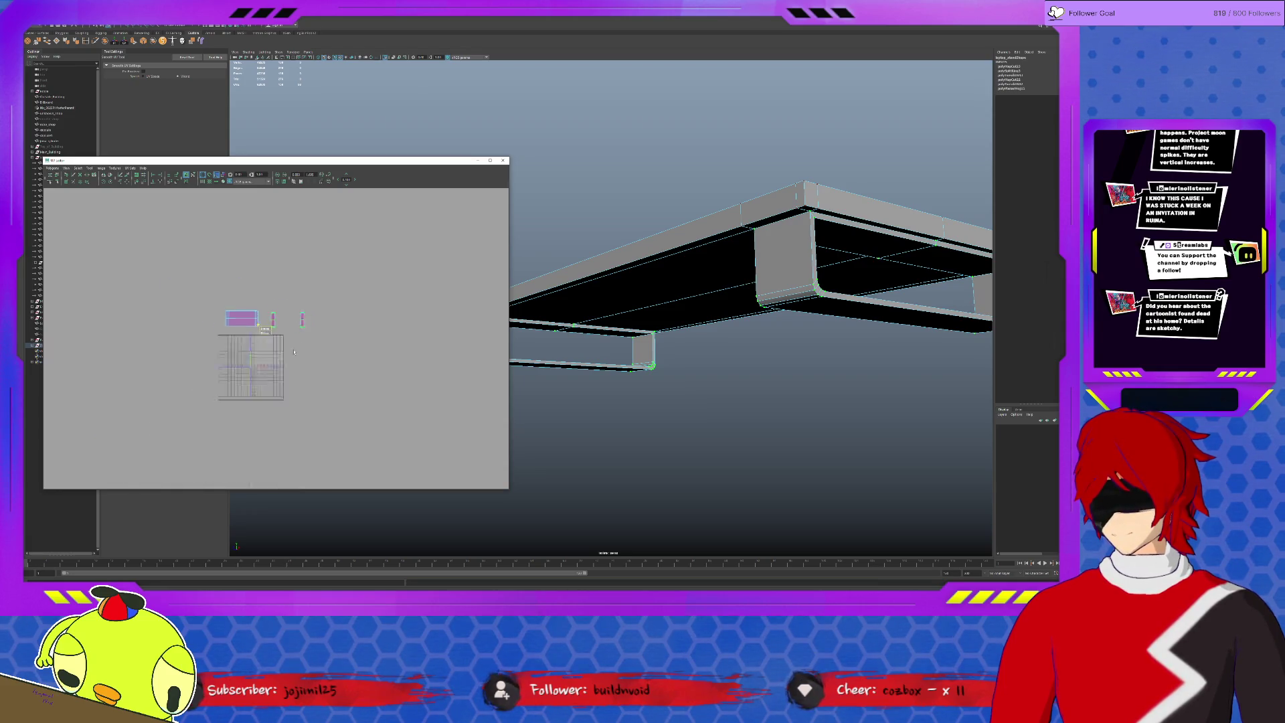
key(r)
mouse_move(286, 322)
mouse_down()
mouse_move(372, 292)
mouse_move(304, 379)
mouse_up()
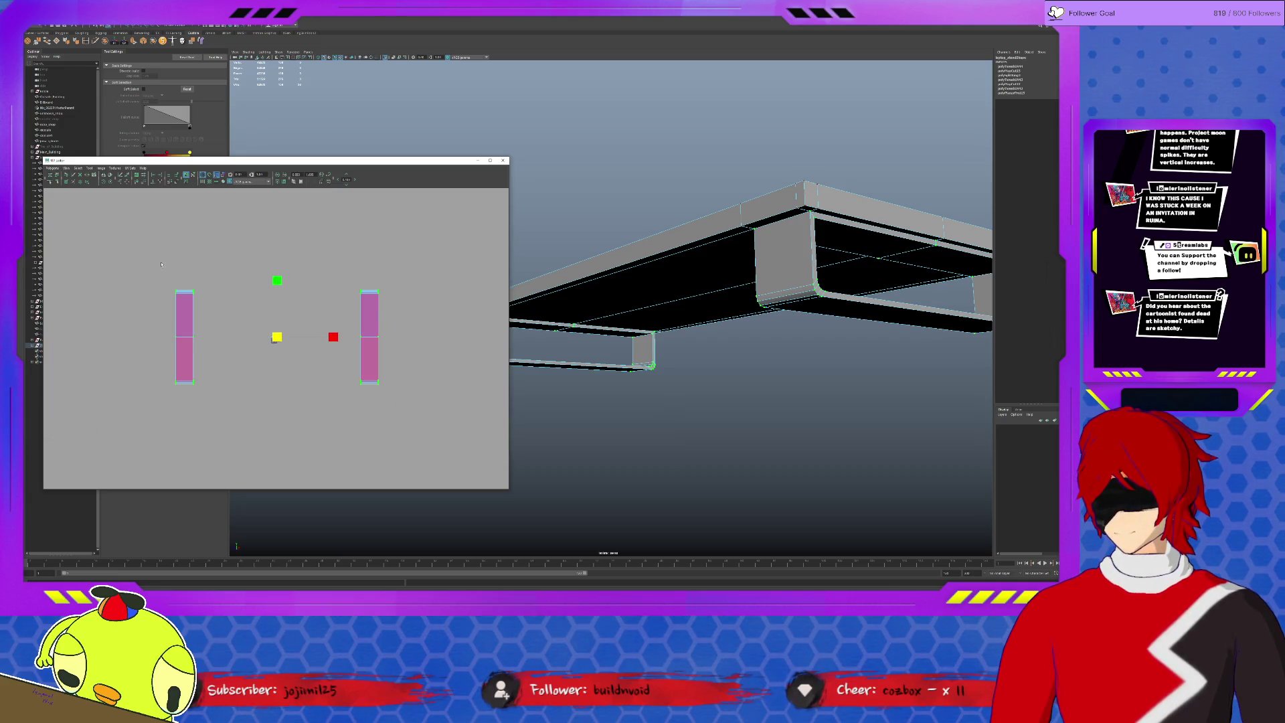
Relax and re-unfold the left strip shell, undoing and redoing until it holds its tall shape.
key(shift+r)
drag(169, 386, 204, 384)
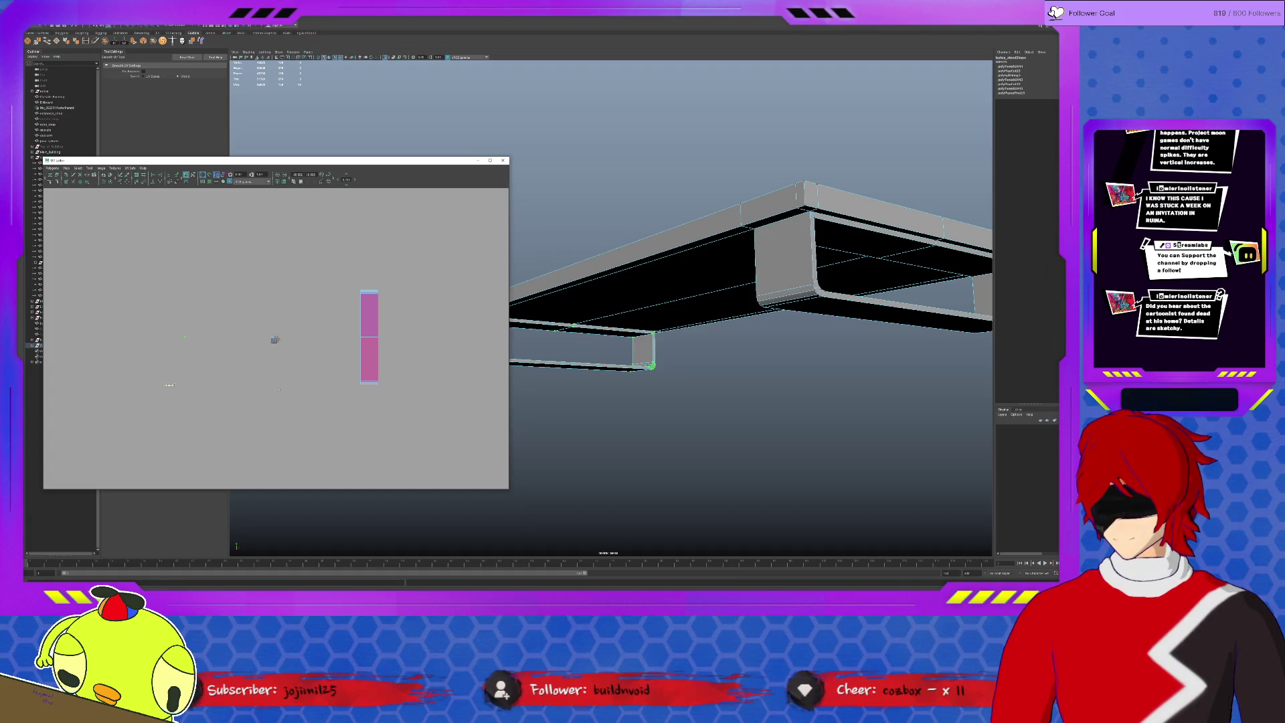
drag(314, 390, 166, 385)
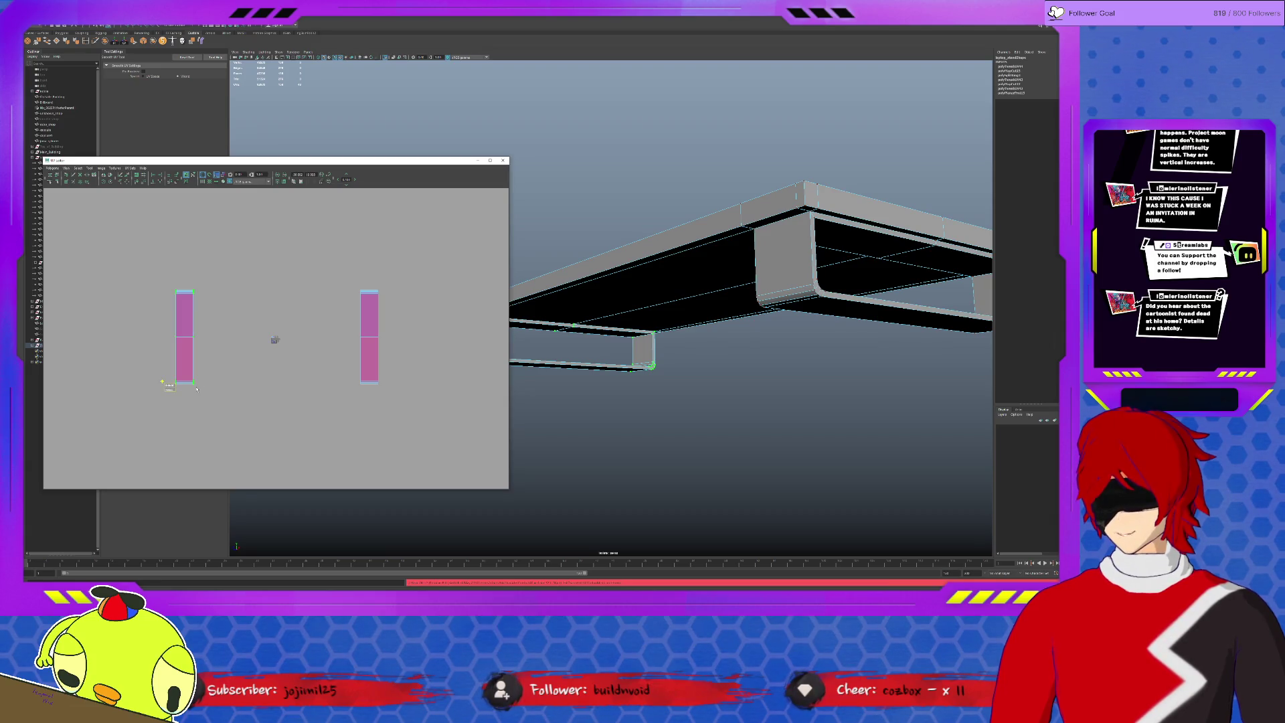
key(F8)
key(F8)
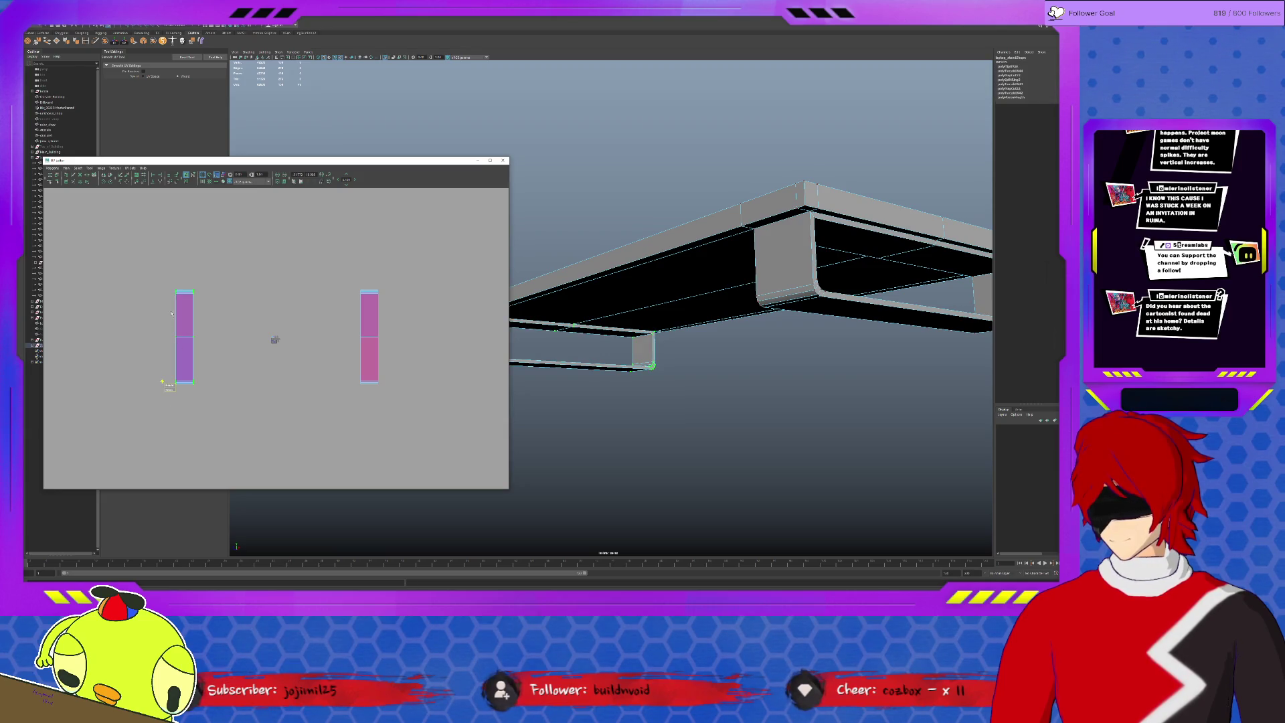
key(ctrl+z)
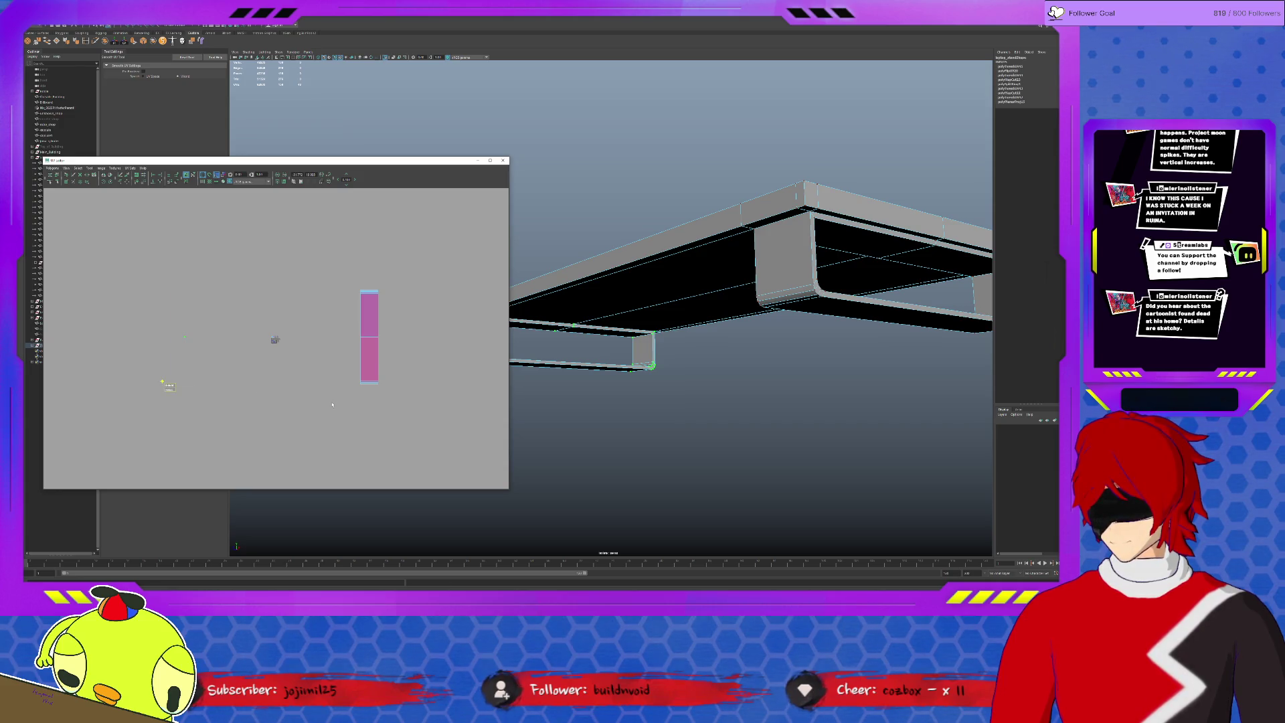
key(shift+z)
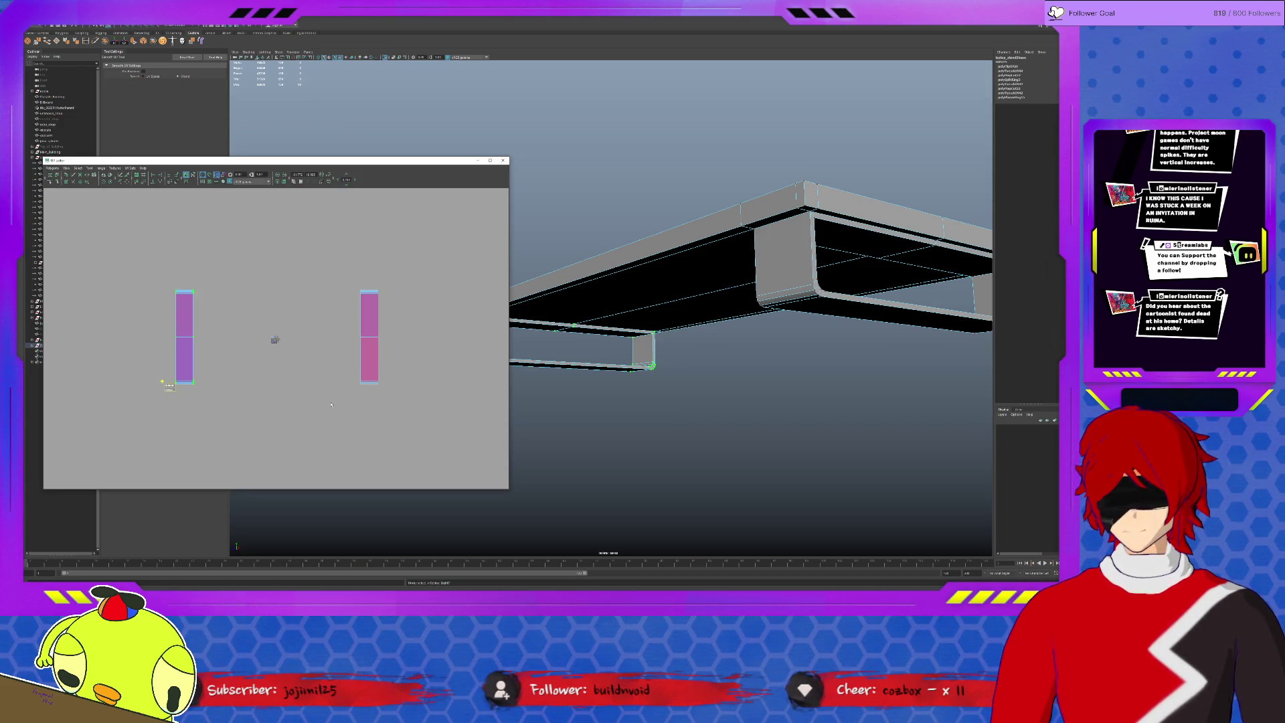
click(269, 339)
key(ctrl+z)
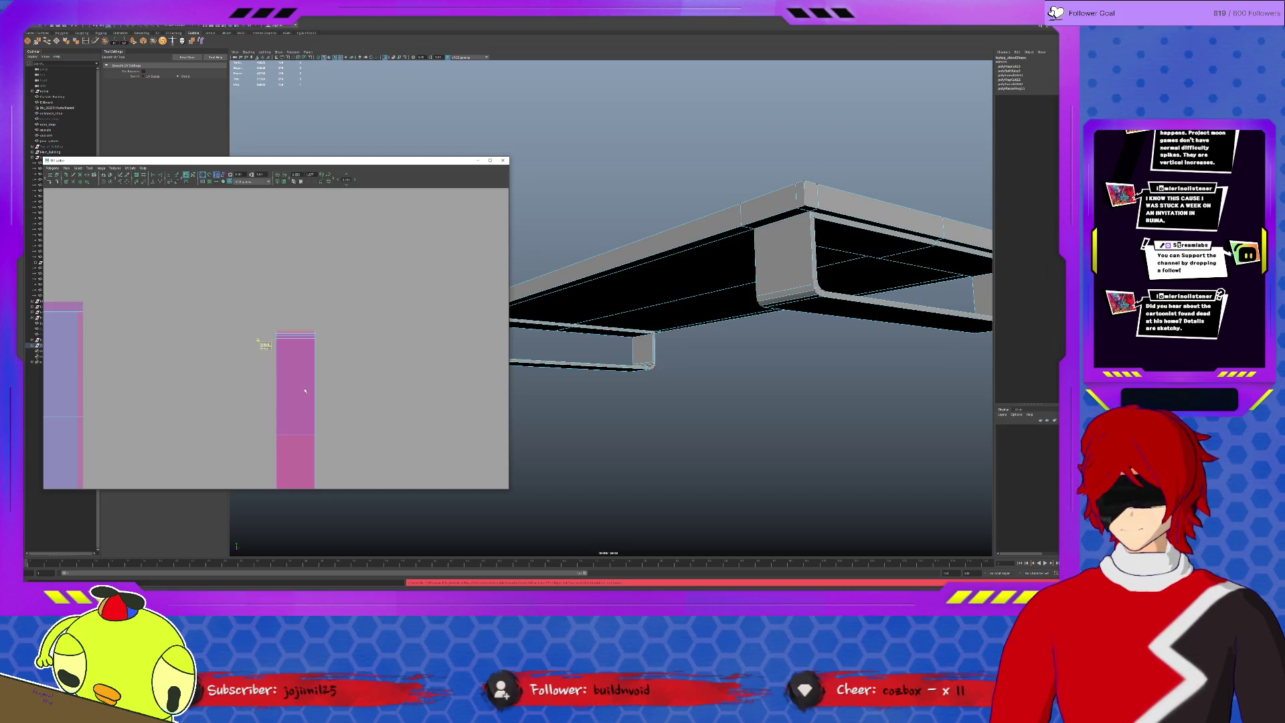
scroll(276, 343, up, 2)
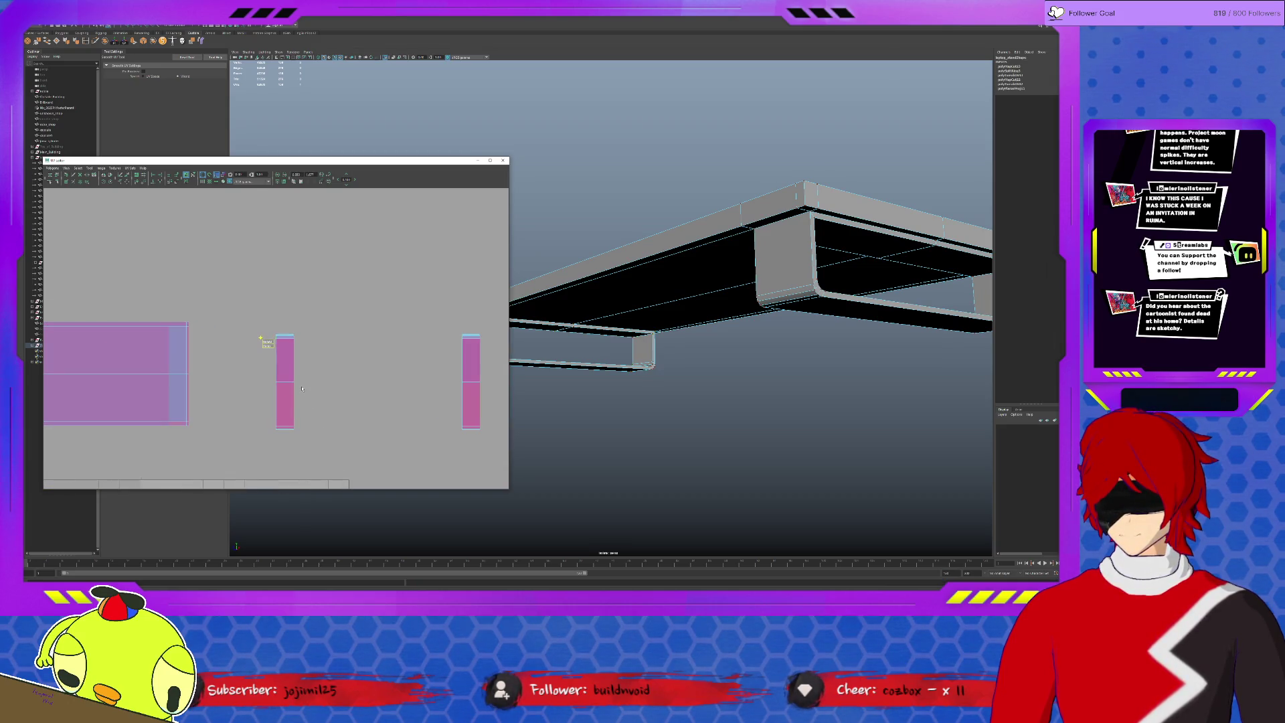
Delete the stand's history, select it with the box object and switch to edge picking with soft selection settings shown.
right_drag(265, 342, 266, 308)
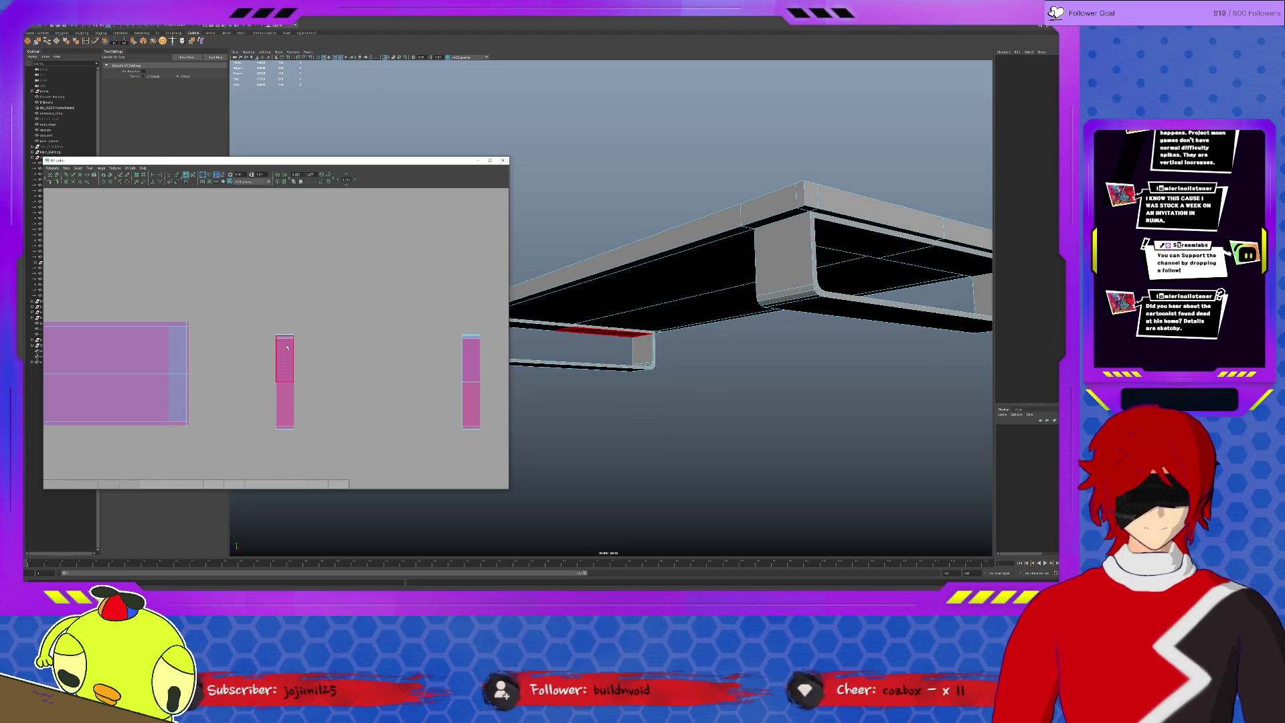
click(280, 363)
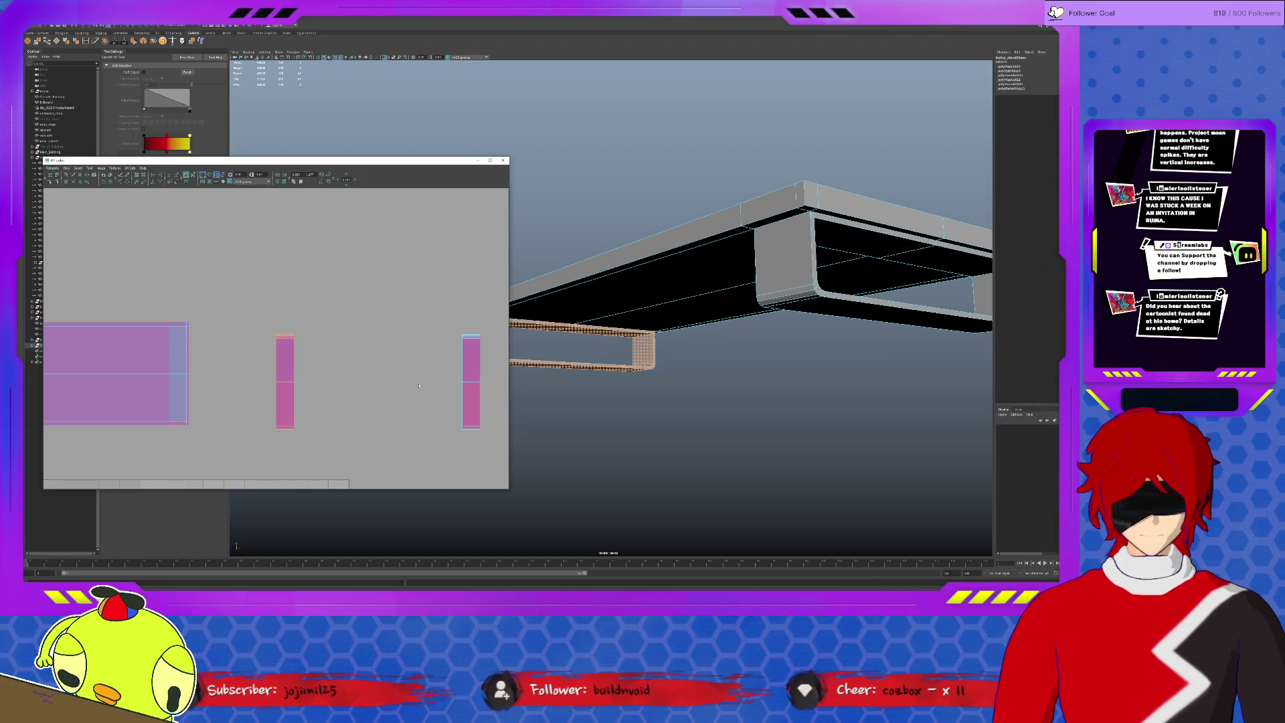
shift+click(463, 383)
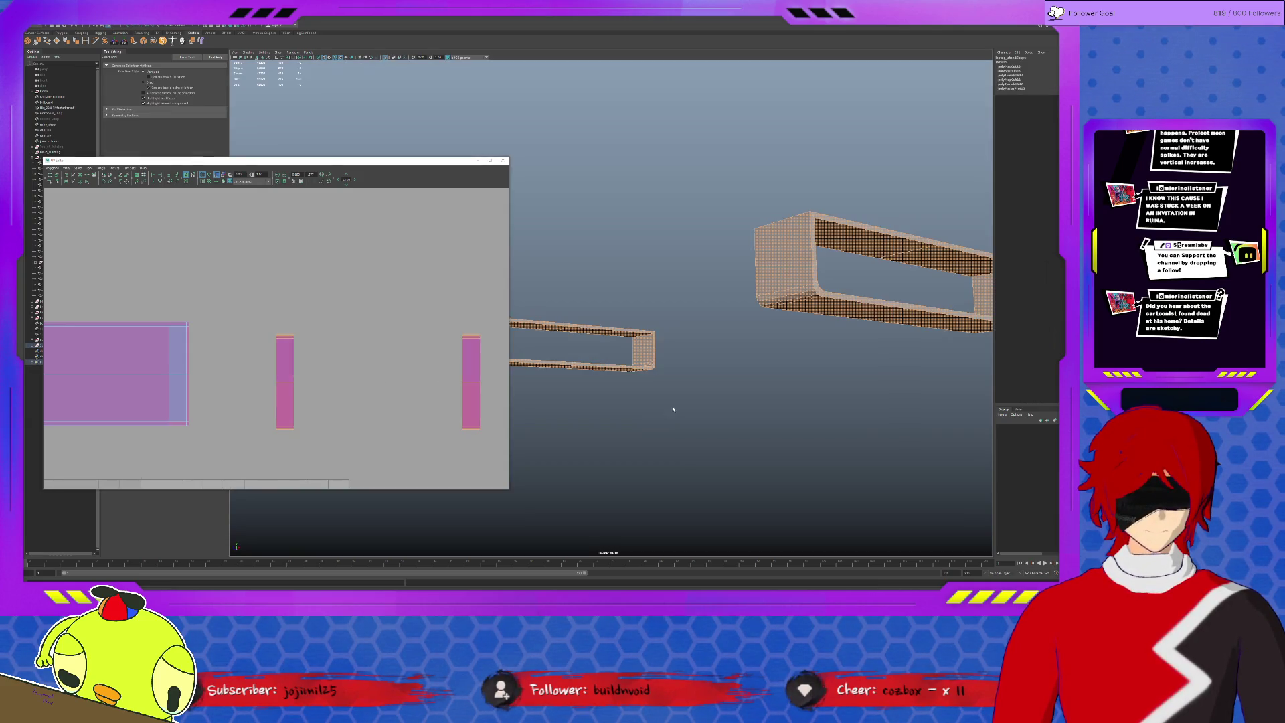
alt+drag(658, 416, 648, 413)
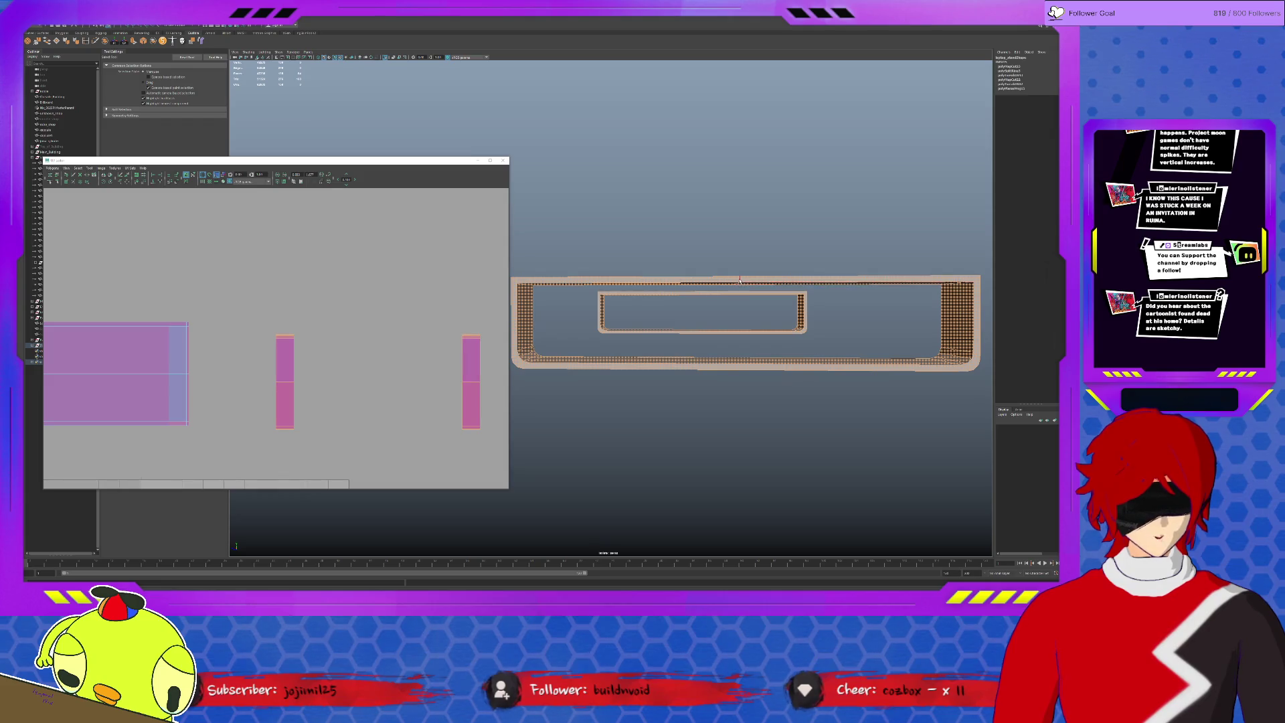
key(F10)
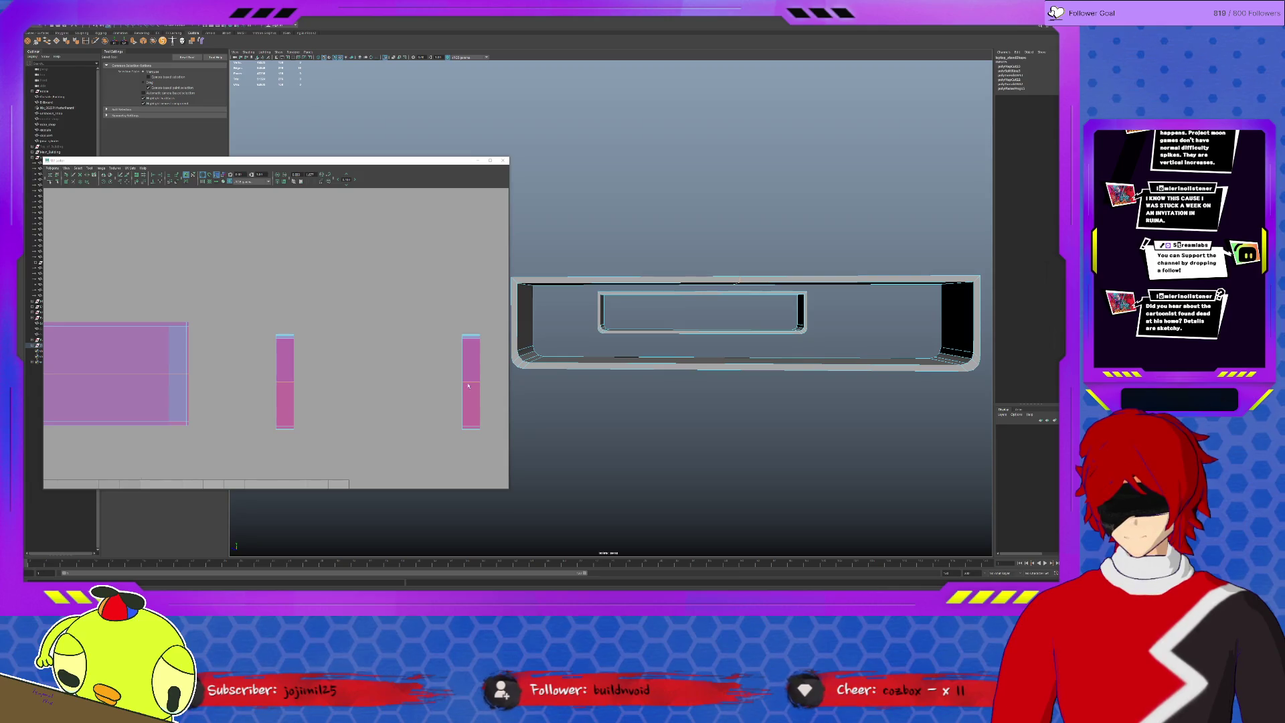
key(b)
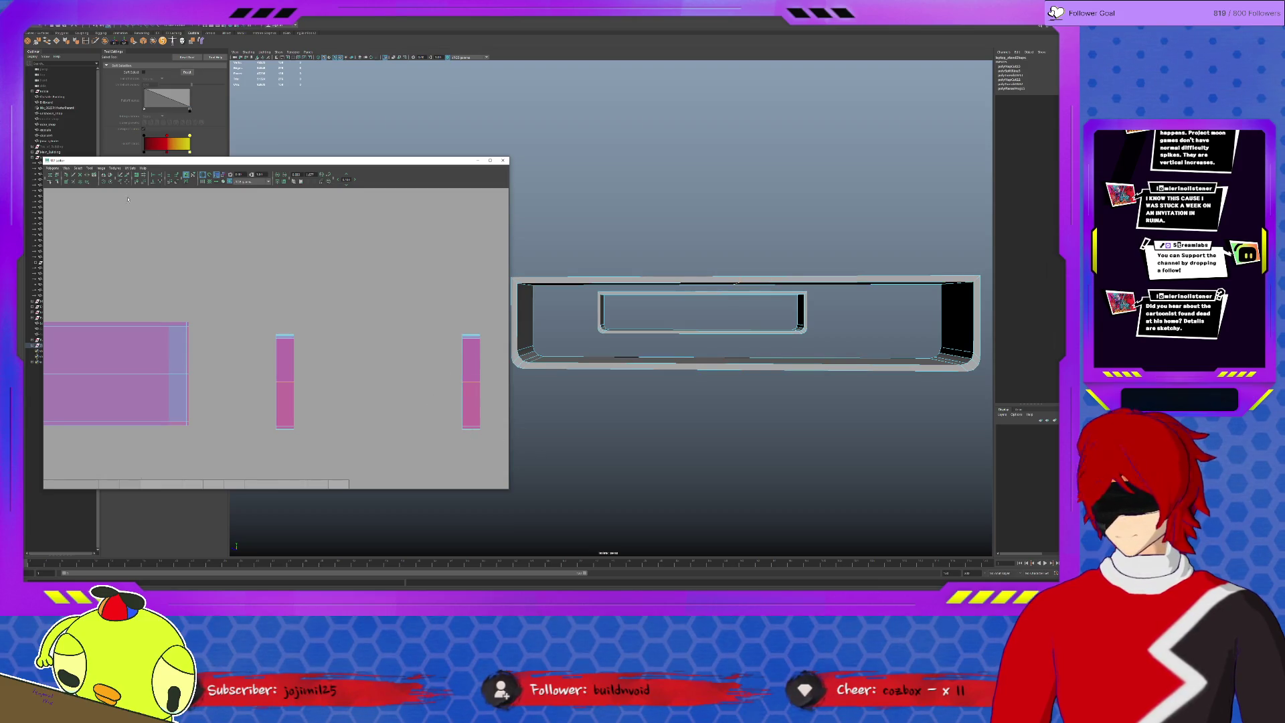
Select the middle narrow UV shell ready to move it.
click(121, 176)
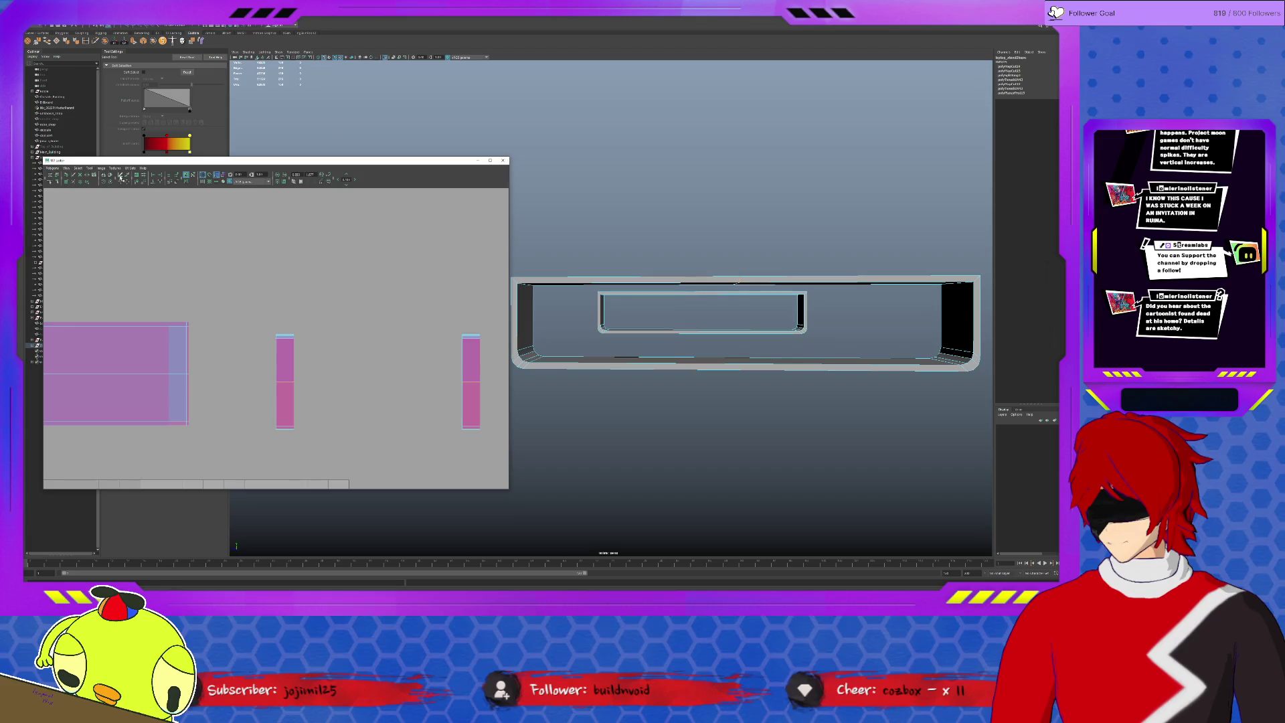
click(122, 177)
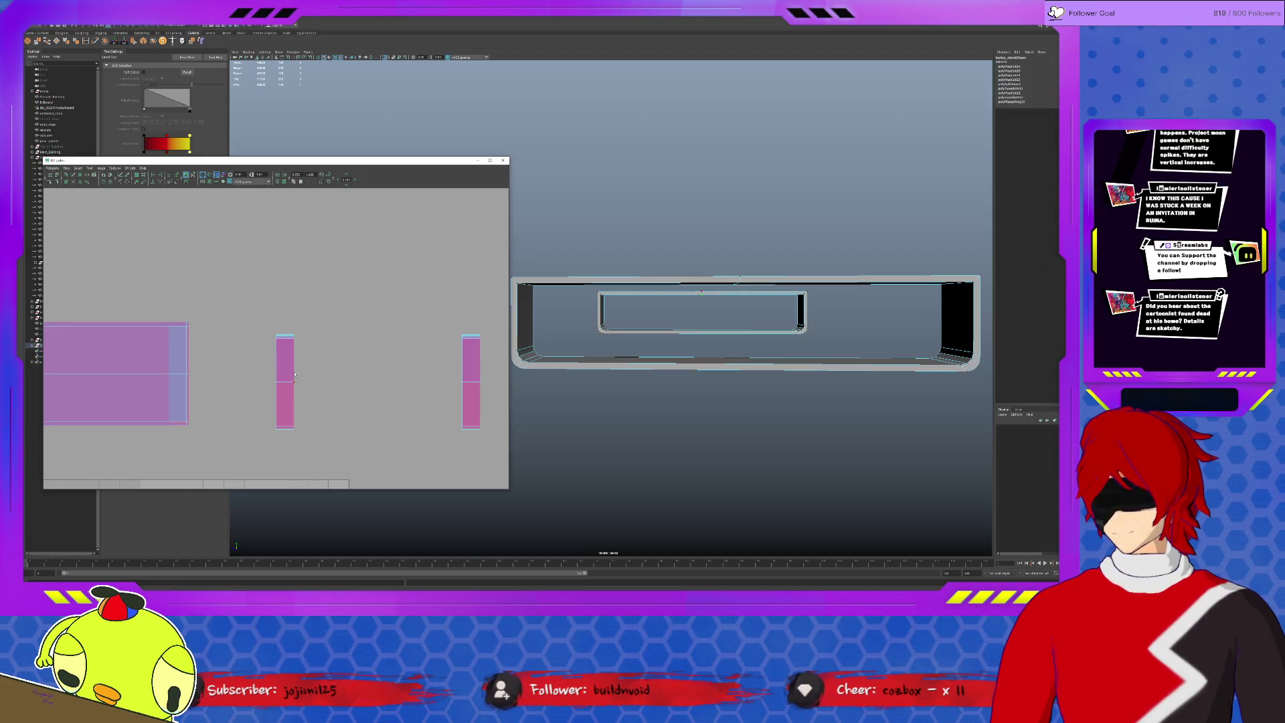
key(w)
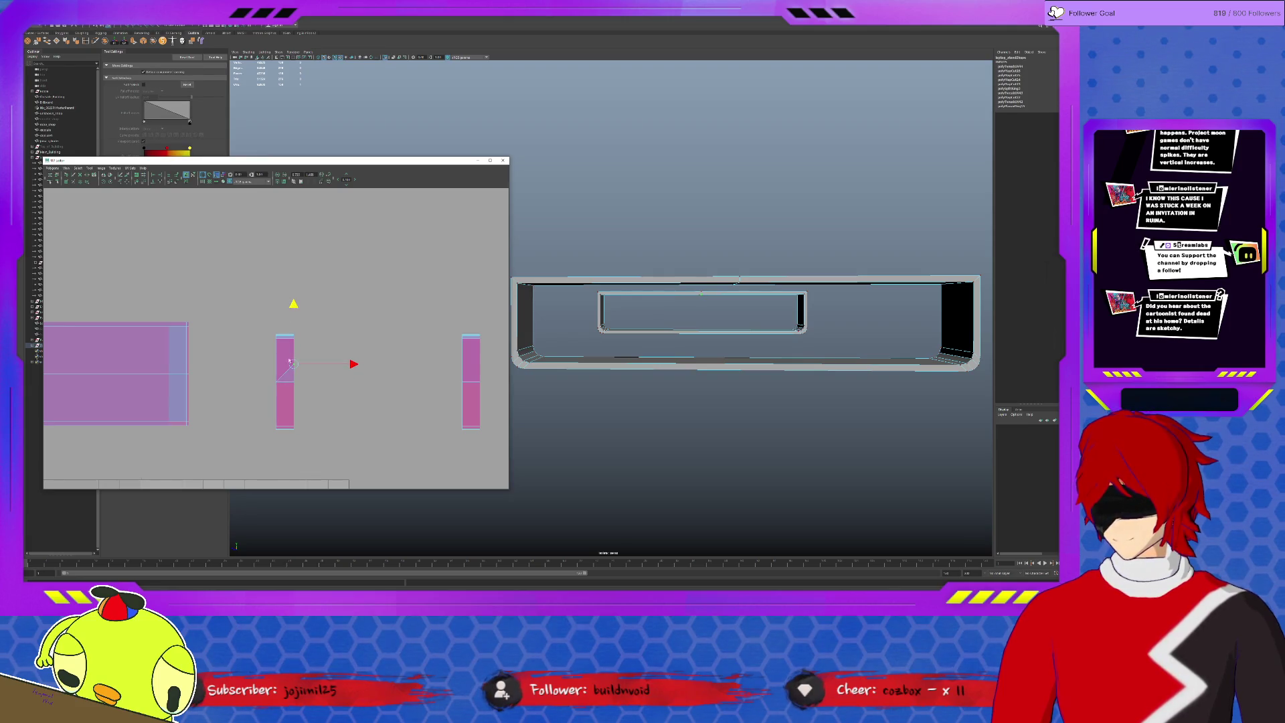
Unfold the middle narrow shell with the Unfold/Smooth UV Tool and frame the shells.
click(284, 375)
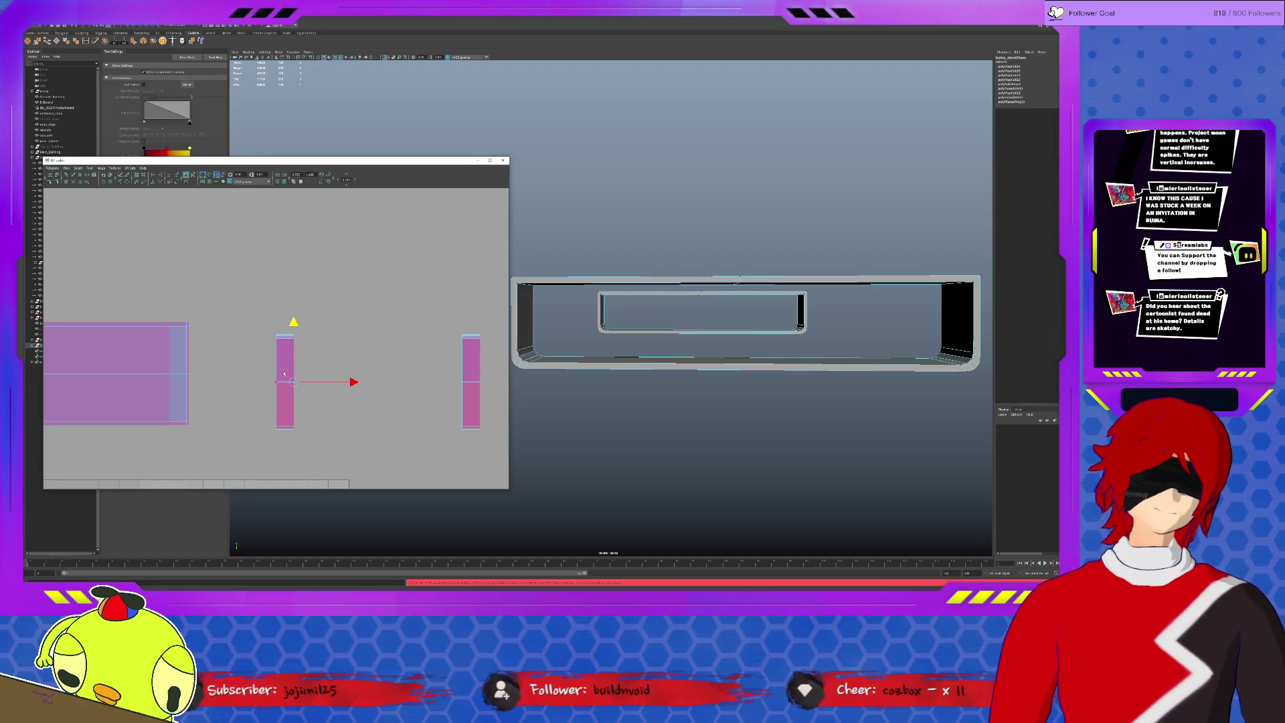
click(273, 336)
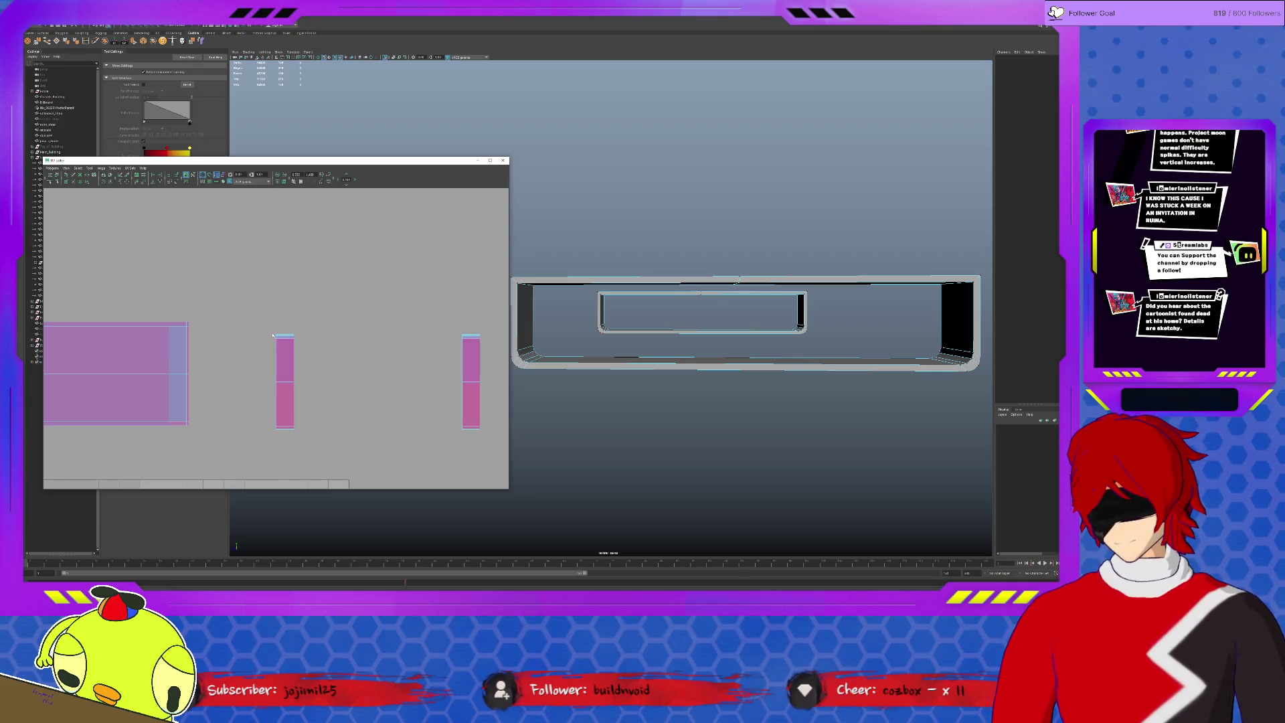
click(89, 168)
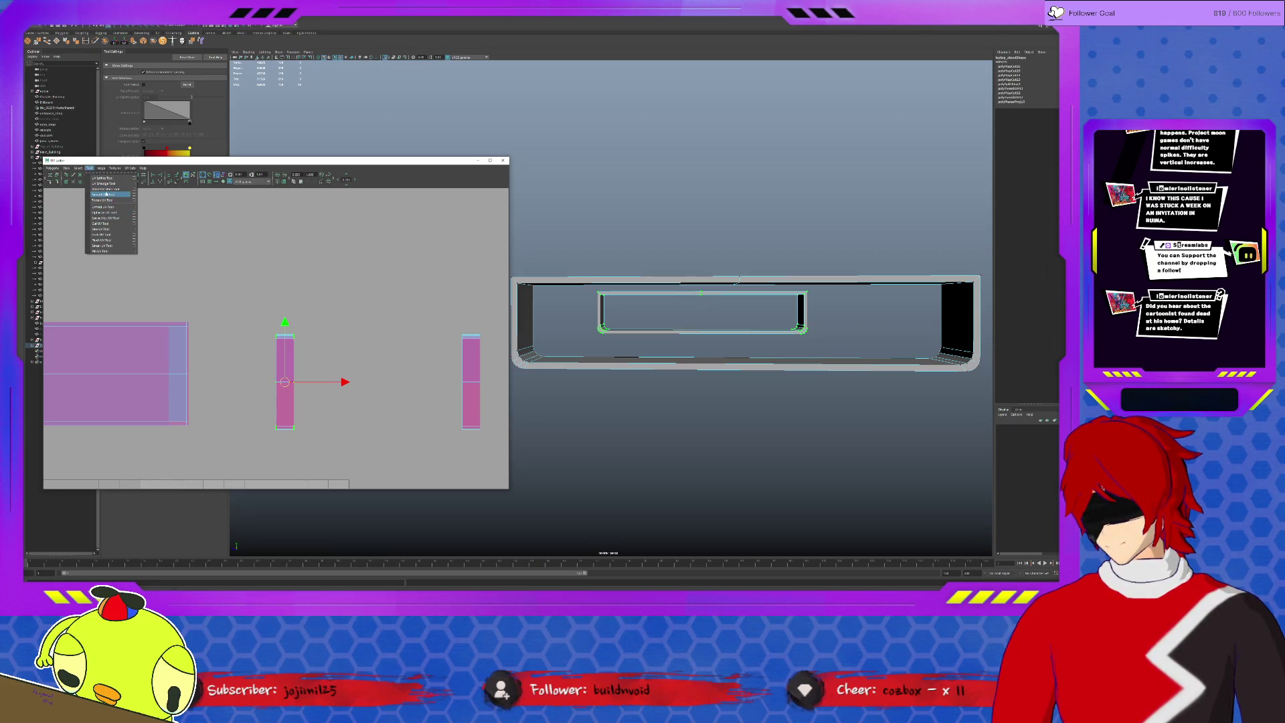
click(107, 194)
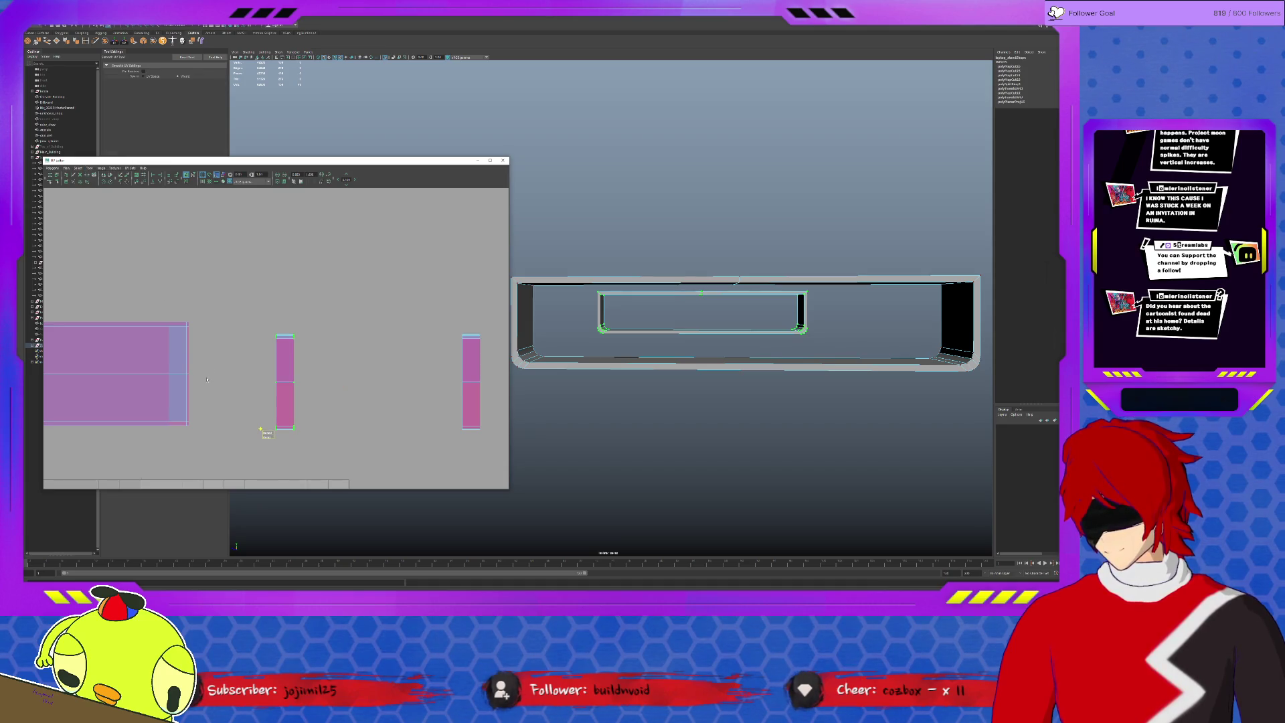
drag(267, 431, 361, 429)
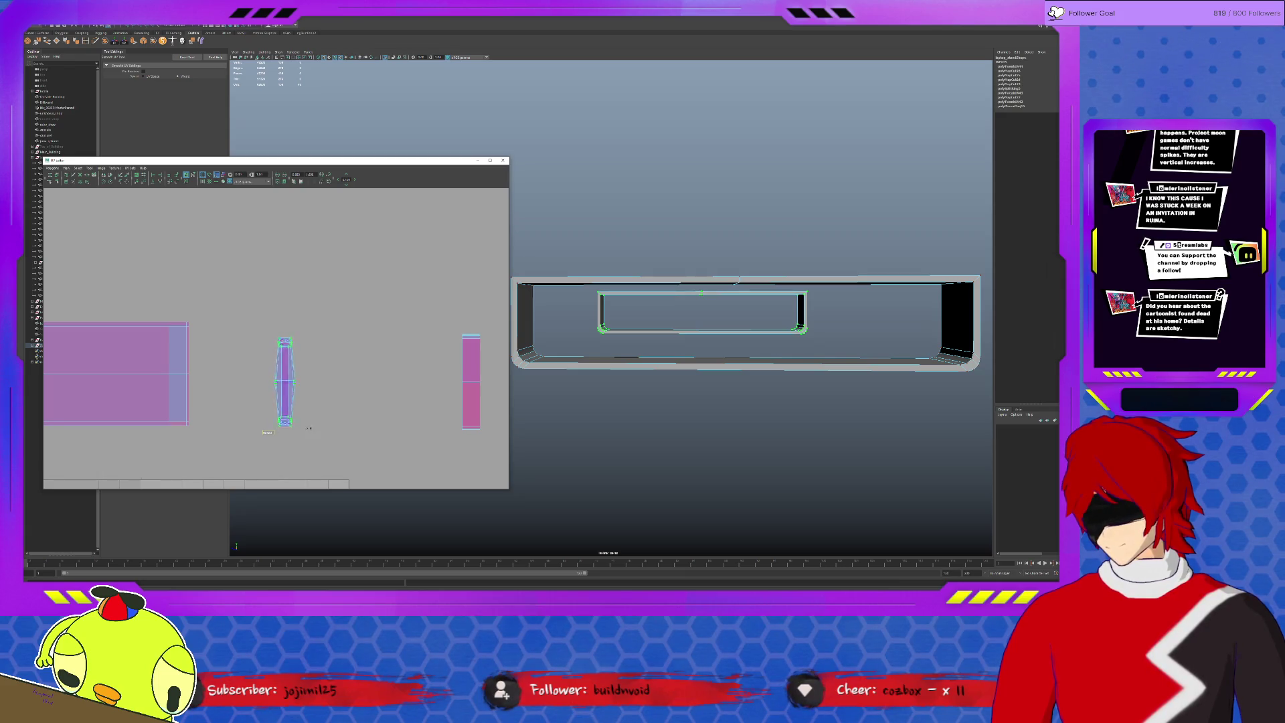
scroll(268, 432, down, 2)
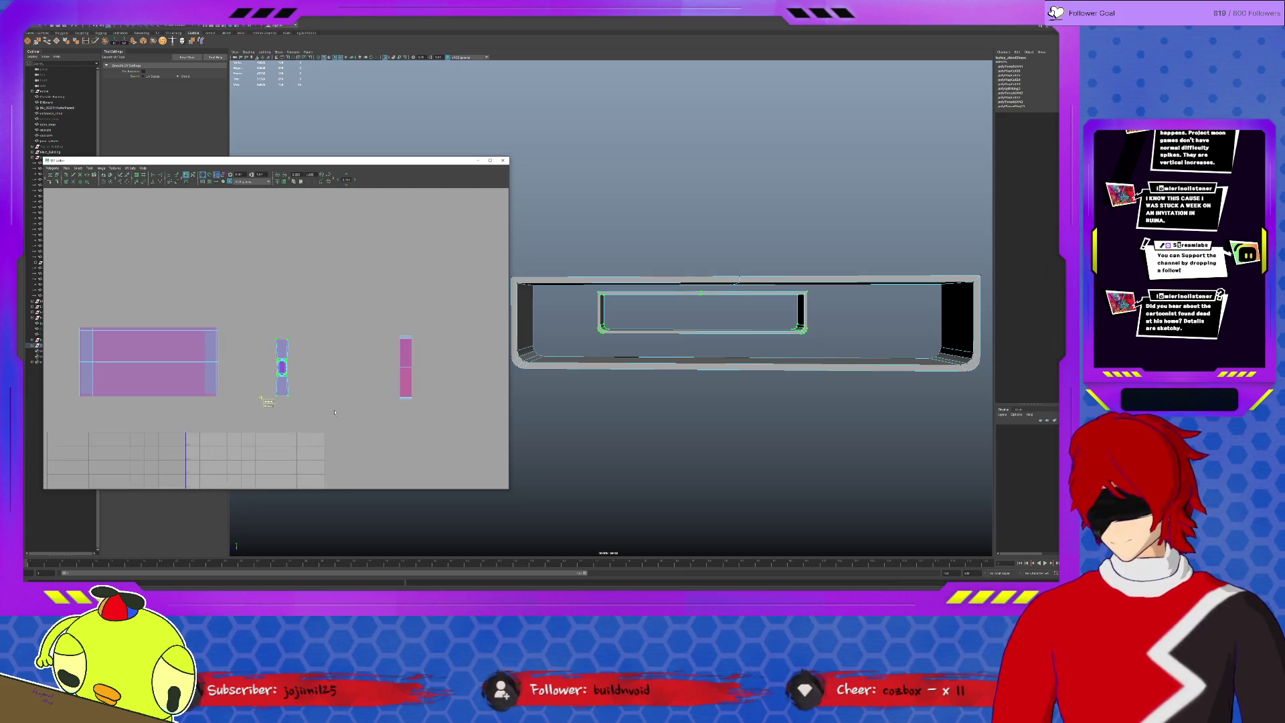
scroll(302, 416, down, 2)
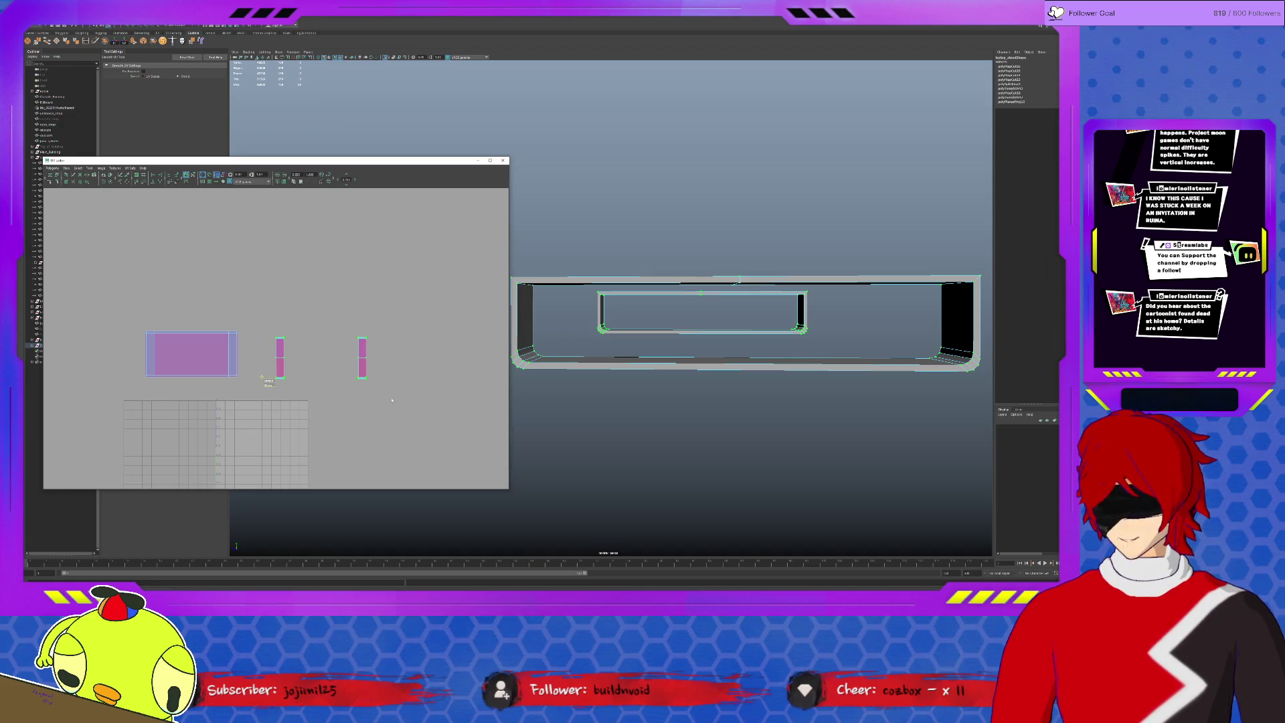
scroll(327, 361, down, 1)
key(w)
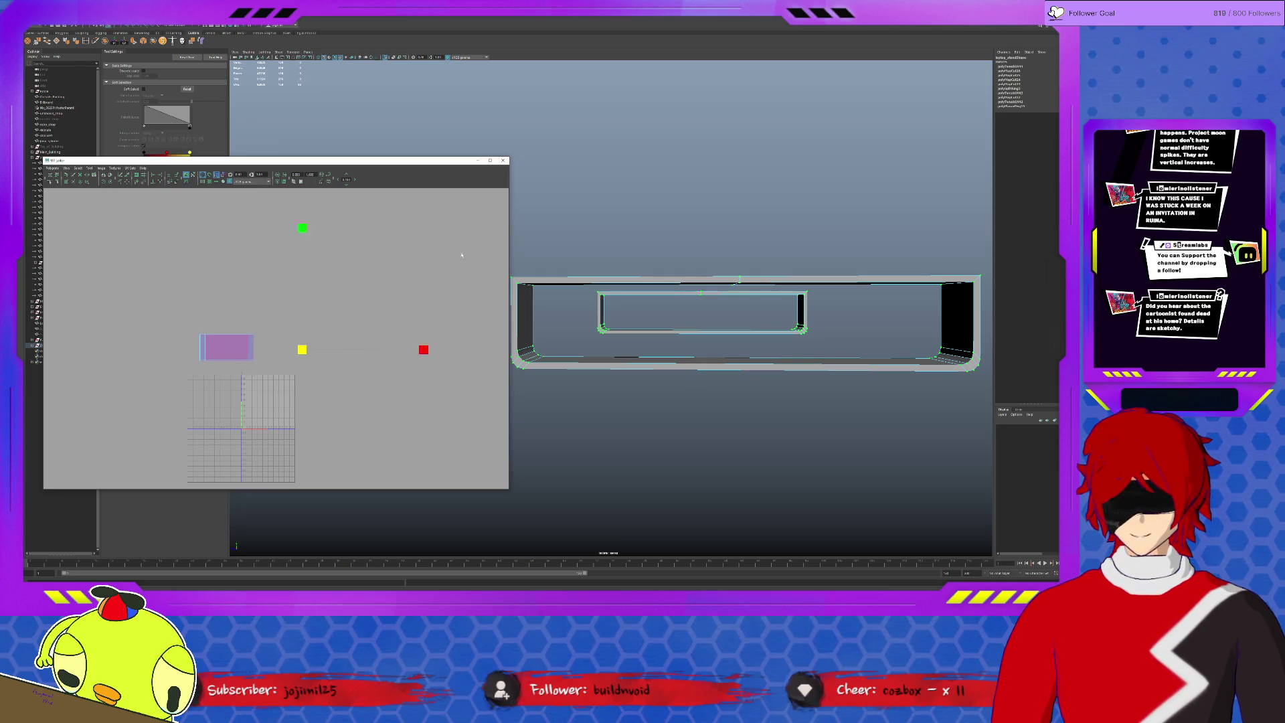
key(f)
scroll(138, 270, down, 2)
scroll(139, 270, up, 1)
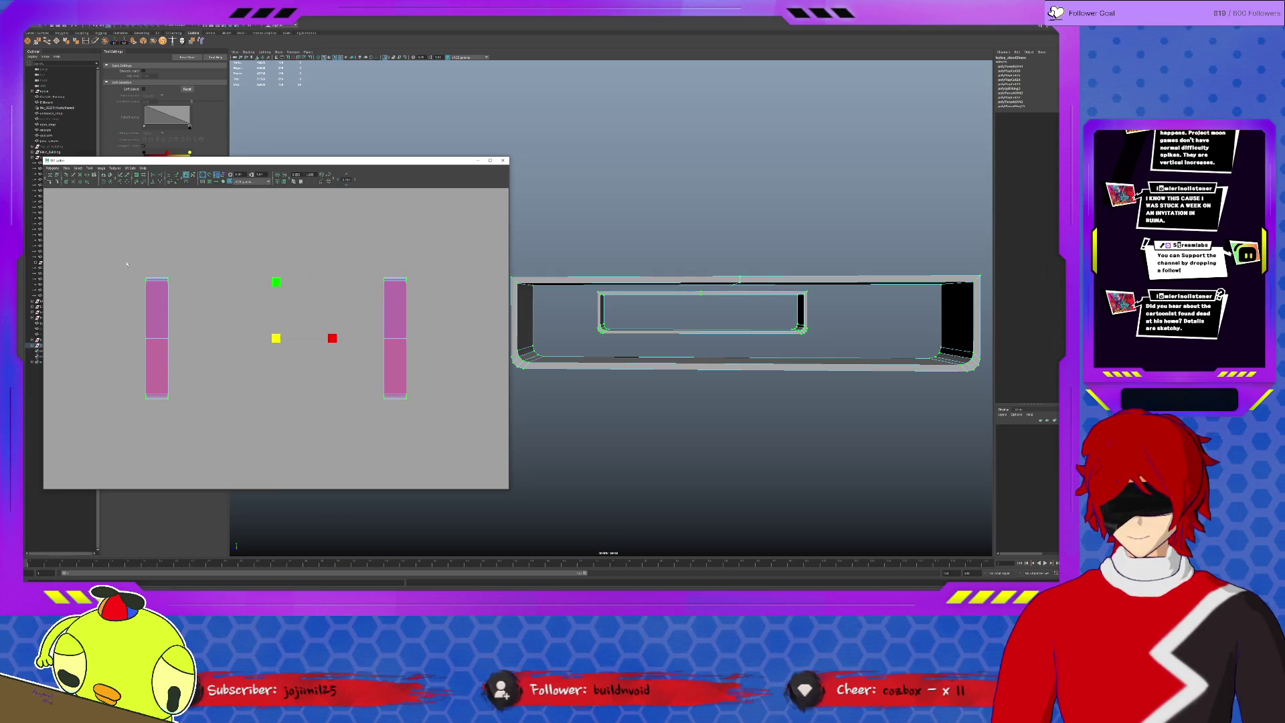
Unfold and relax the left narrow shell into a thin sliver and centre the view on it.
click(158, 364)
shift+right_drag(163, 332, 138, 400)
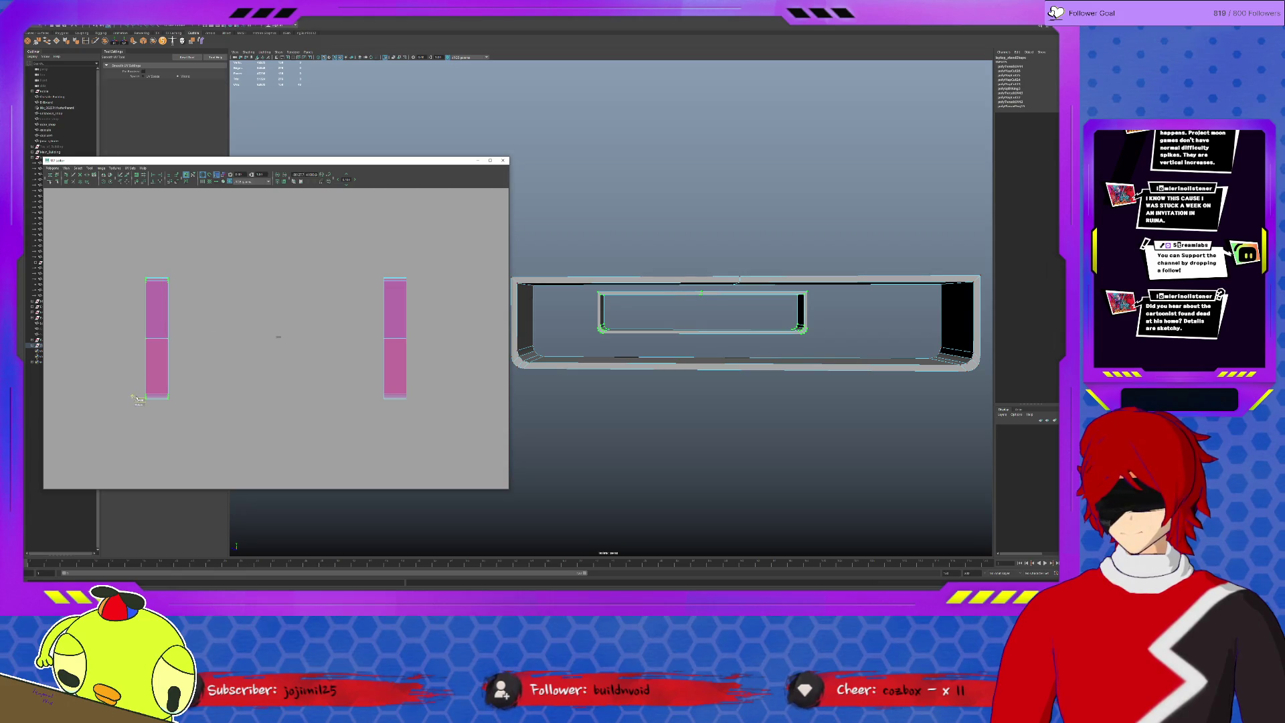
drag(139, 399, 171, 398)
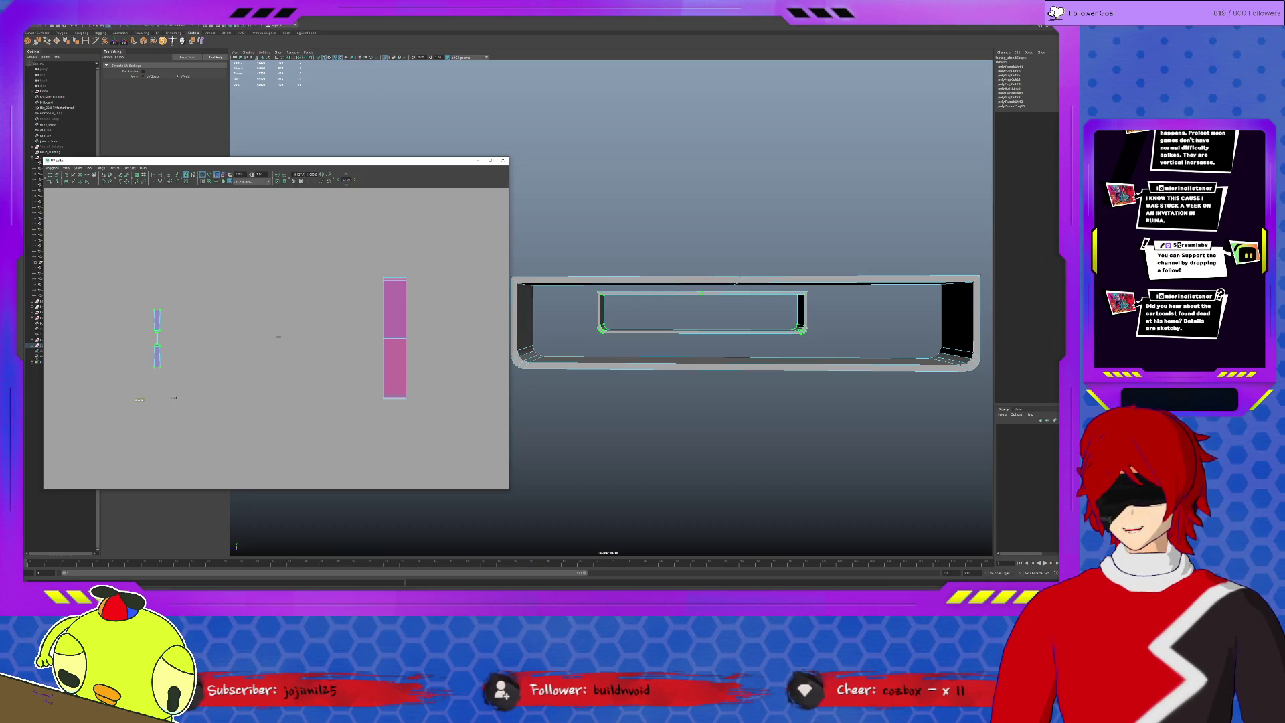
drag(173, 400, 169, 400)
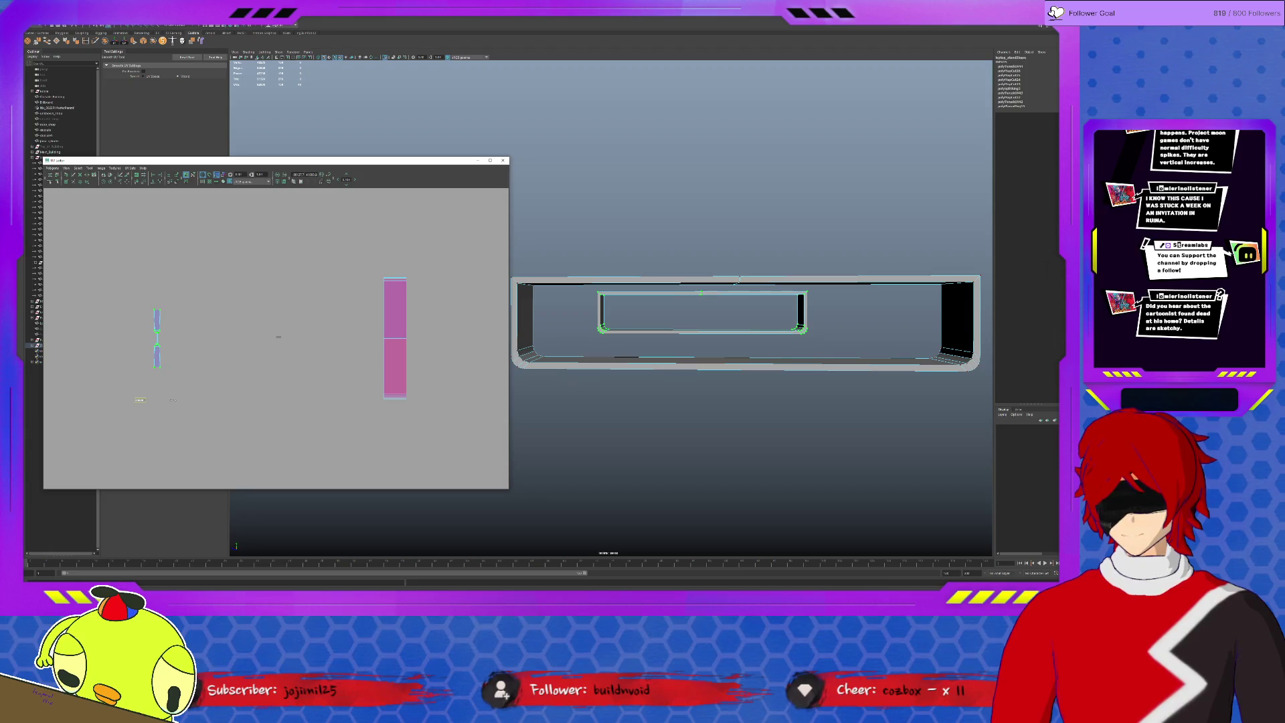
key(w)
key(f)
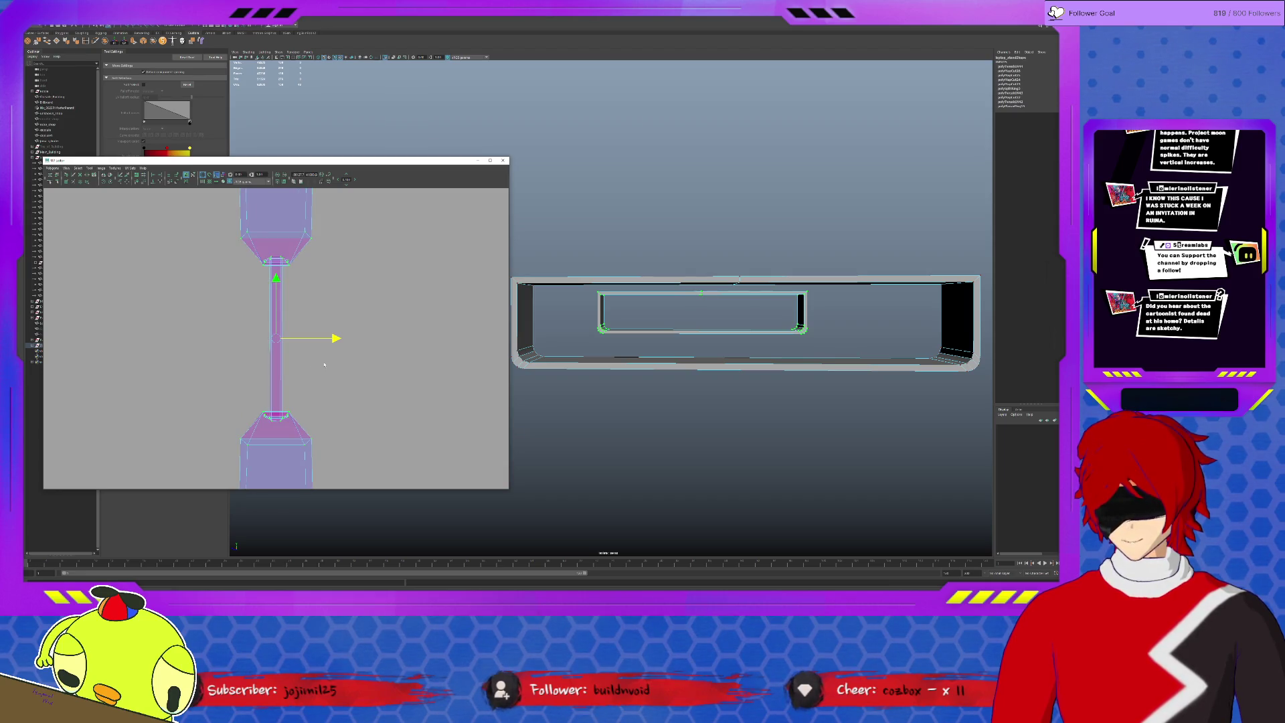
Undo back through the unfolds to show all shells, then orbit to the stand's inner side.
click(324, 363)
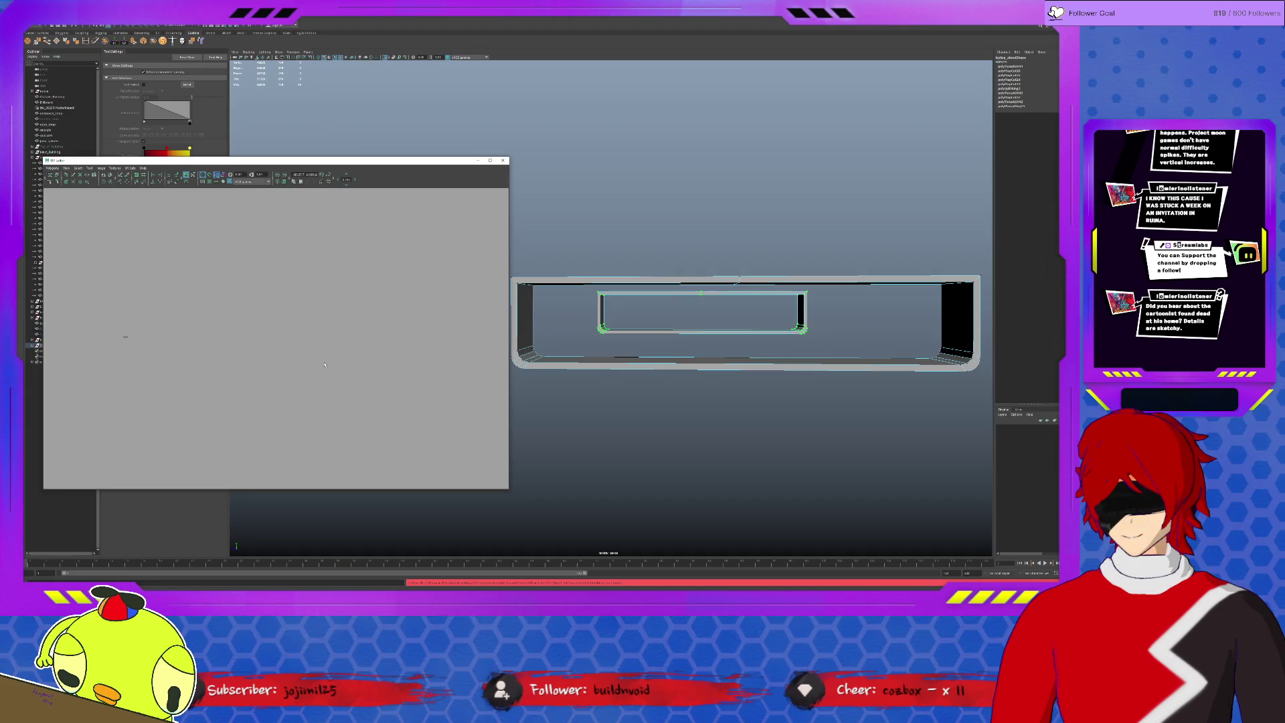
key(ctrl+z)
key(ctrl+z)
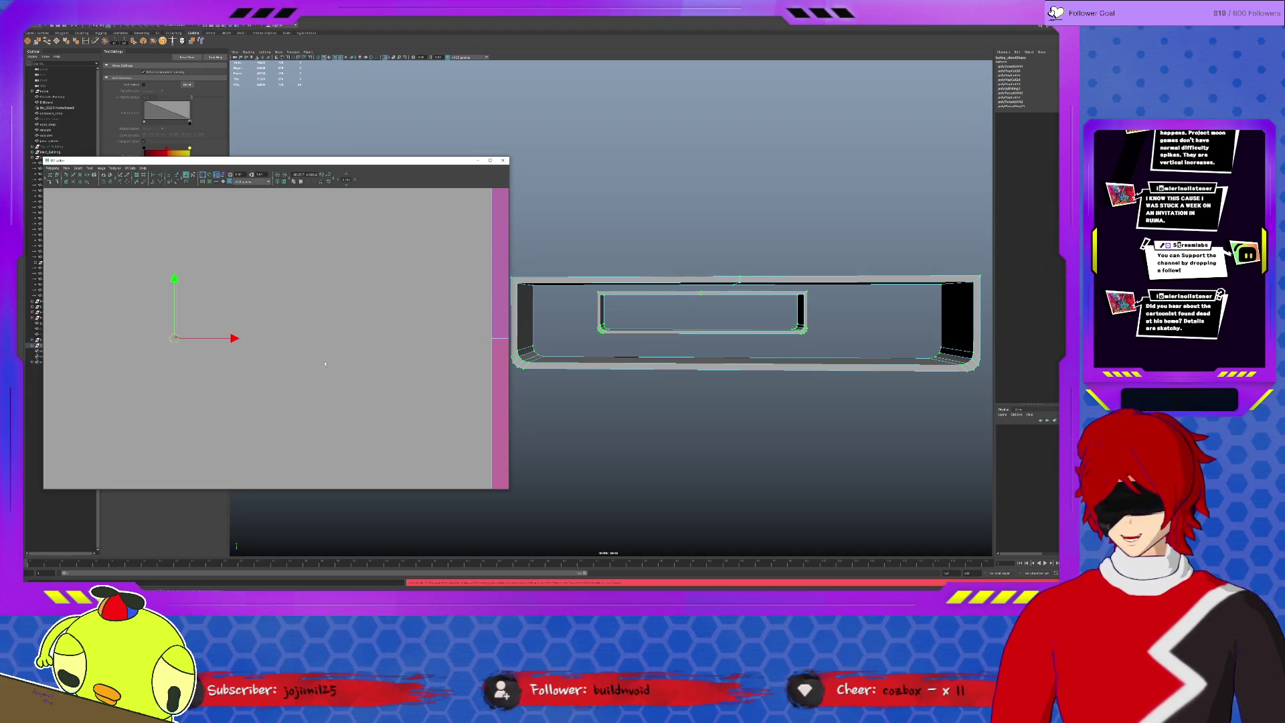
key(ctrl+z)
key(ctrl+z)
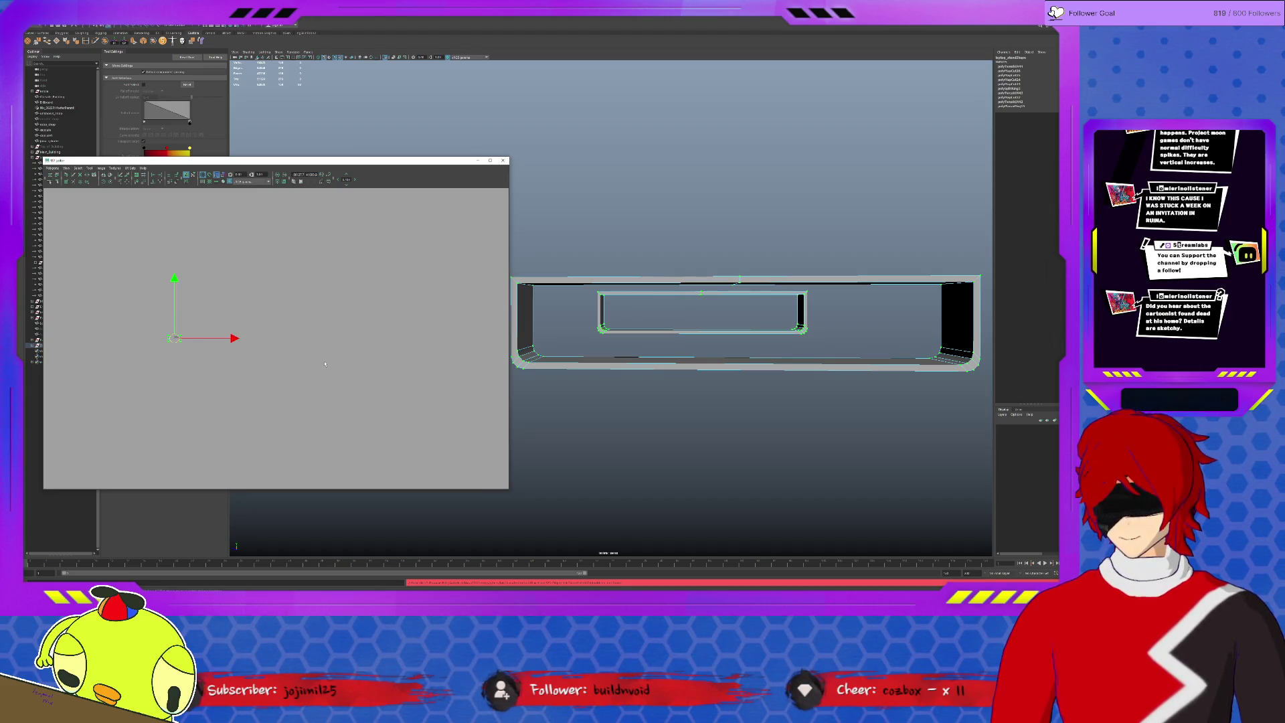
key(ctrl+z)
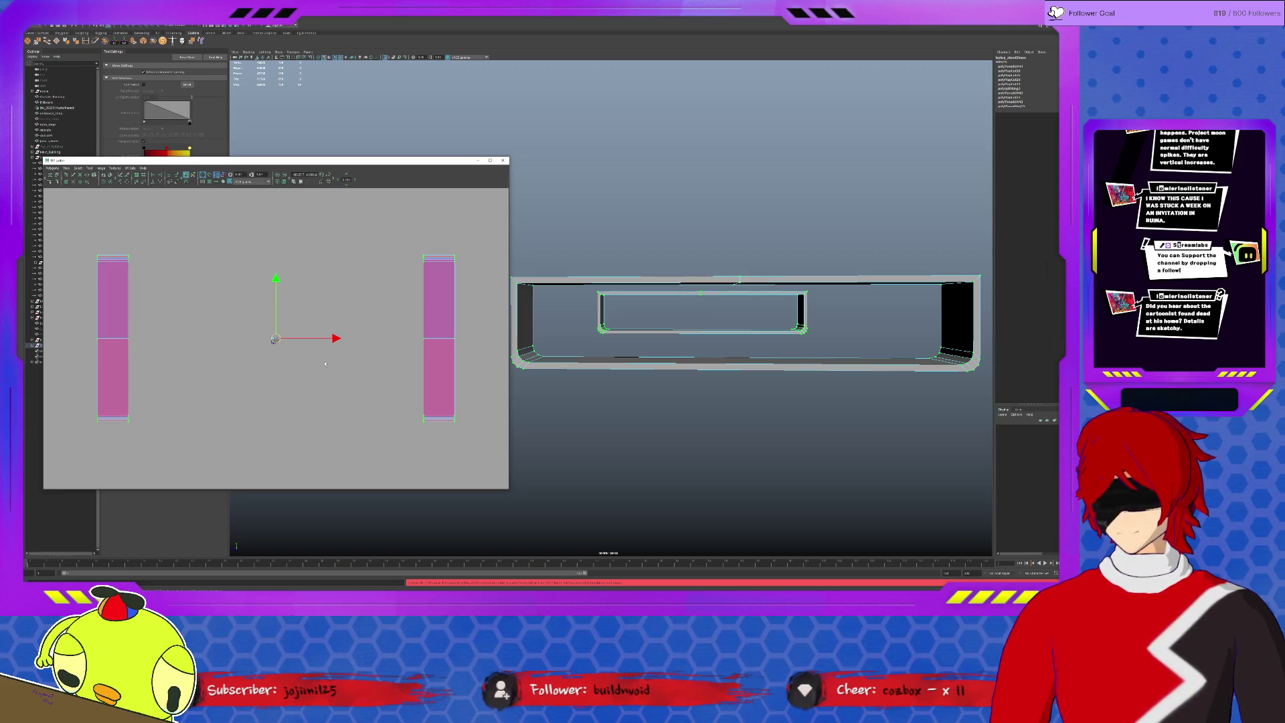
key(ctrl+z)
key(ctrl+z)
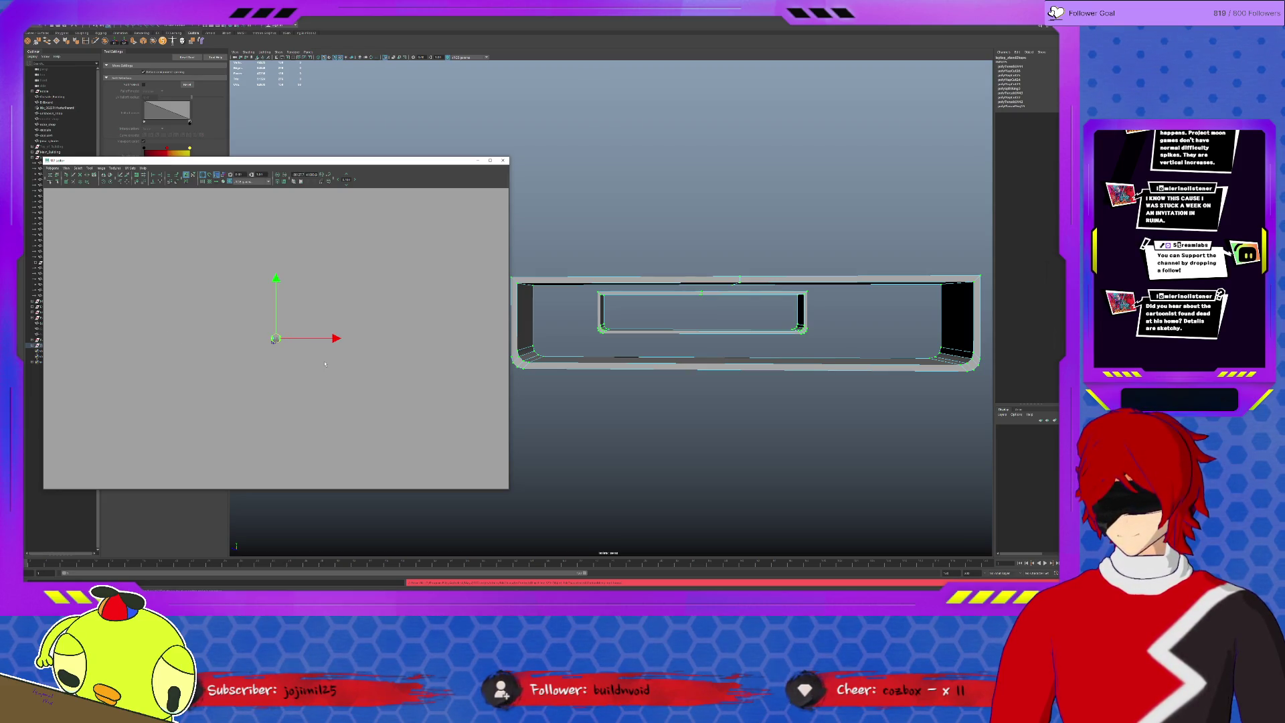
key(ctrl+z)
key(ctrl+z)
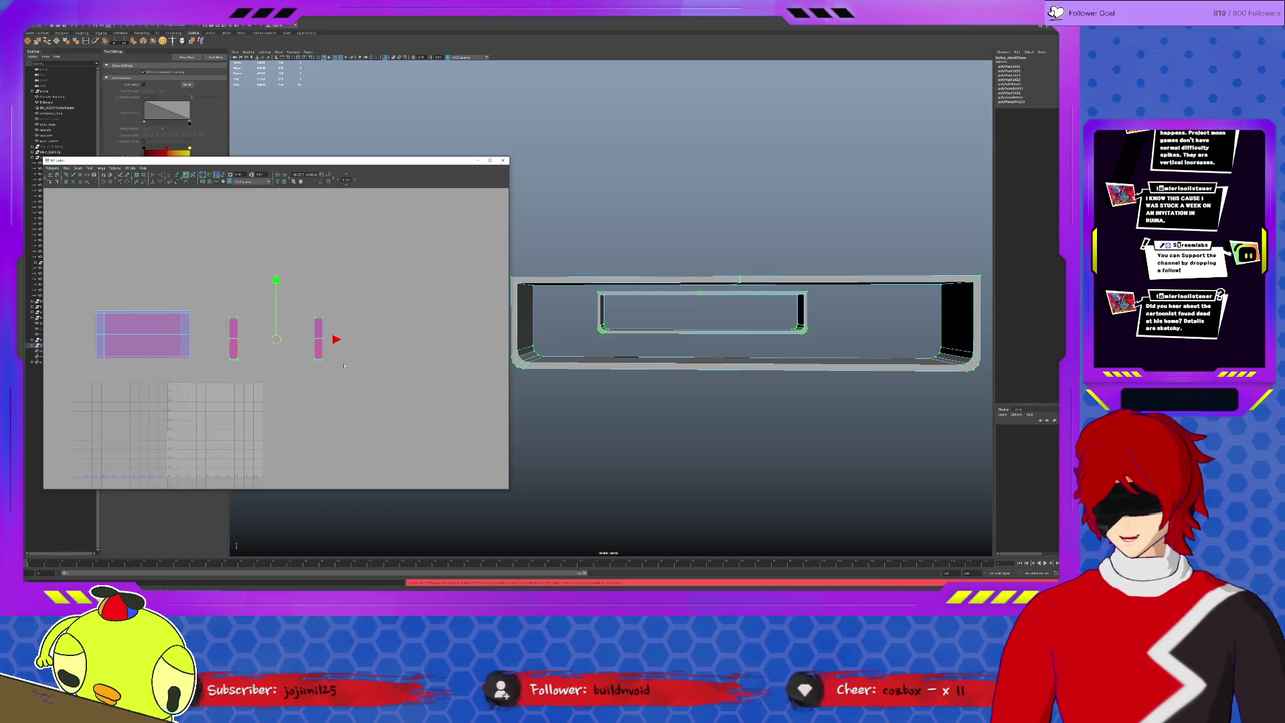
alt+drag(711, 382, 686, 340)
alt+drag(607, 367, 599, 368)
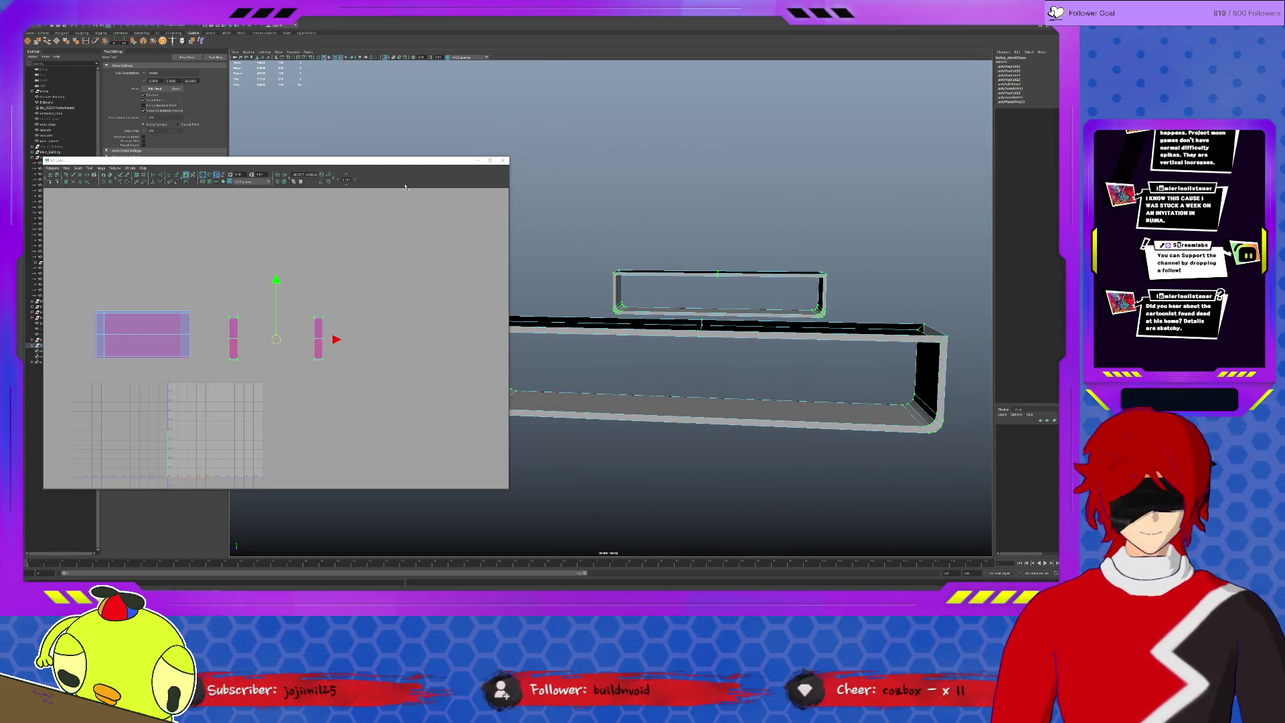
Close the UV Editor and preview an edge loop along the long box with Insert Edge Loop.
click(503, 162)
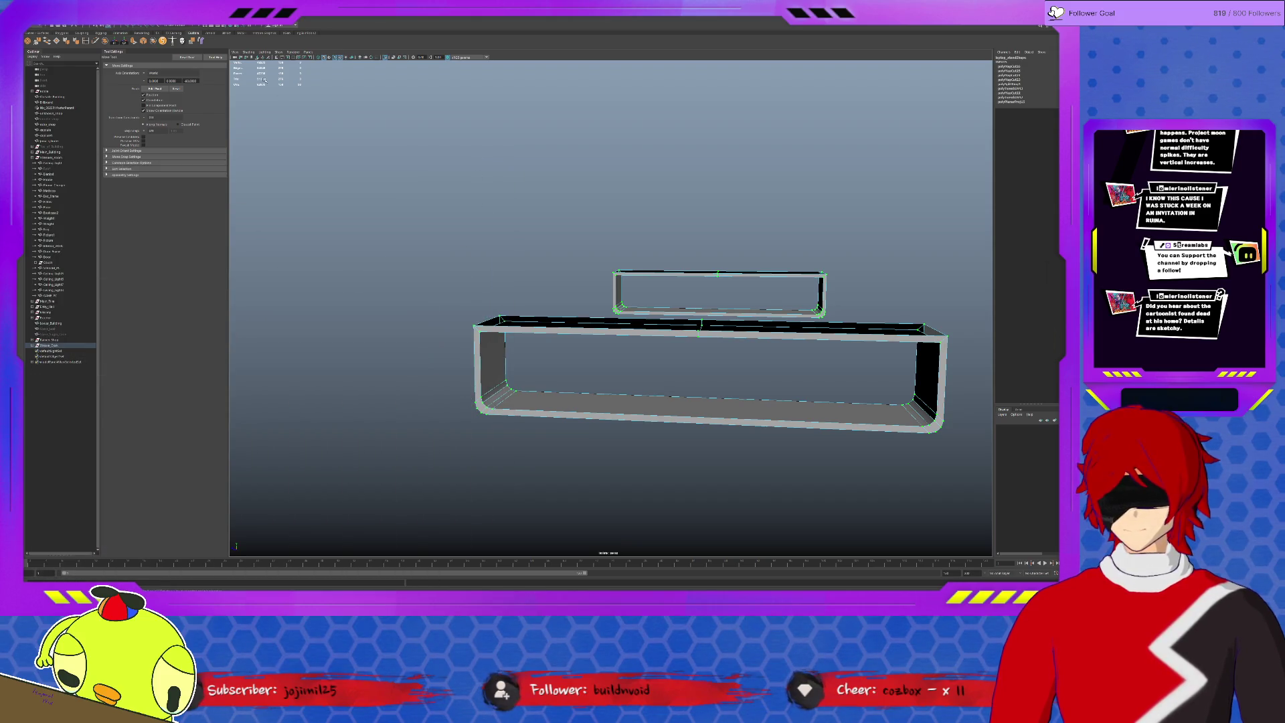
click(87, 42)
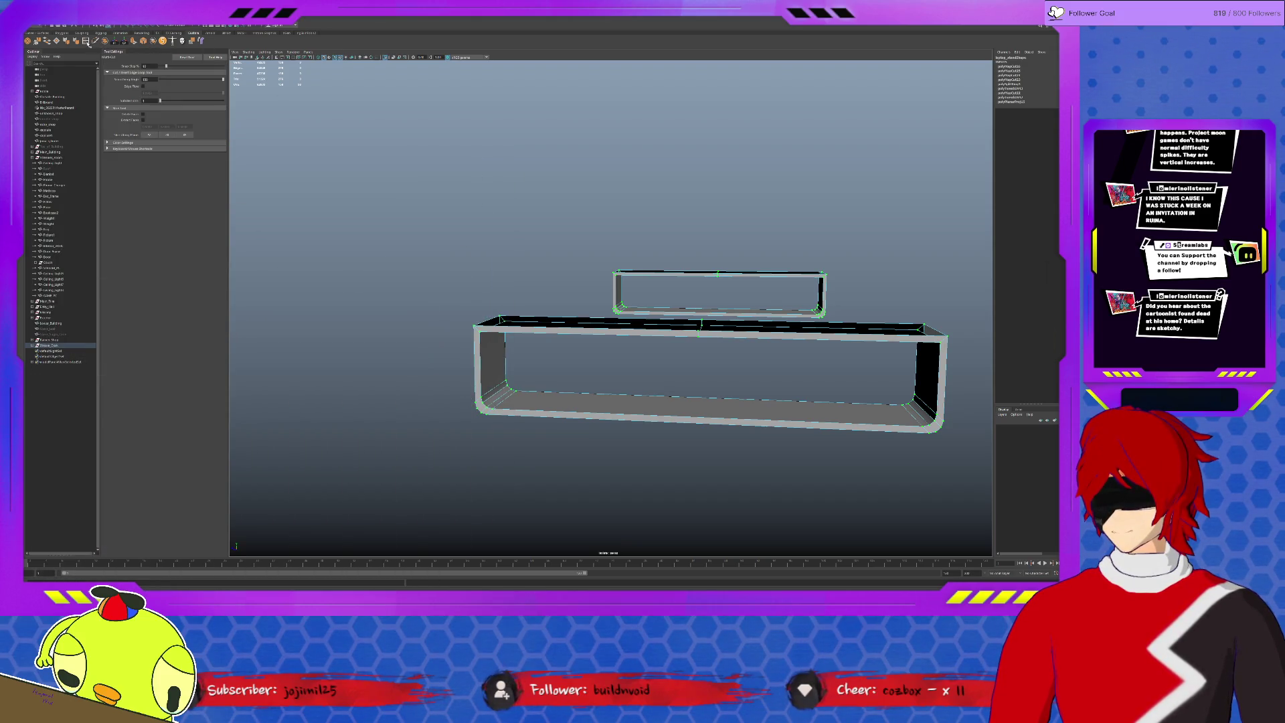
click(95, 43)
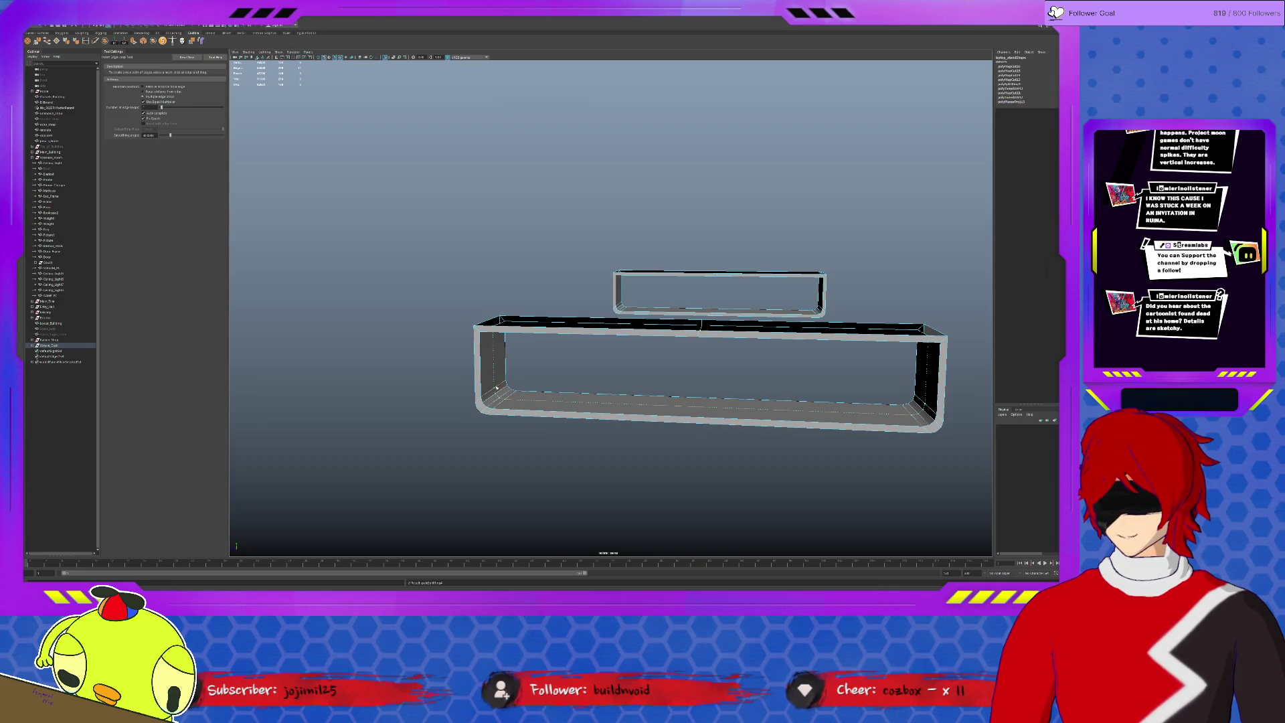
alt+drag(497, 387, 794, 292)
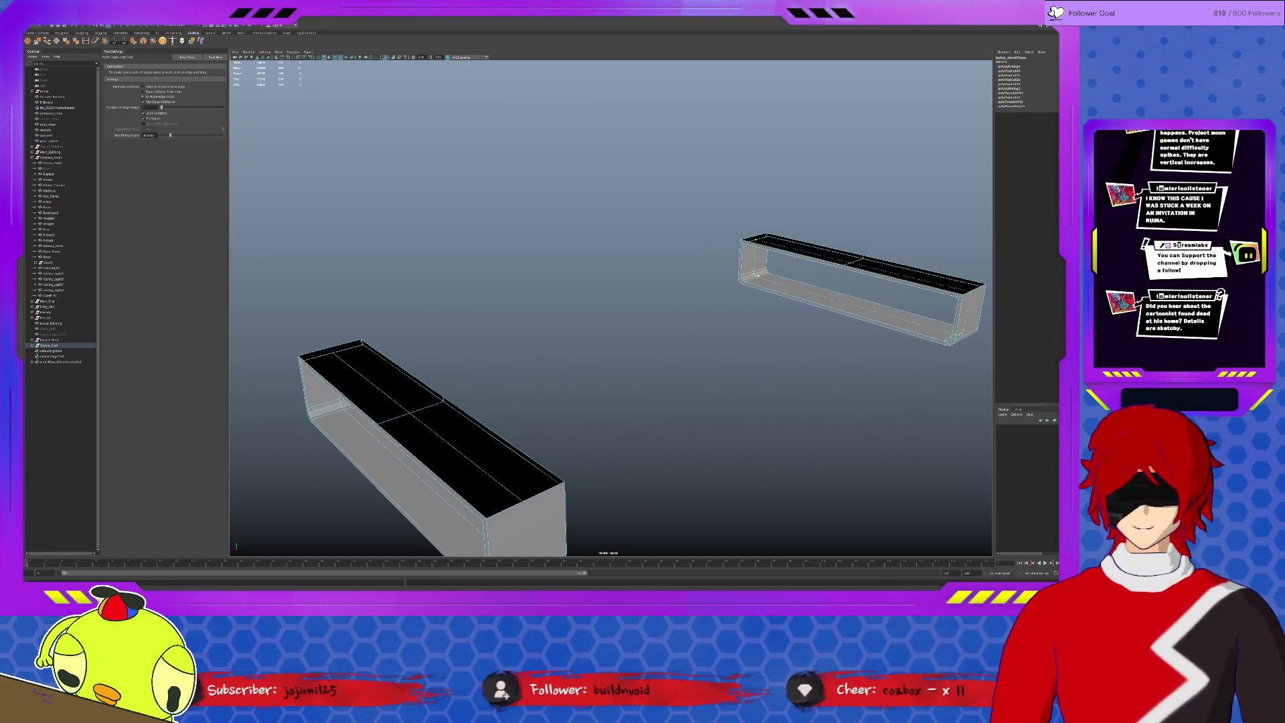
alt+drag(594, 364, 381, 435)
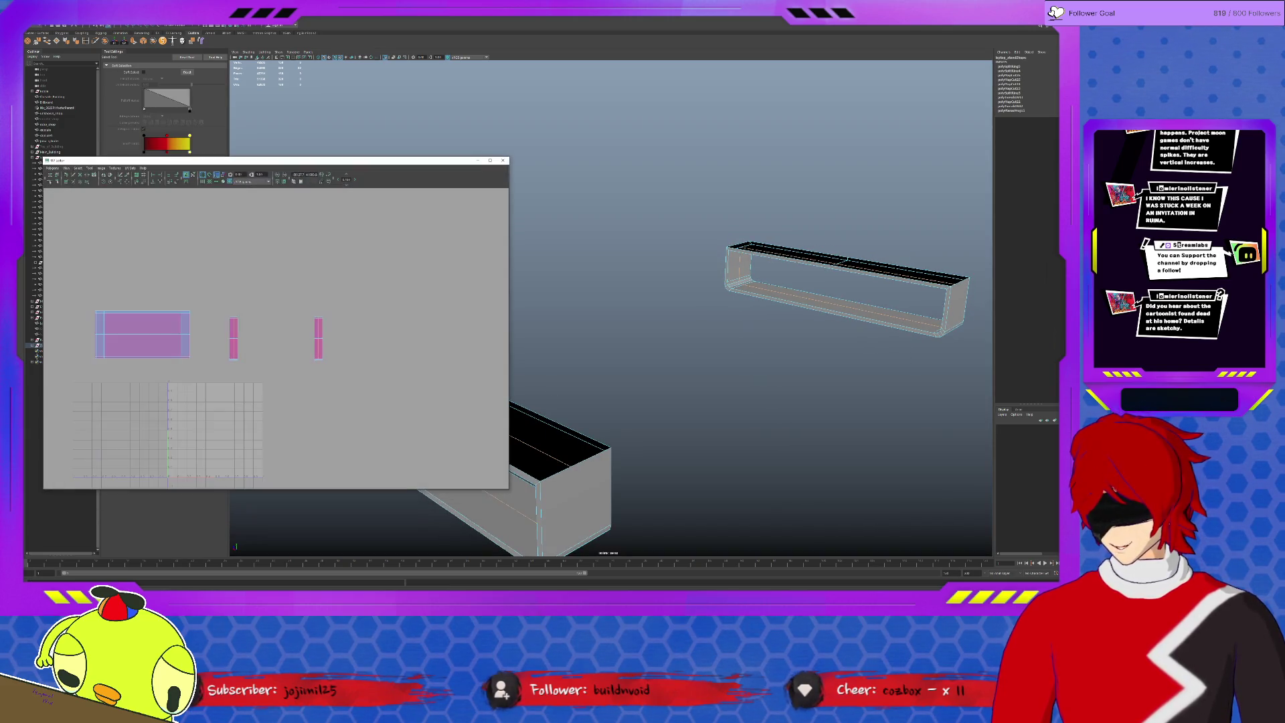
Cut the chosen edges on the long box into UV seams and switch to the Unfold/Smooth UV Tool.
click(120, 174)
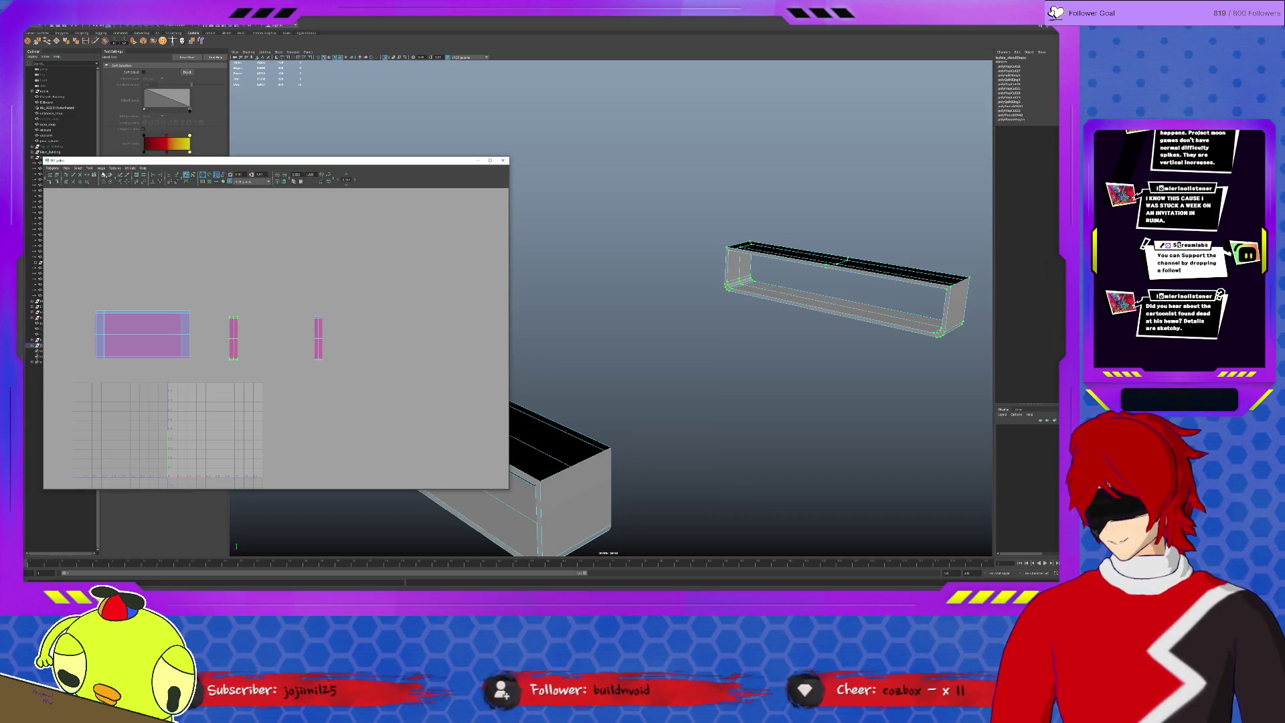
click(90, 168)
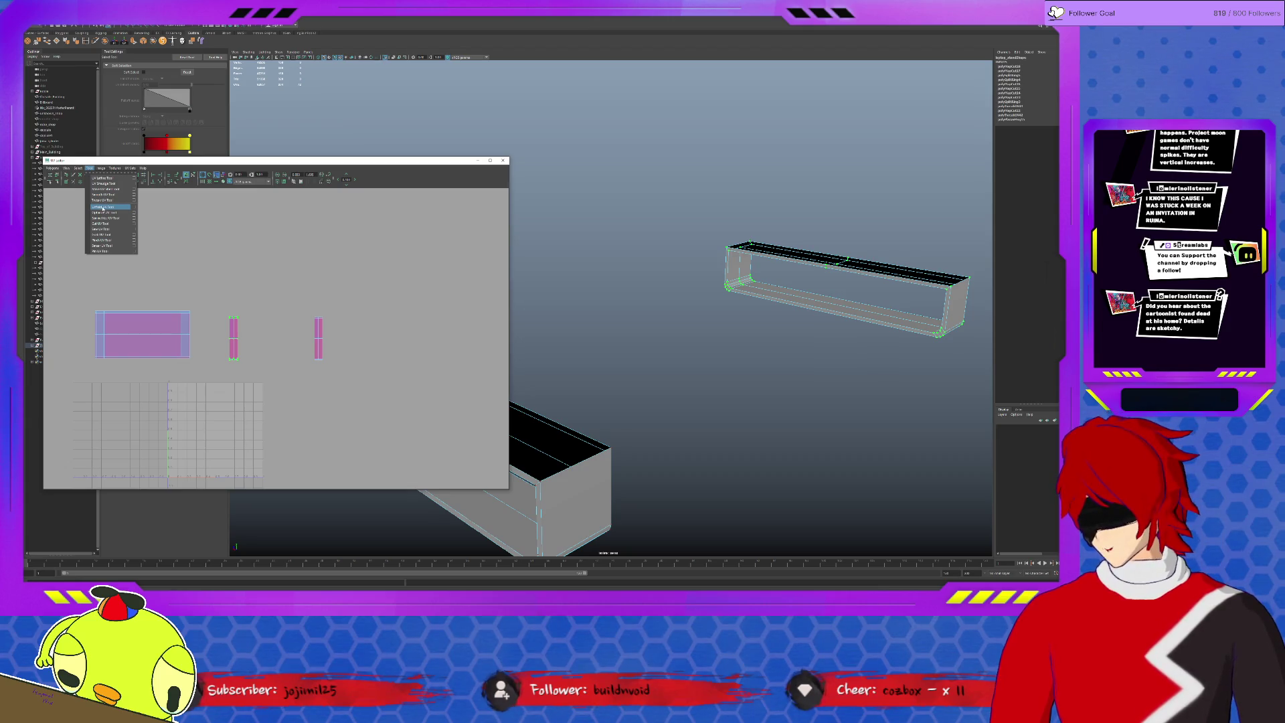
click(112, 192)
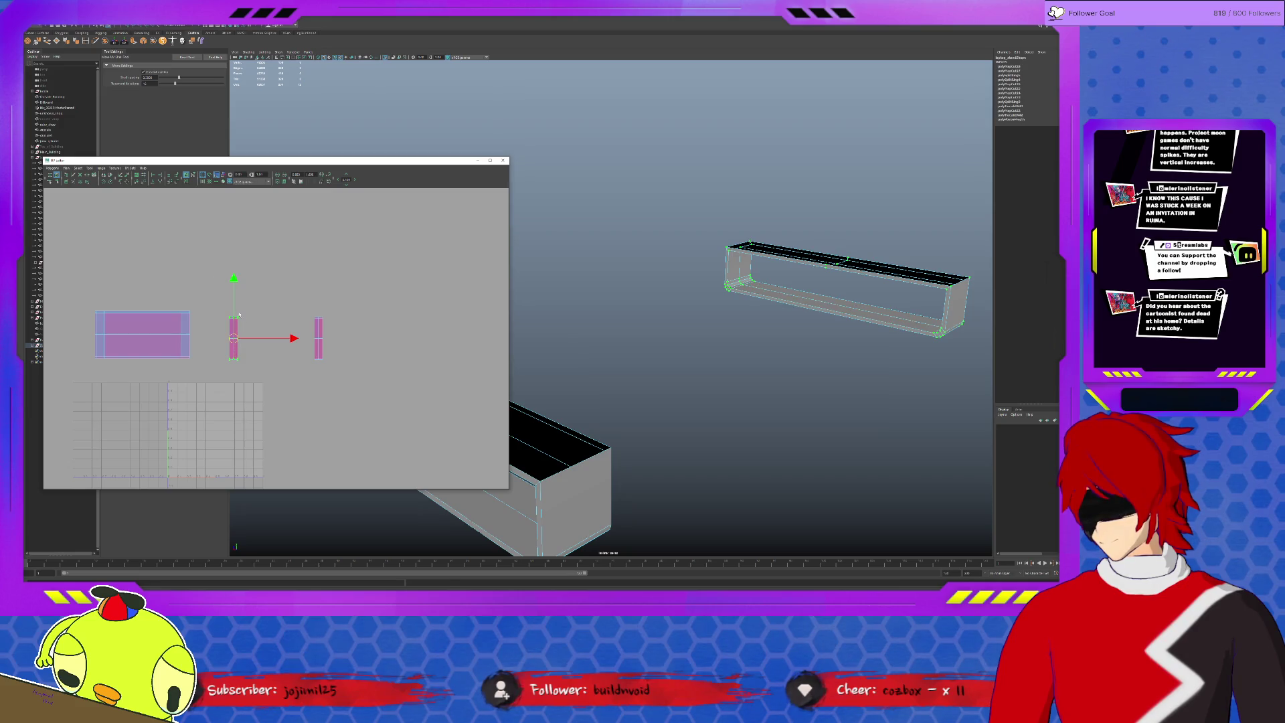
click(136, 184)
click(92, 168)
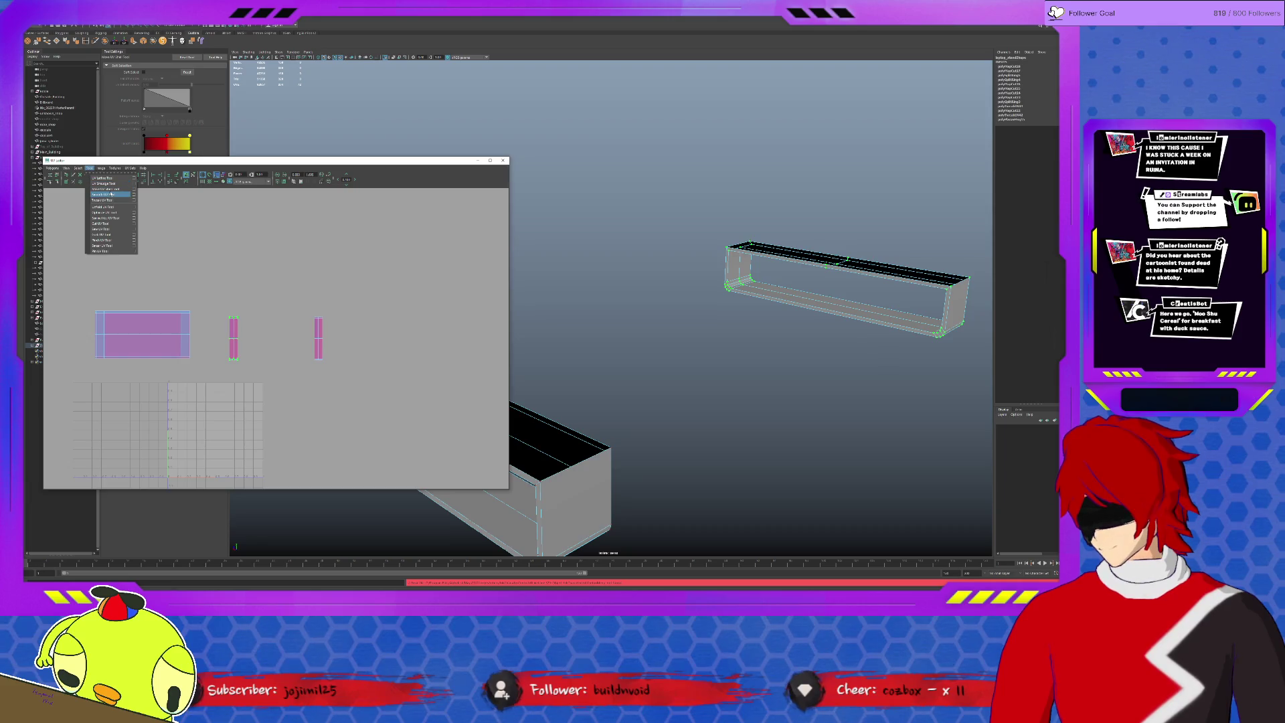
click(112, 194)
Brush-unfold the left tall UV shell flat.
click(233, 342)
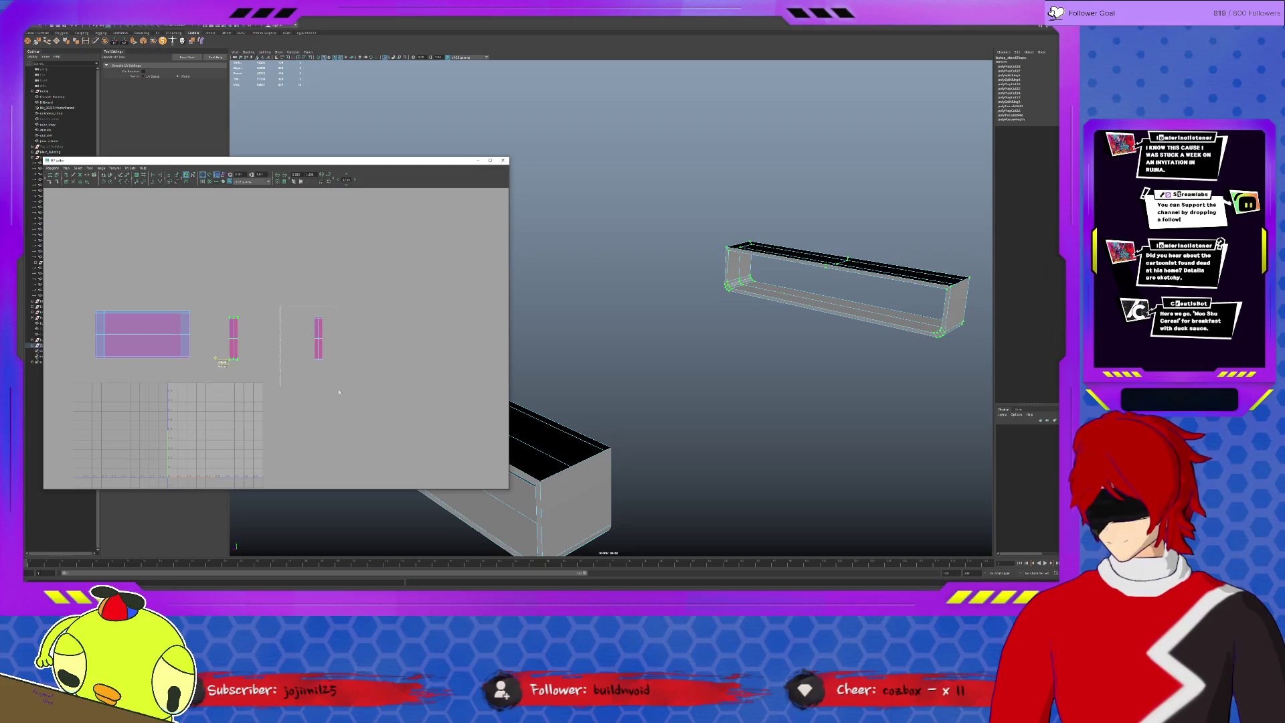
key(w)
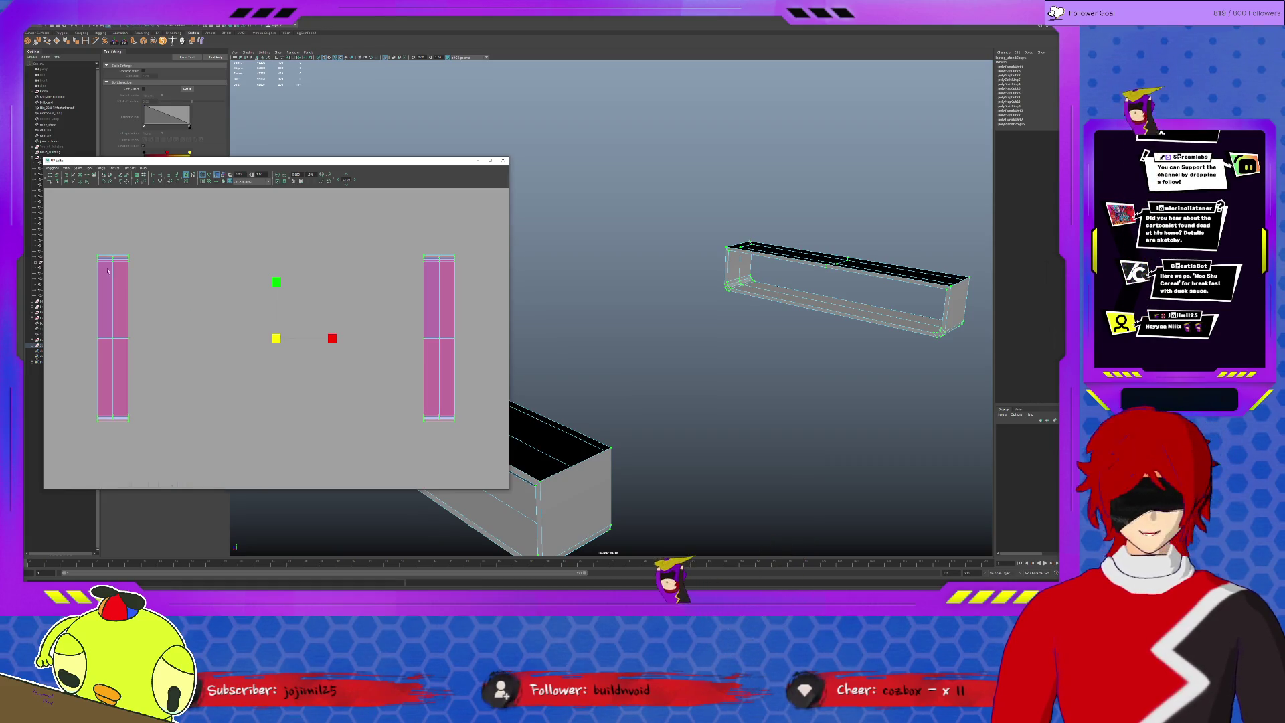
click(111, 264)
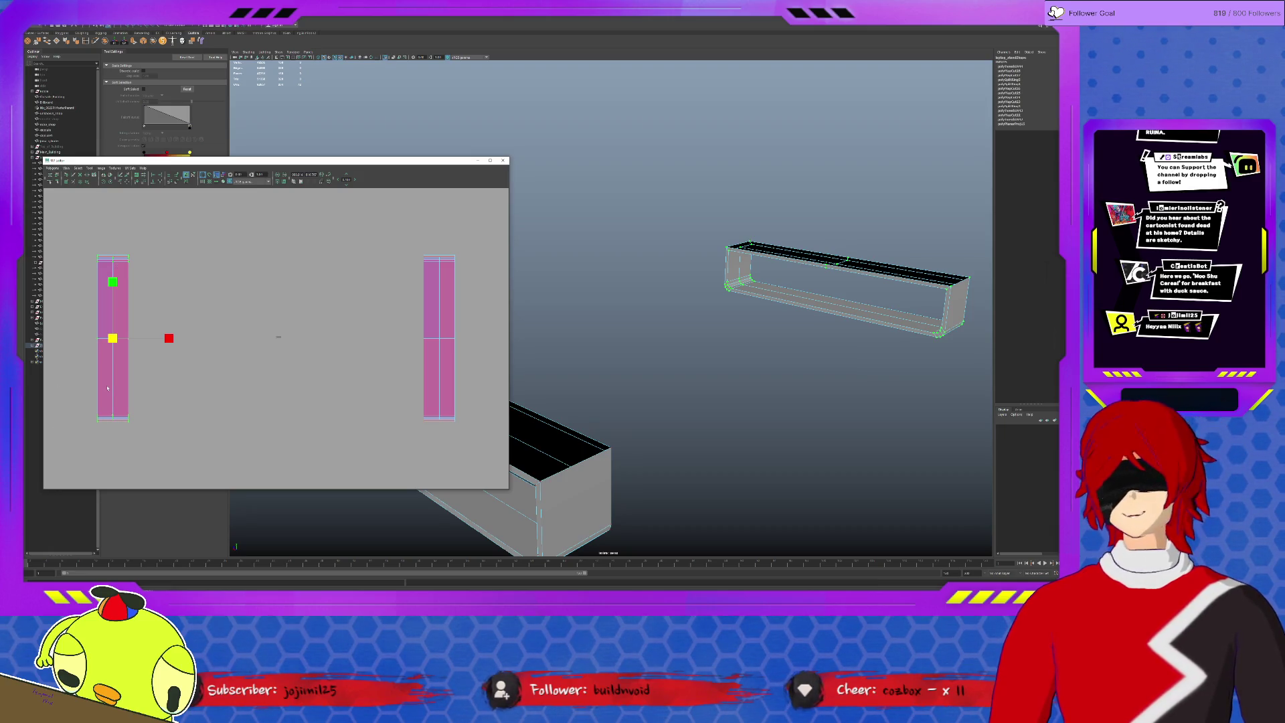
click(142, 357)
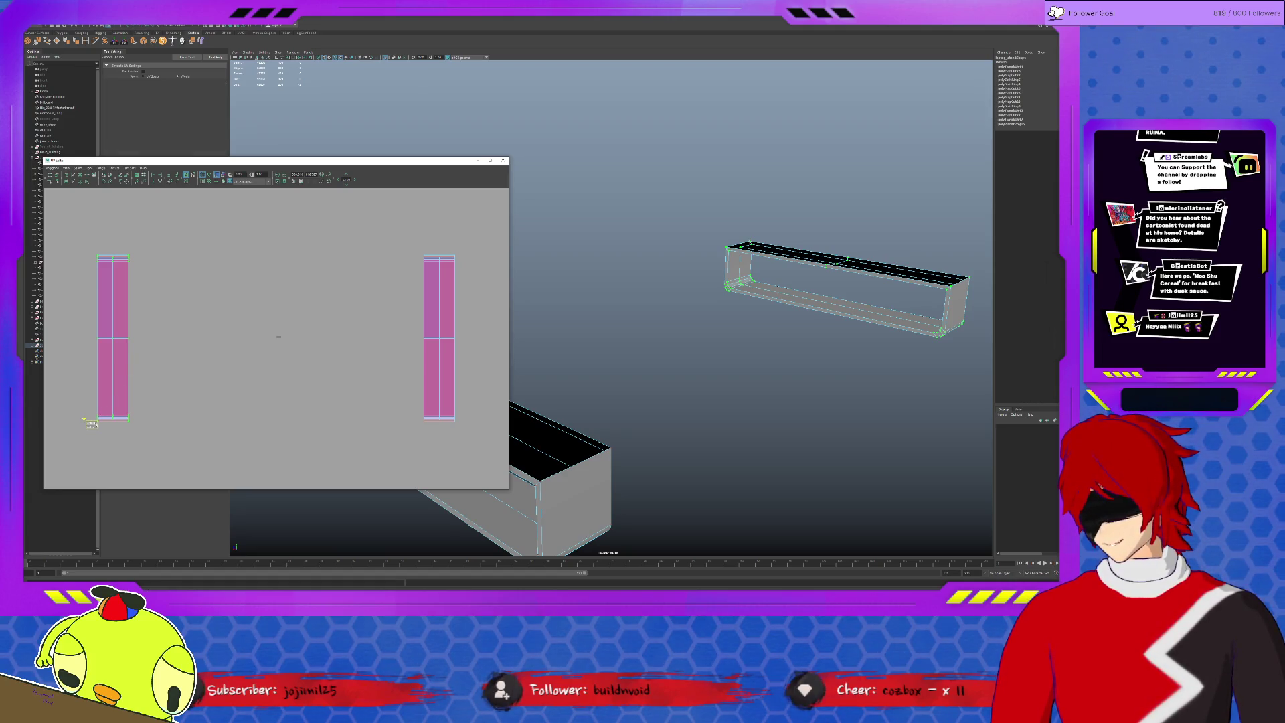
mouse_move(91, 422)
mouse_down()
mouse_move(258, 416)
mouse_move(171, 413)
mouse_move(193, 409)
mouse_up()
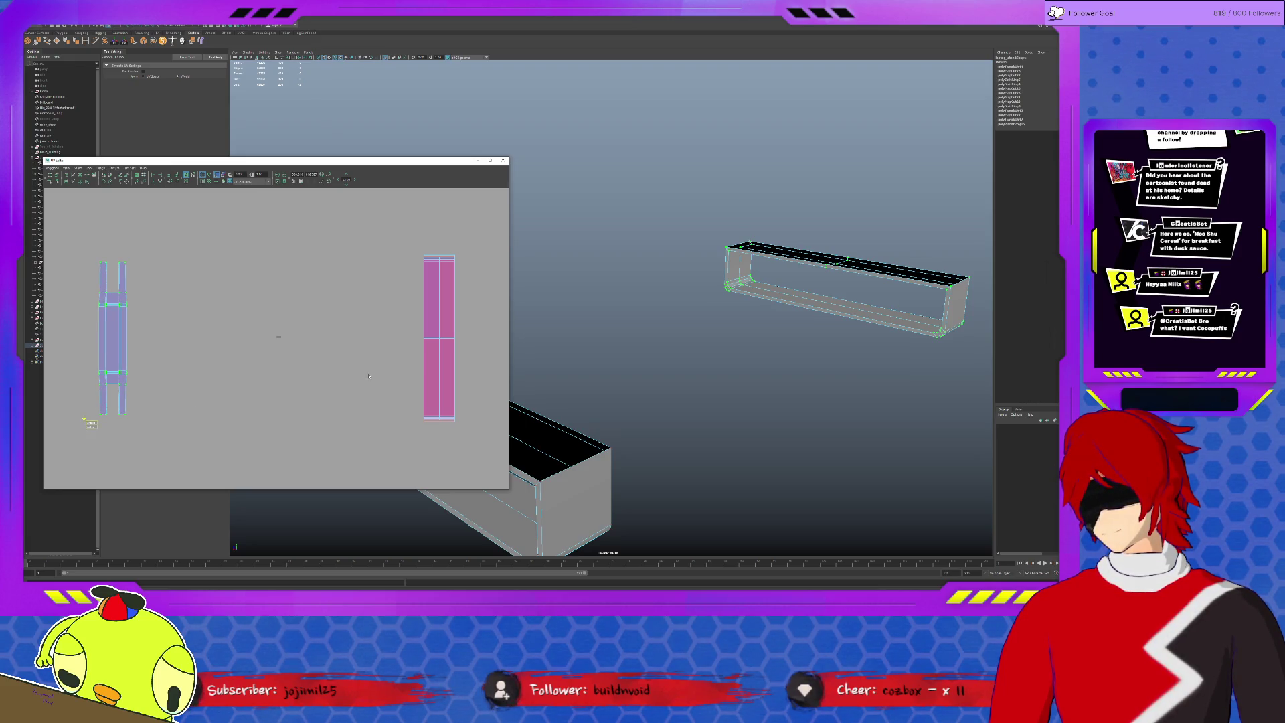
Select the right tall UV shell and unfold it to match the left.
click(442, 342)
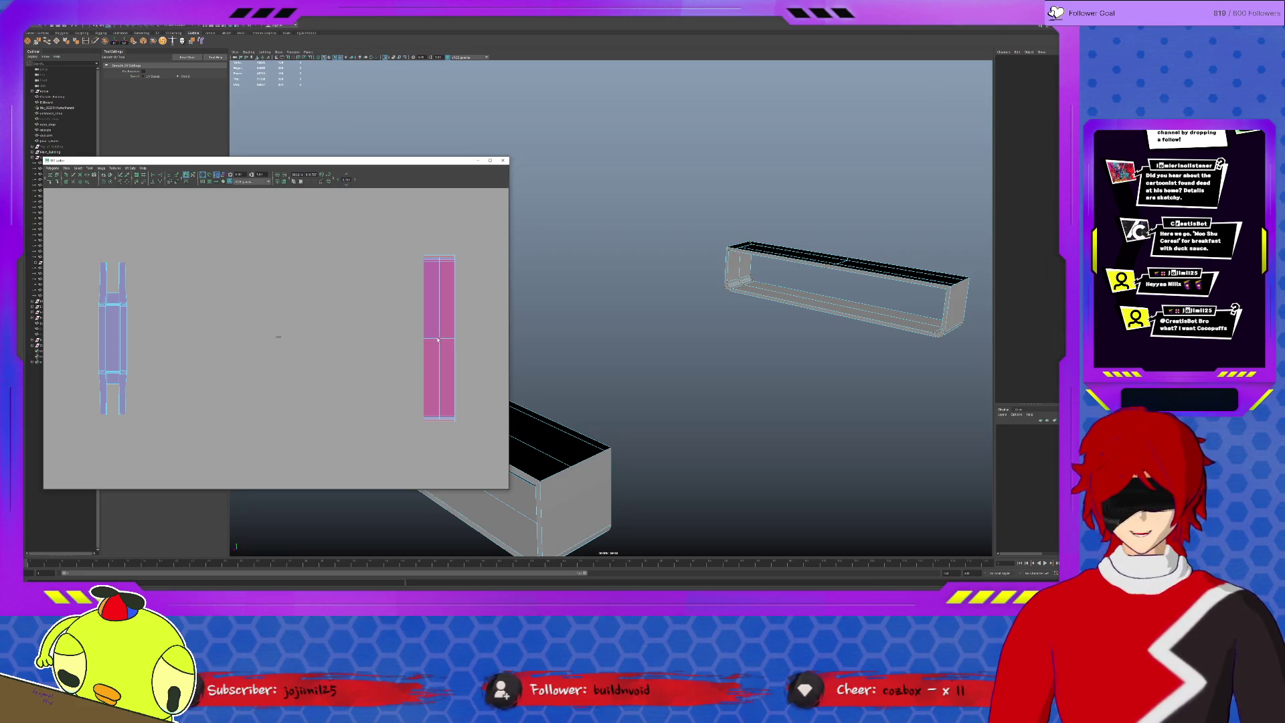
click(439, 342)
key(ctrl+u)
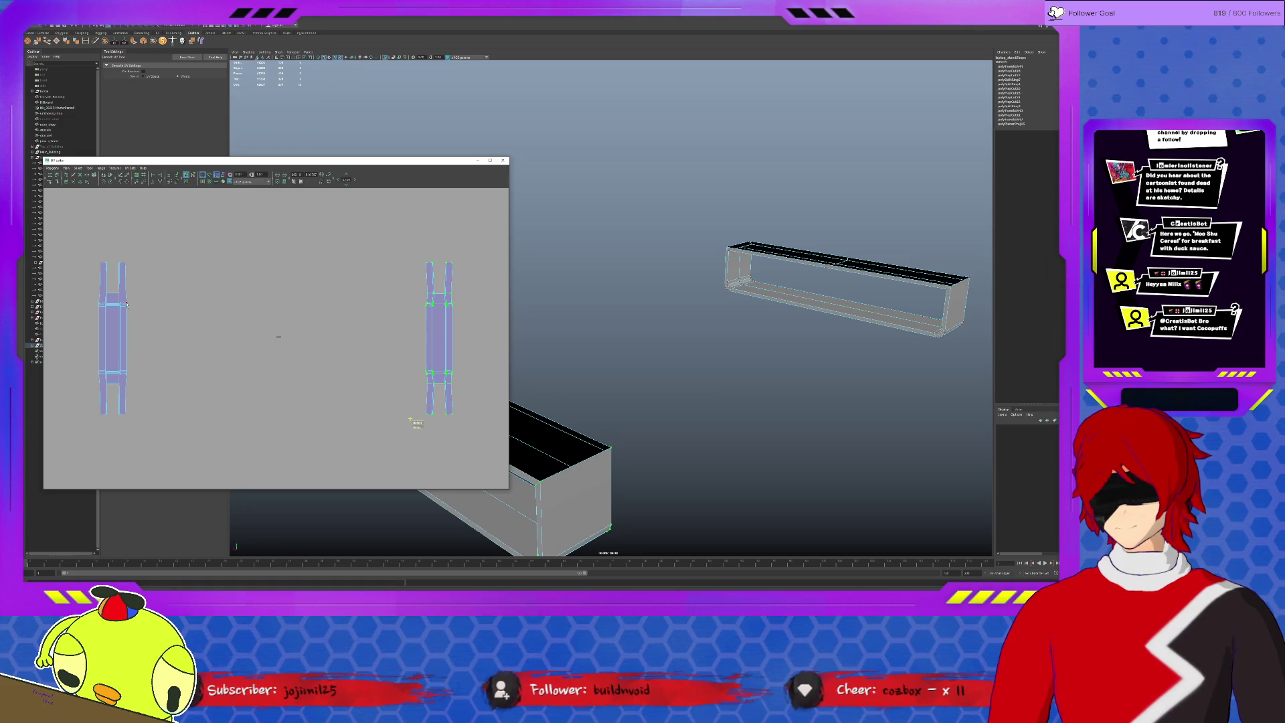
Scale both unfolded shells down, retrying after undos, and move them toward the grid.
key(w)
key(r)
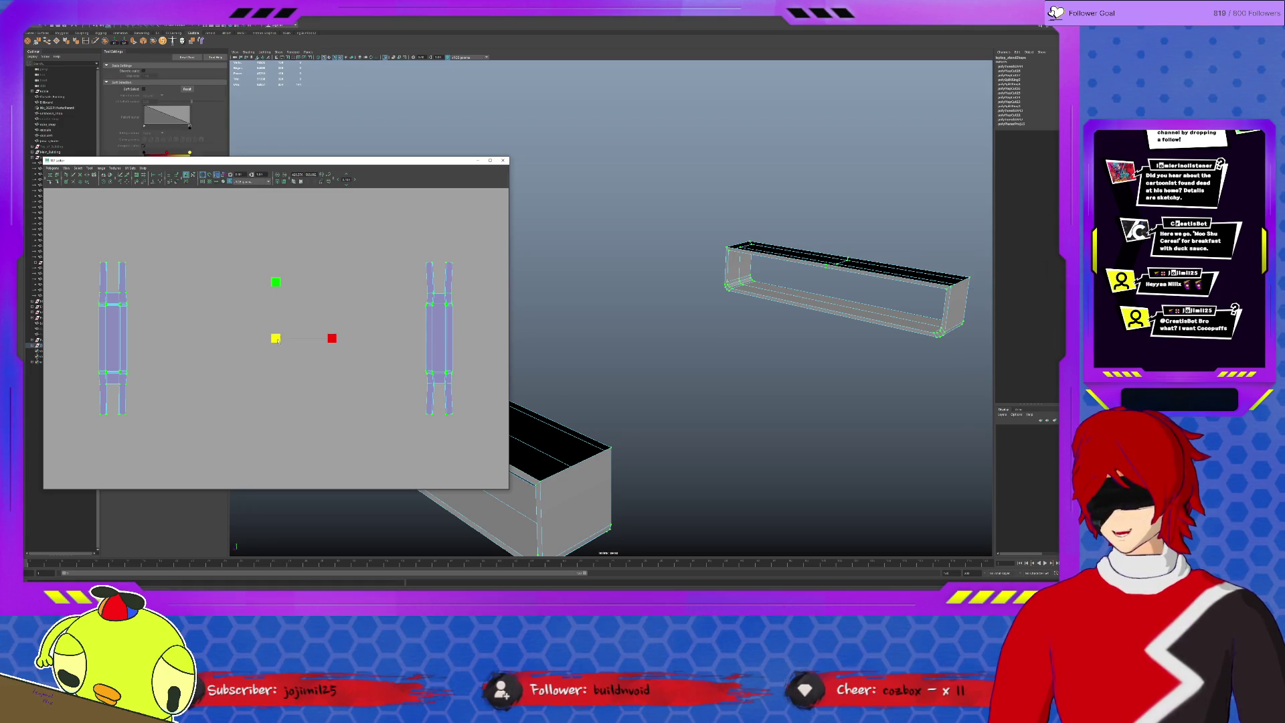
middle_drag(128, 304, 227, 385)
key(ctrl+z)
middle_drag(277, 347, 223, 372)
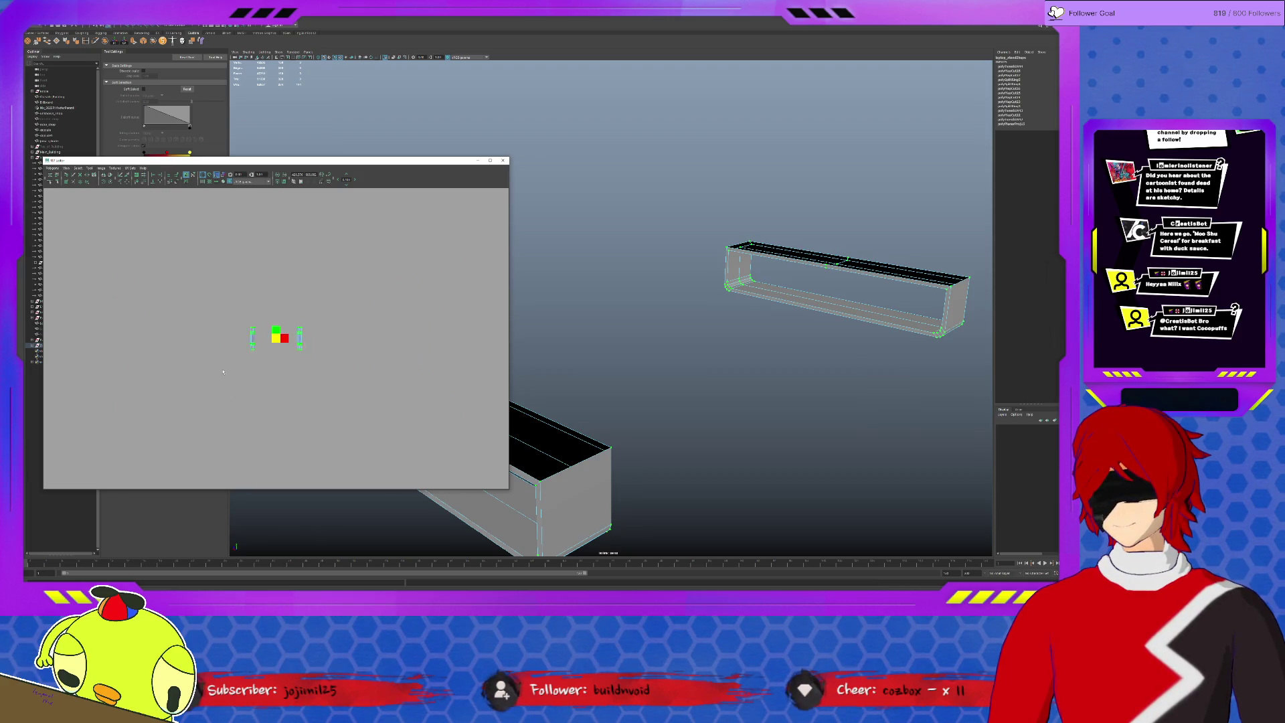
key(ctrl+z)
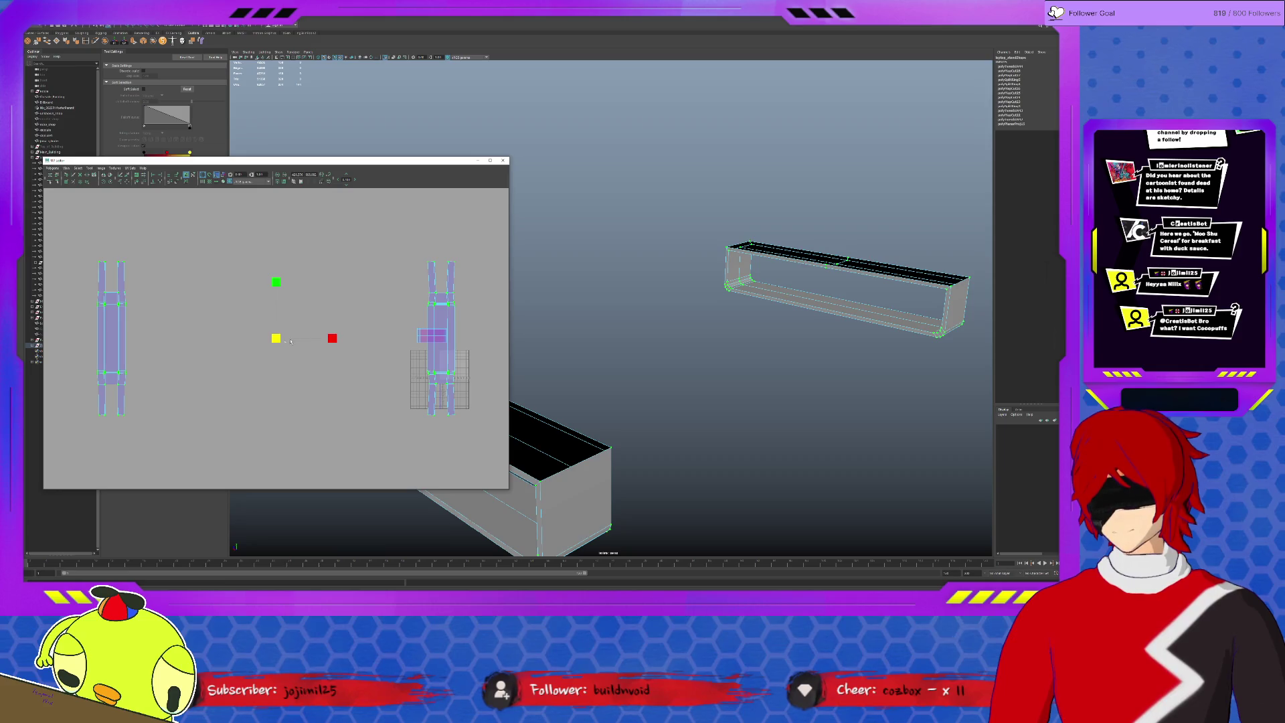
middle_drag(292, 341, 266, 346)
drag(265, 347, 467, 358)
key(f)
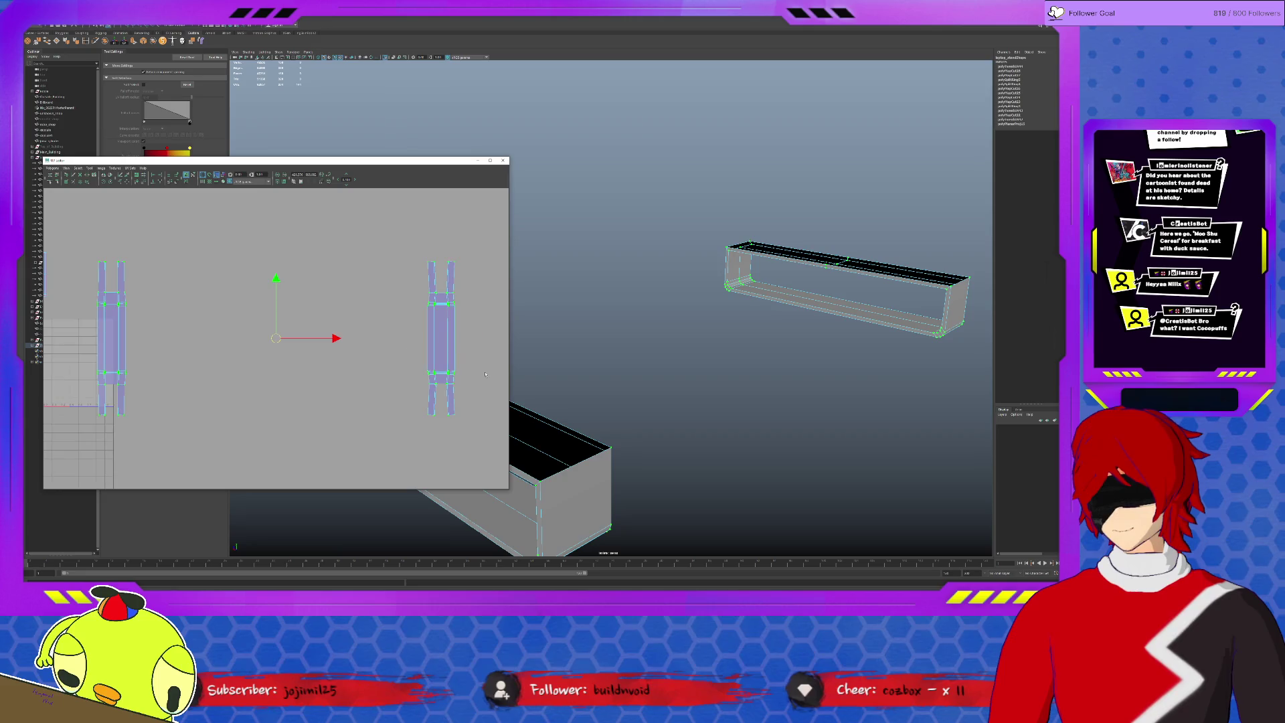
Try one more scale, undo it, and marquee-select only the right shell to move it.
key(r)
middle_drag(284, 340, 262, 342)
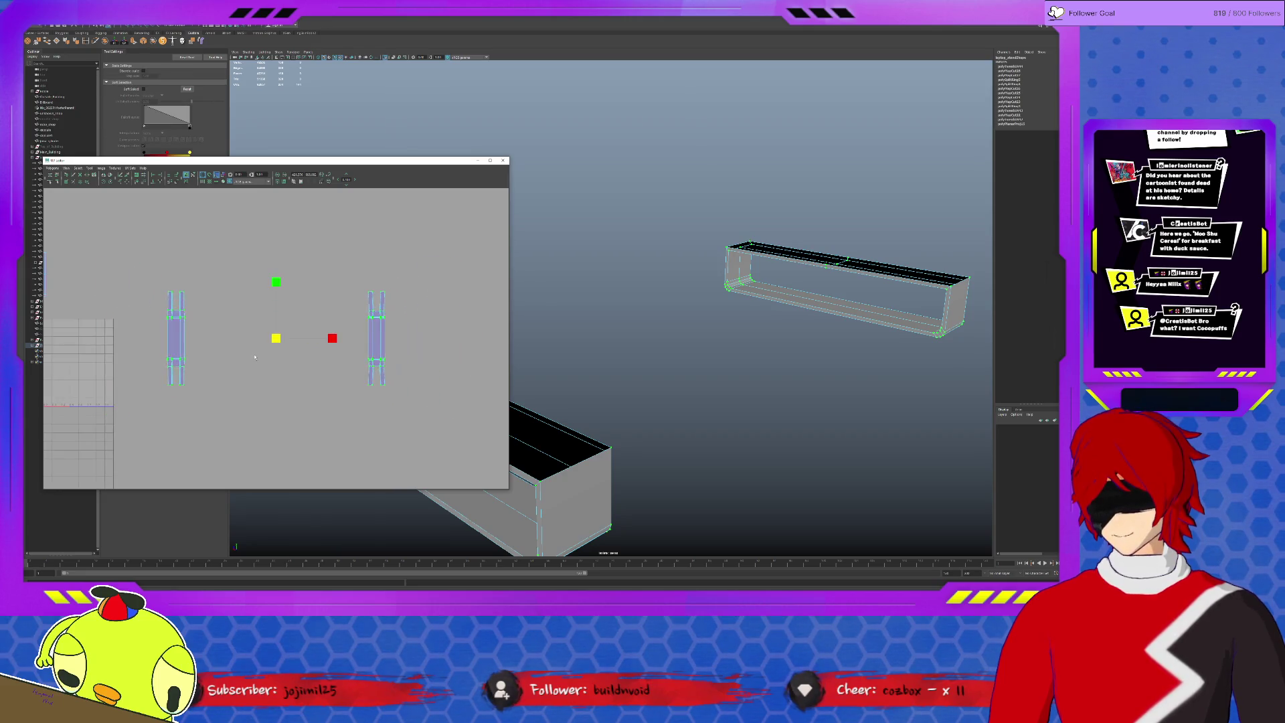
key(ctrl+z)
key(w)
mouse_move(459, 430)
mouse_down()
mouse_move(451, 374)
mouse_move(161, 324)
mouse_up()
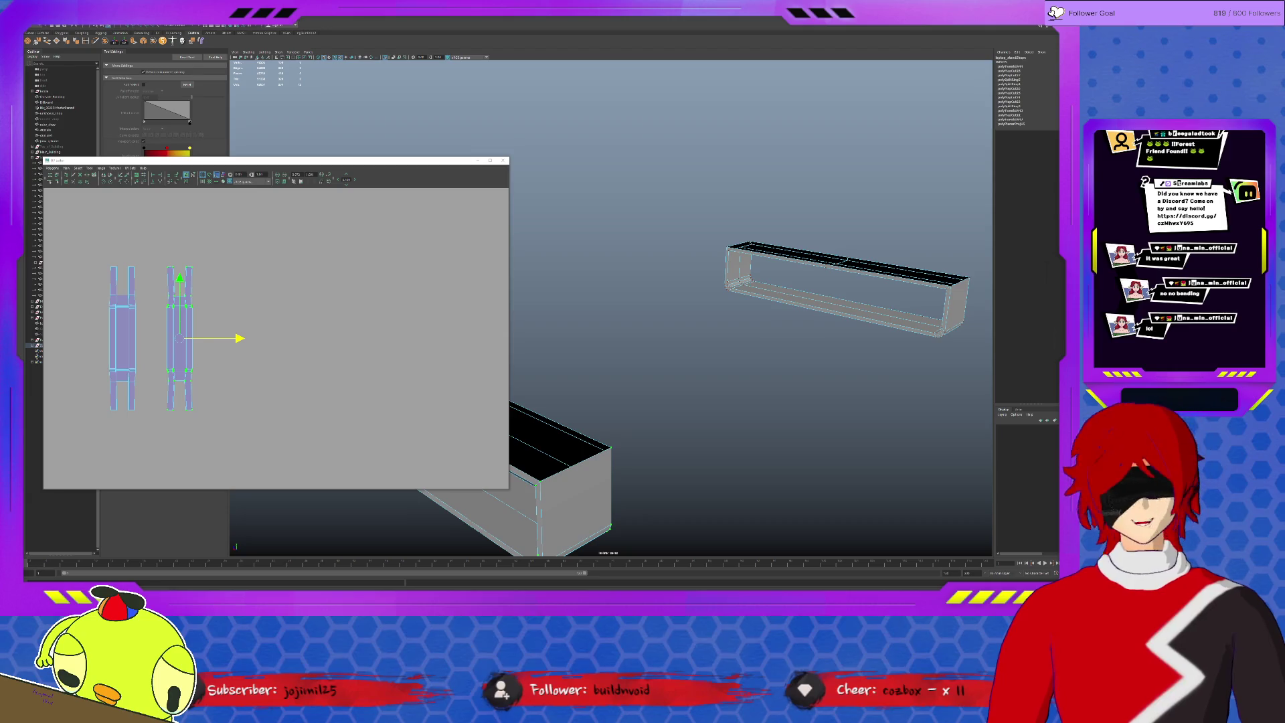
scroll(608, 449, down, 3)
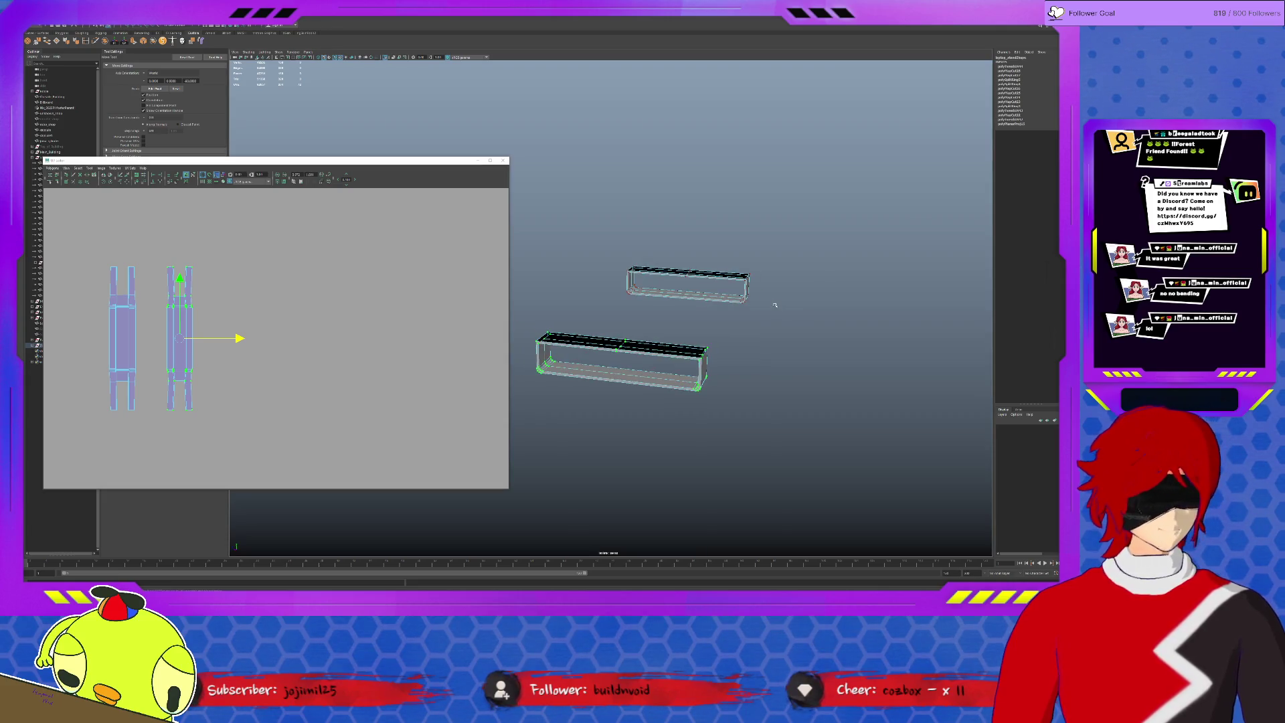
Un-isolate the boxes to show the whole room, orbit over it and bring up the asset checklist.
key(shift+i)
mouse_move(821, 284)
alt+mouse_down()
mouse_move(706, 515)
mouse_move(233, 548)
alt+mouse_up()
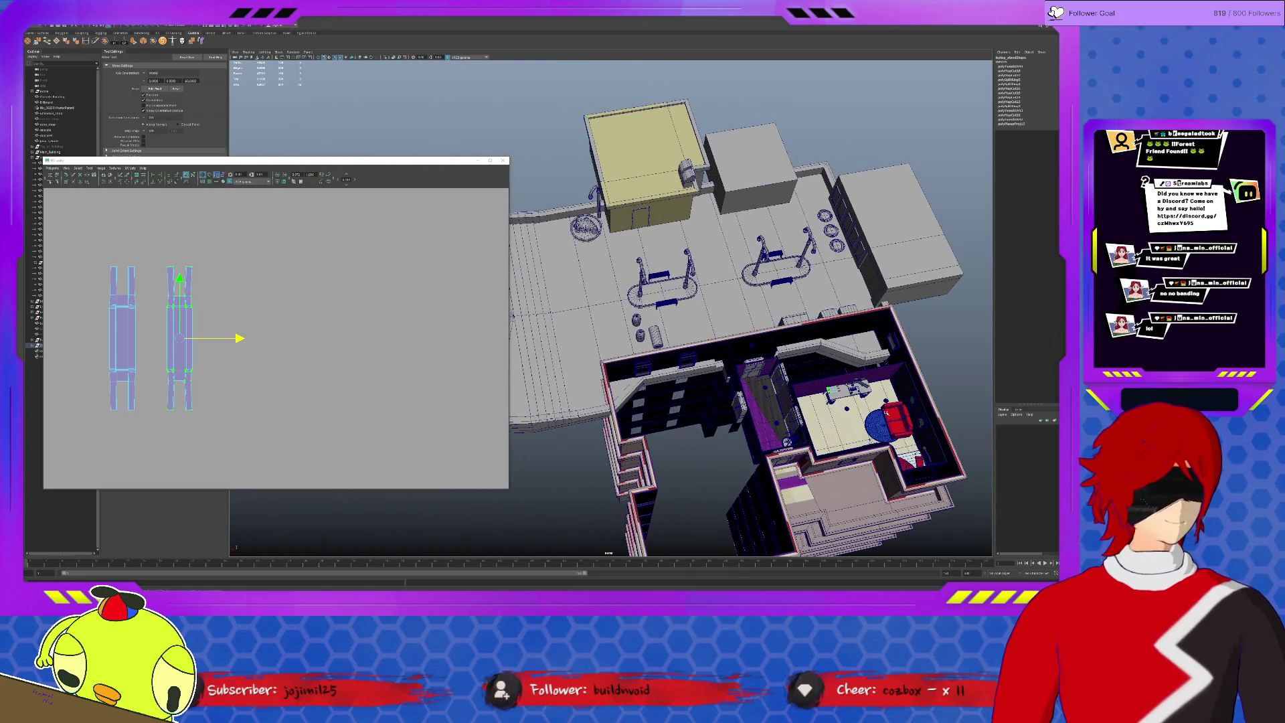
key(alt+Tab)
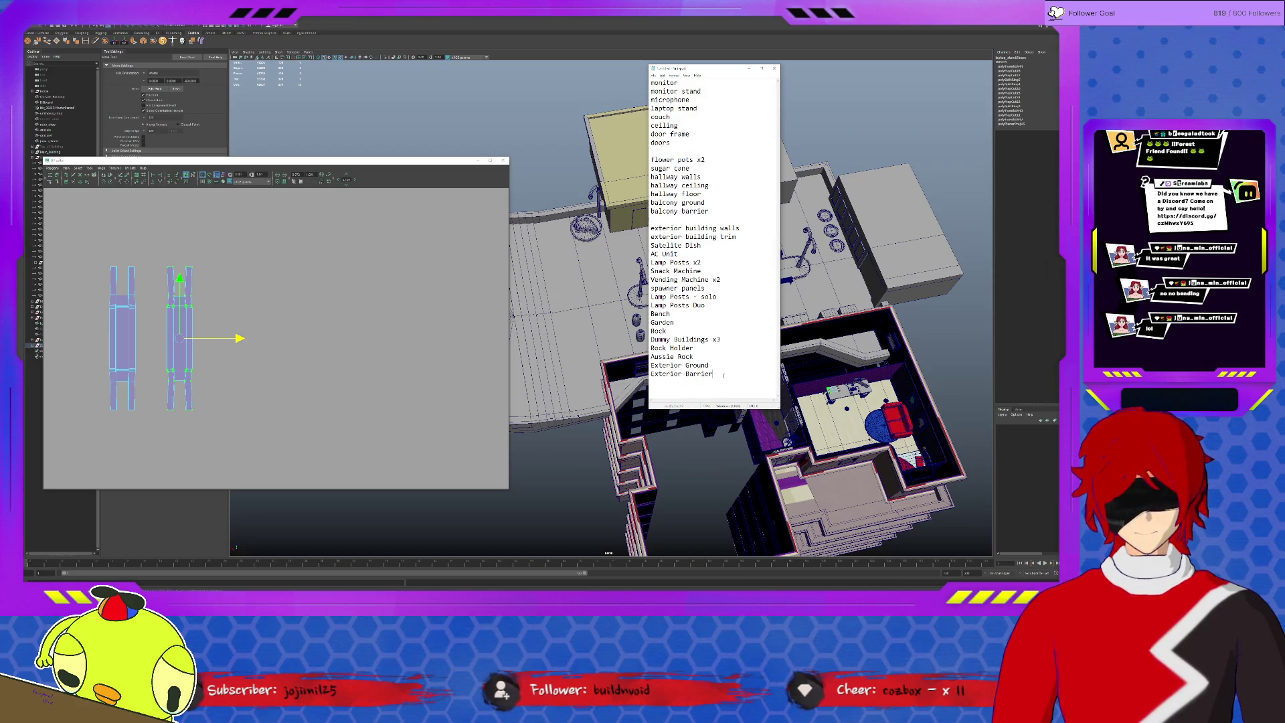
Review the room asset checklist in Notepad, then orbit Maya toward a top-down view of the laptop stand.
drag(717, 379, 651, 81)
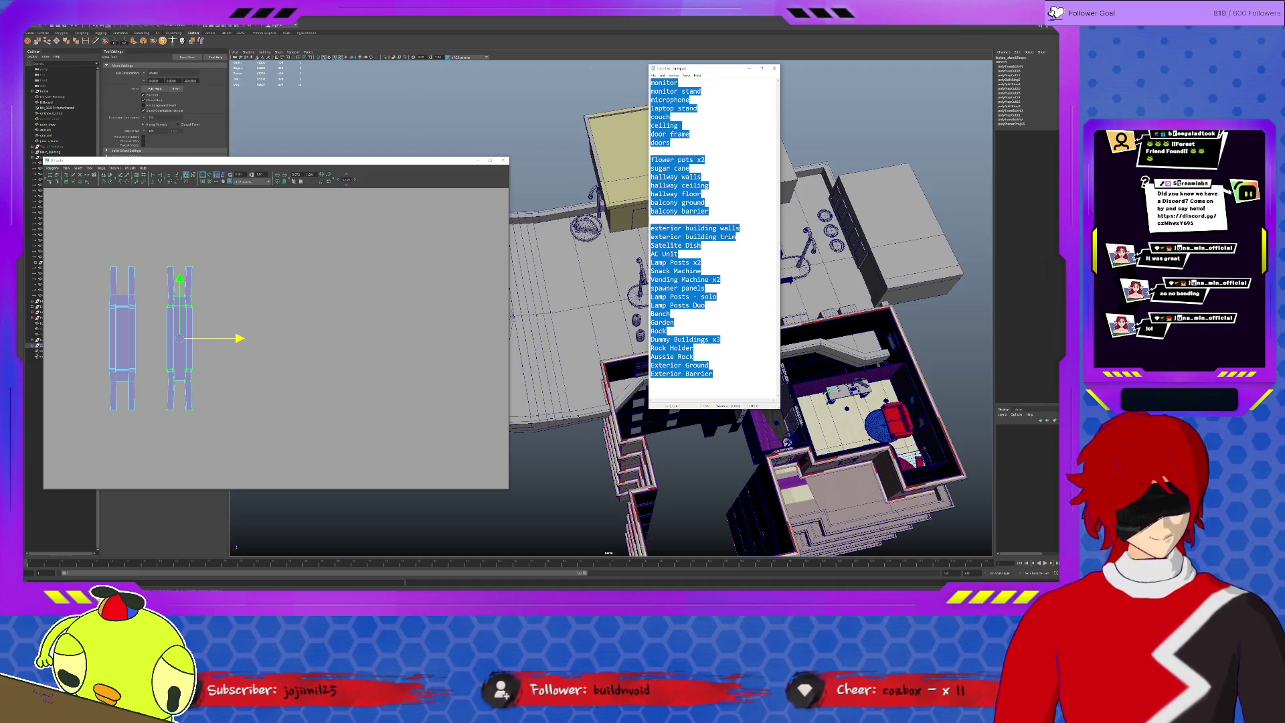
click(715, 375)
mouse_move(752, 391)
alt+mouse_down()
mouse_move(663, 412)
mouse_move(733, 442)
mouse_move(381, 322)
alt+mouse_up()
scroll(663, 412, up, 3)
scroll(662, 411, up, 3)
scroll(664, 411, up, 3)
scroll(664, 413, up, 3)
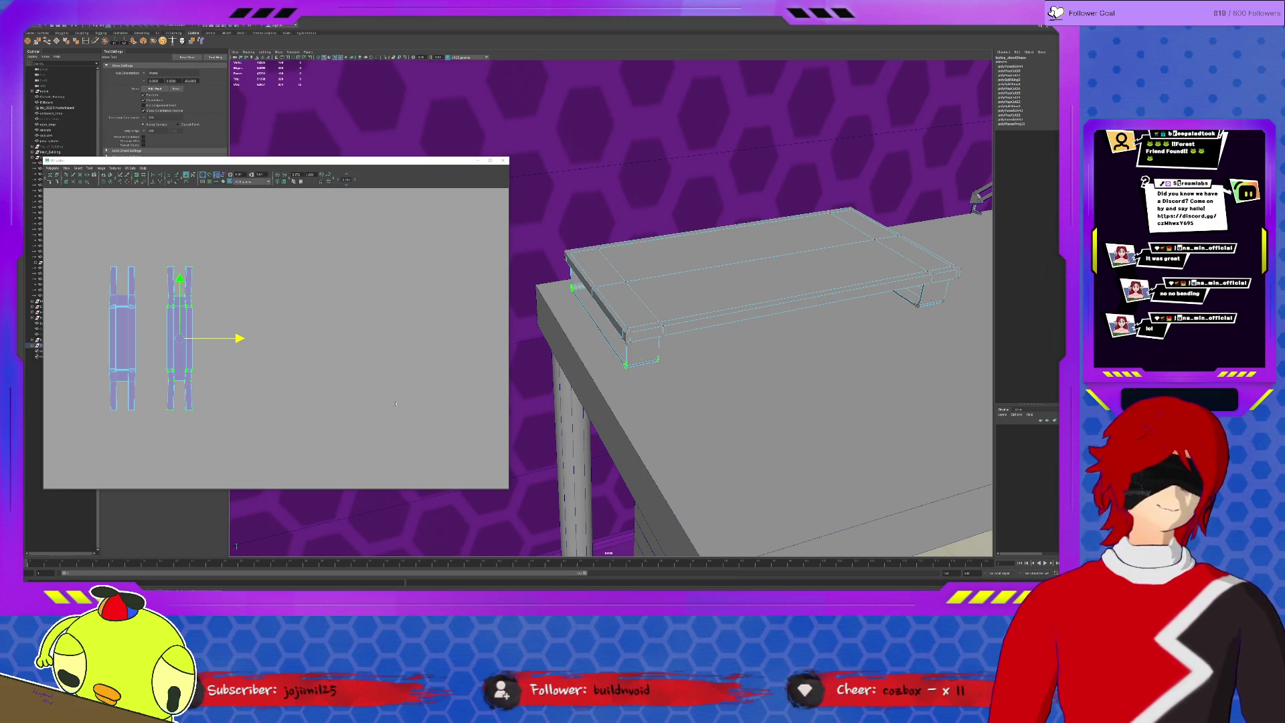
scroll(330, 382, up, 2)
scroll(331, 382, up, 1)
scroll(331, 382, up, 2)
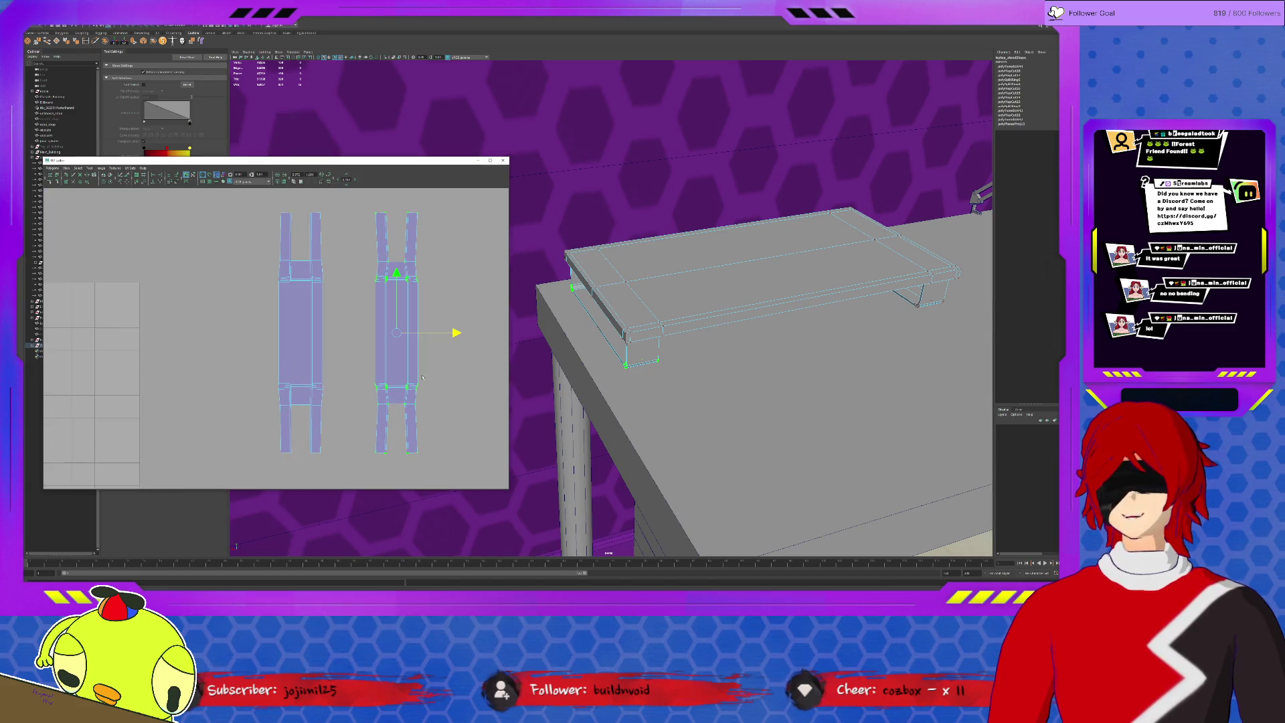
Select the full left border edge run of the left leg UV shell.
drag(266, 206, 284, 483)
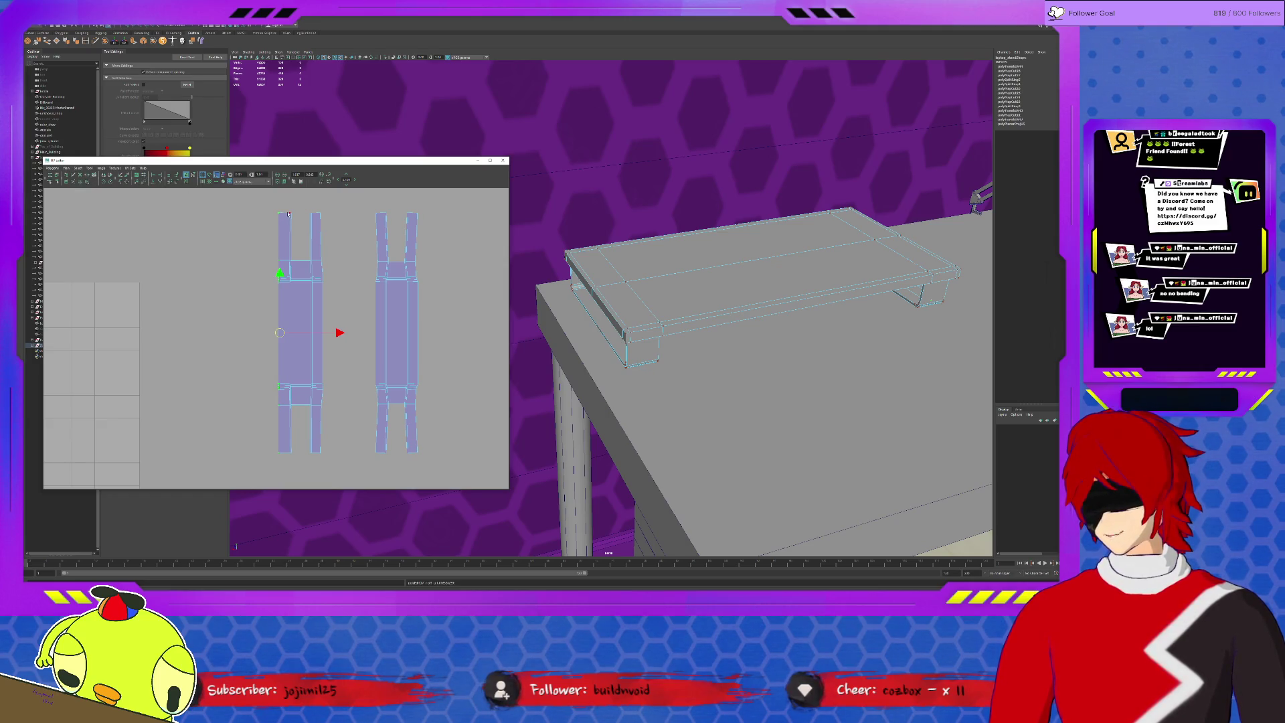
drag(289, 213, 287, 462)
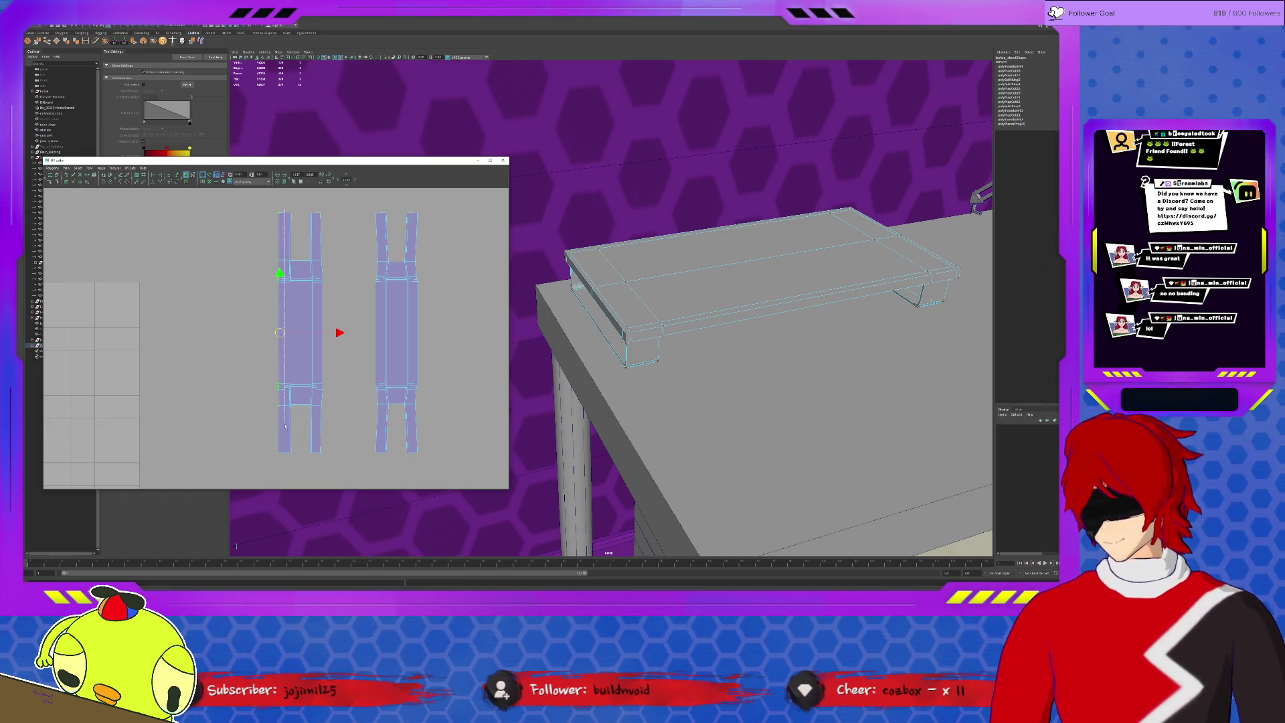
click(289, 465)
click(291, 410)
click(289, 449)
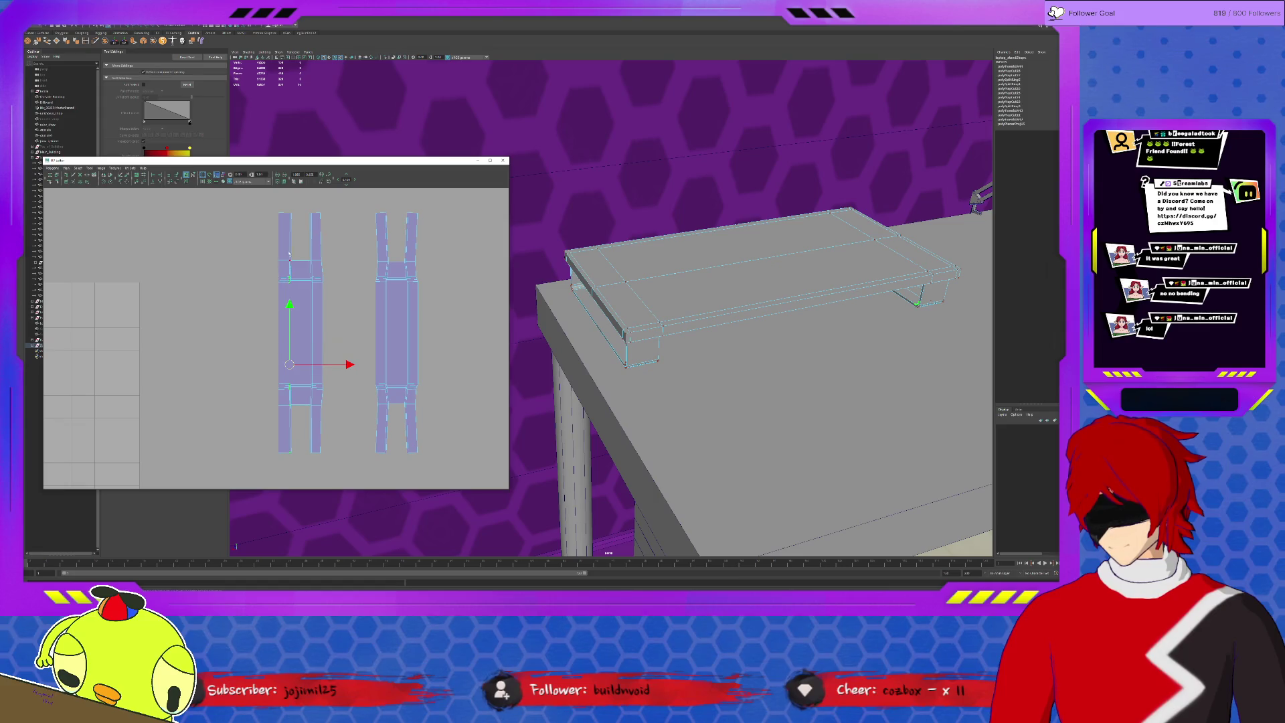
shift+click(289, 267)
shift+click(289, 236)
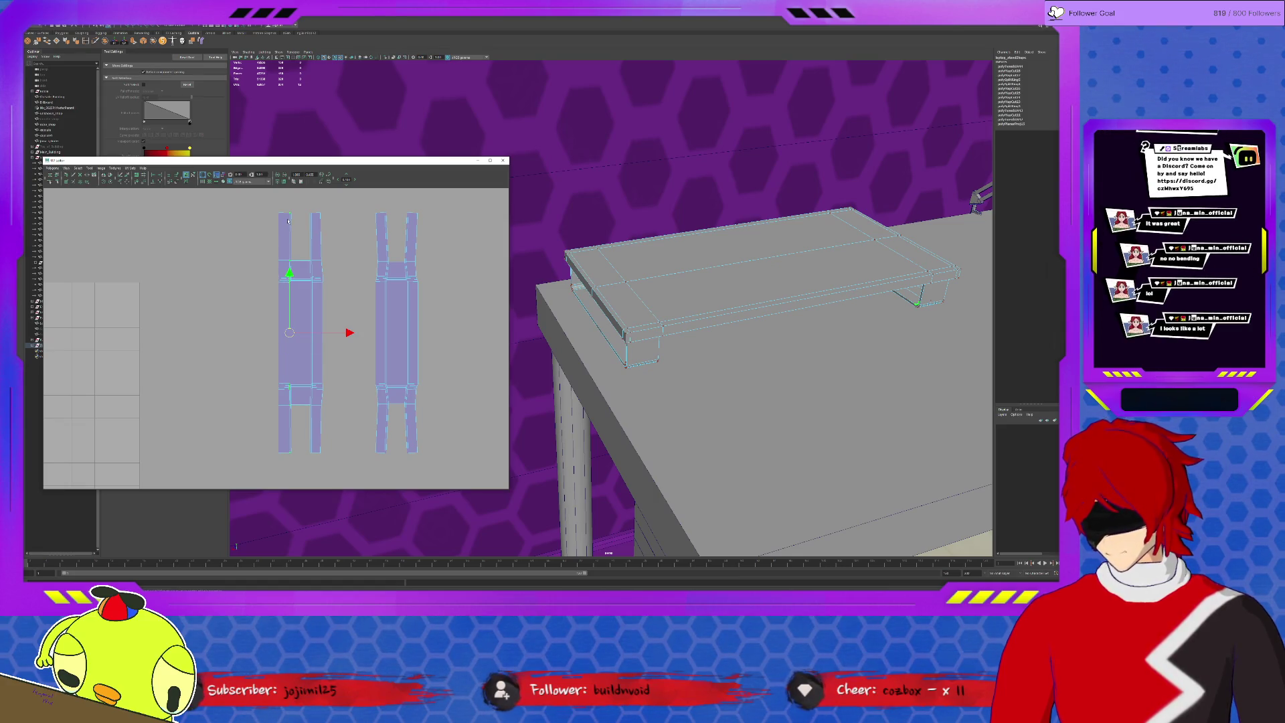
shift+click(290, 465)
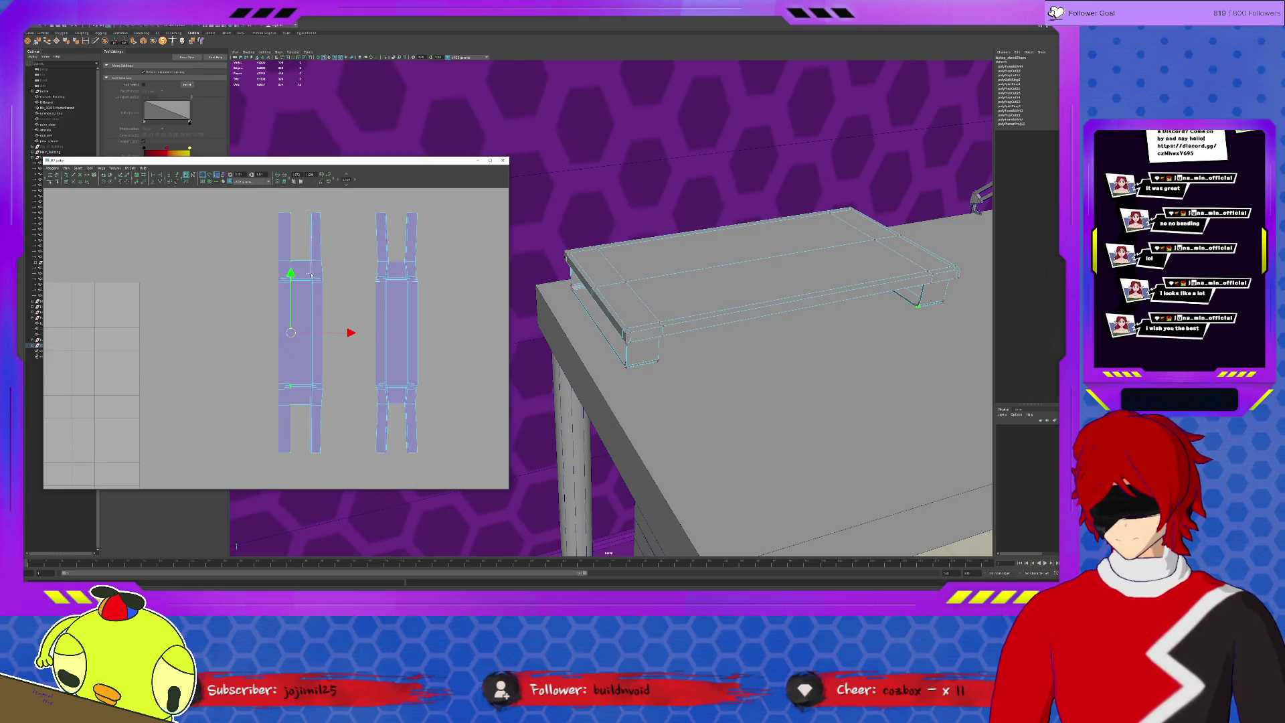
Move a vertical UV edge slightly down and frame both leg shells in the UV editor.
click(311, 276)
drag(311, 284, 310, 293)
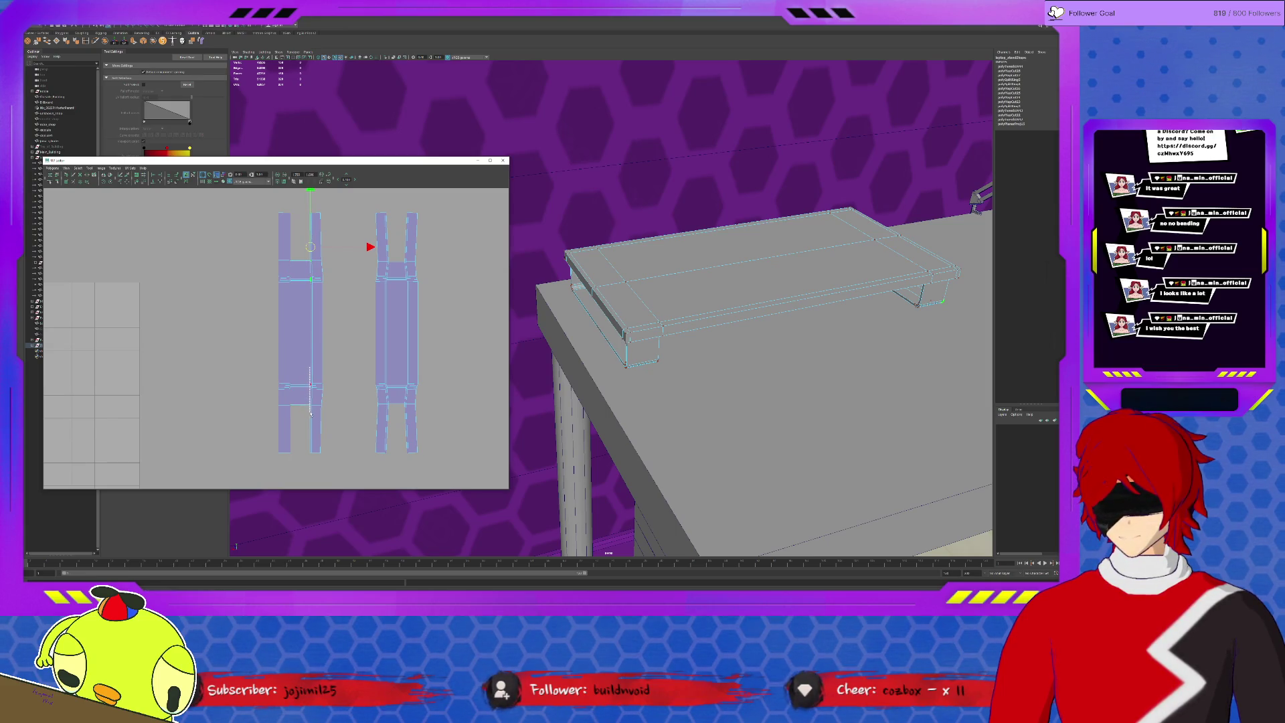
scroll(301, 362, up, 1)
scroll(291, 331, up, 2)
scroll(284, 318, up, 1)
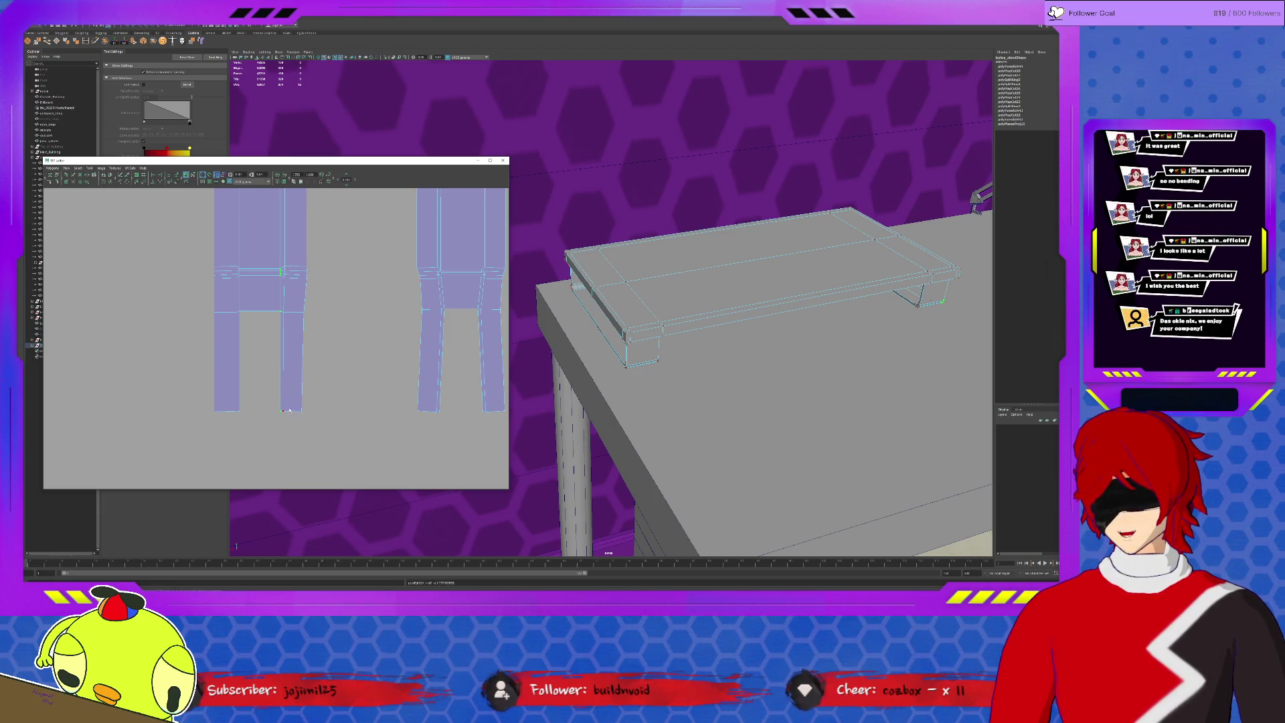
scroll(292, 364, down, 3)
alt+middle_drag(291, 364, 315, 429)
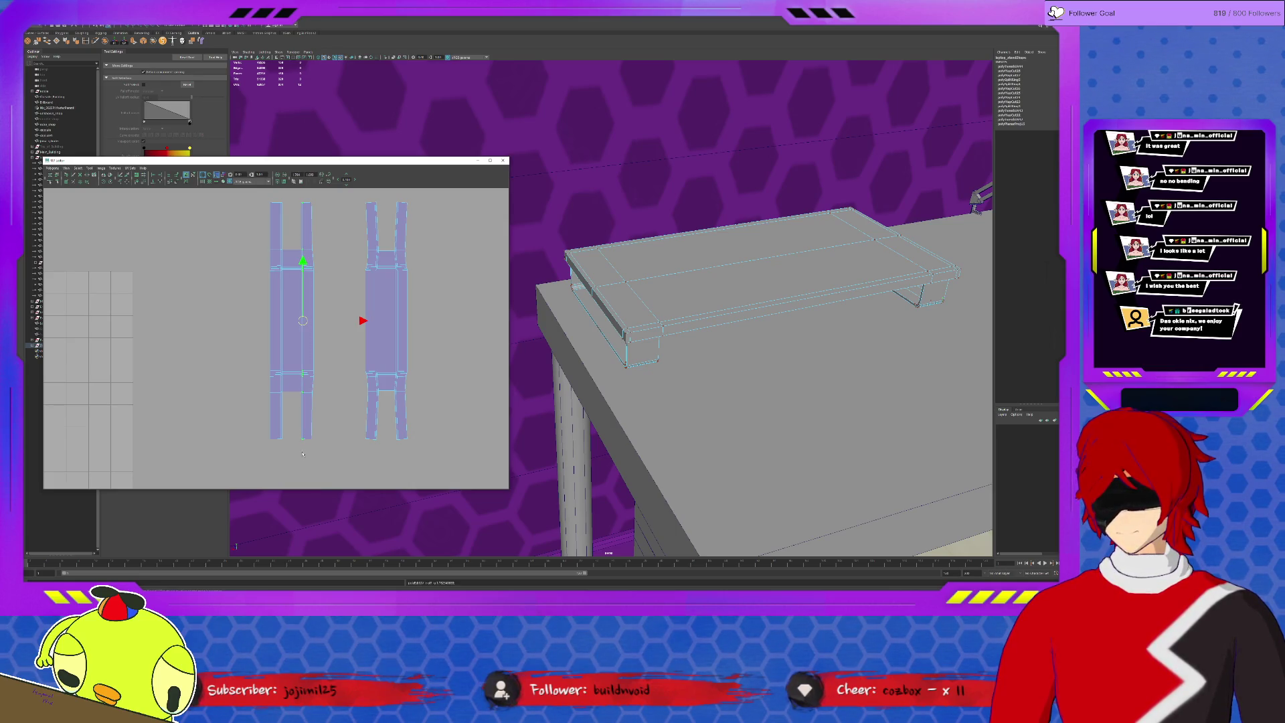
Select UVs across the right leg shell's bottom, middle and upper parts with soft selection active.
mouse_move(330, 450)
mouse_down()
mouse_move(306, 201)
mouse_move(350, 463)
mouse_up()
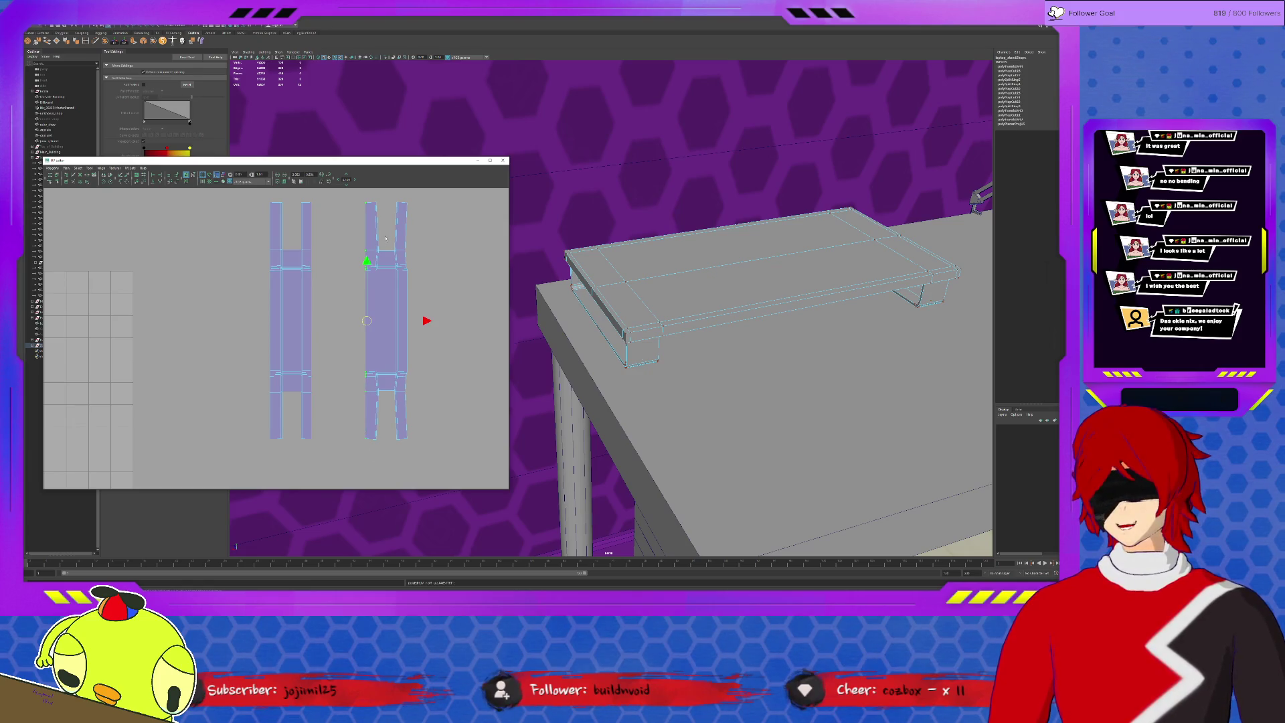
scroll(407, 291, up, 2)
click(408, 474)
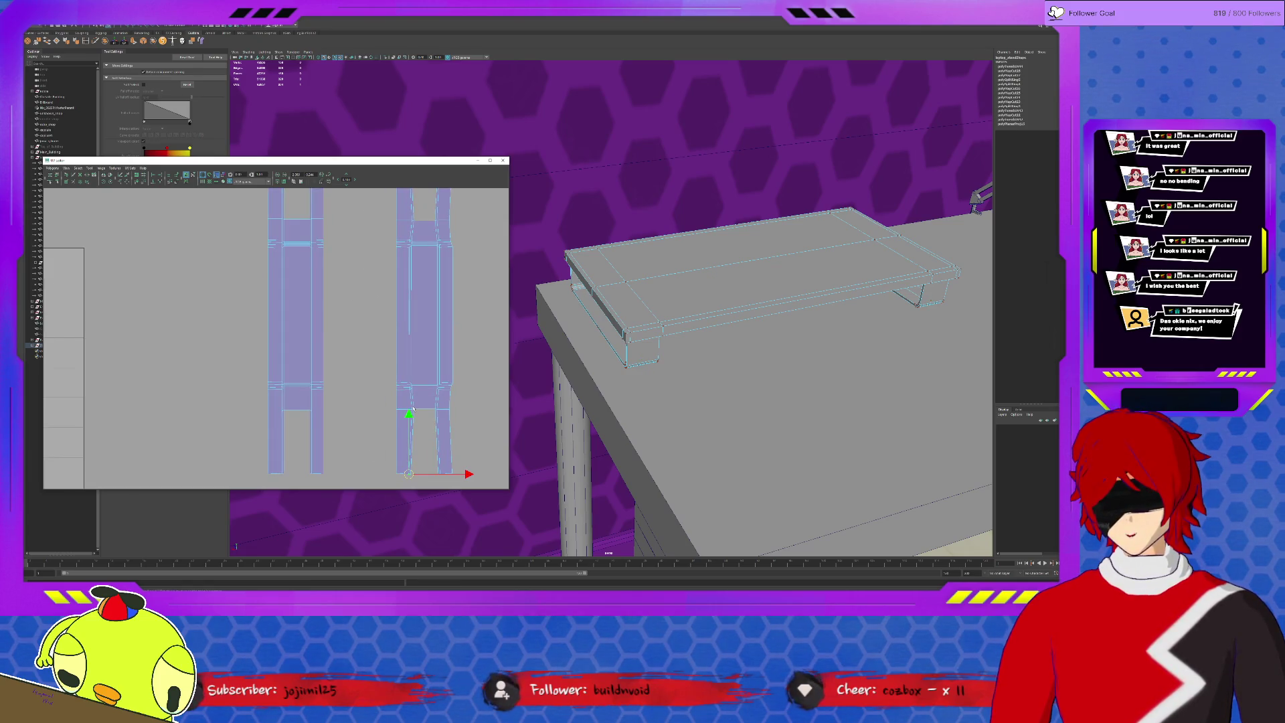
click(410, 411)
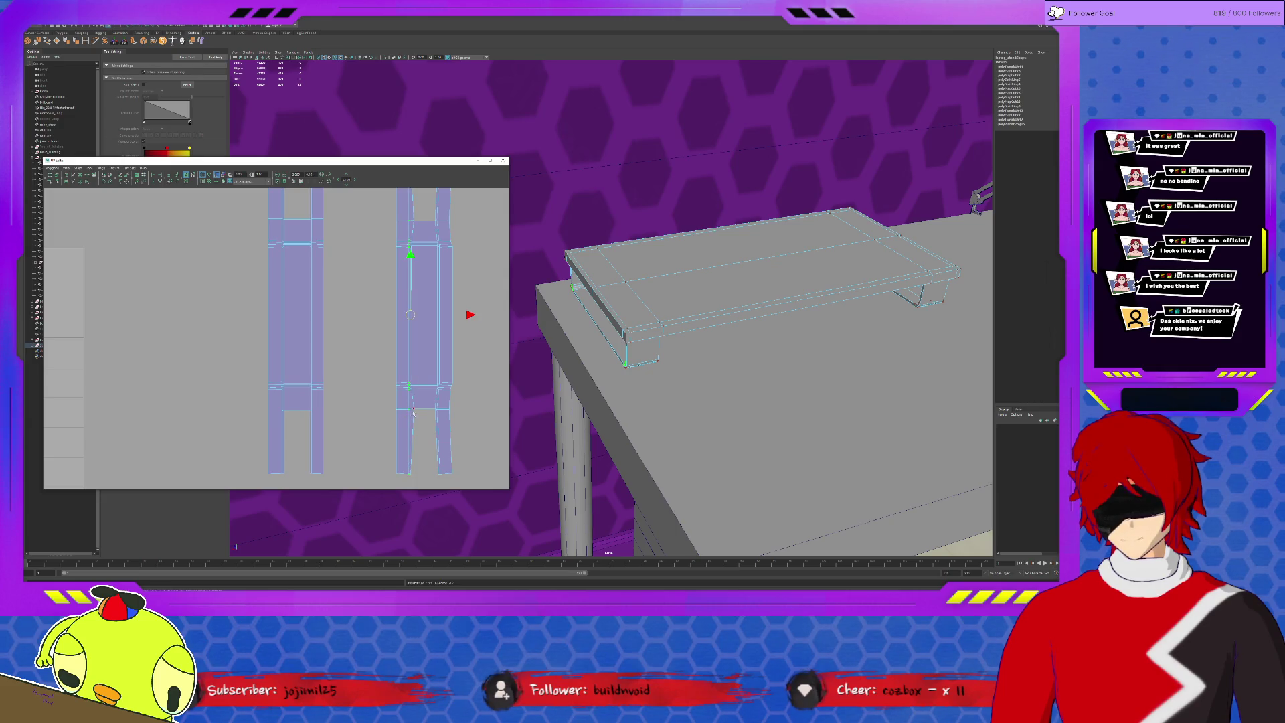
scroll(423, 465, down, 1)
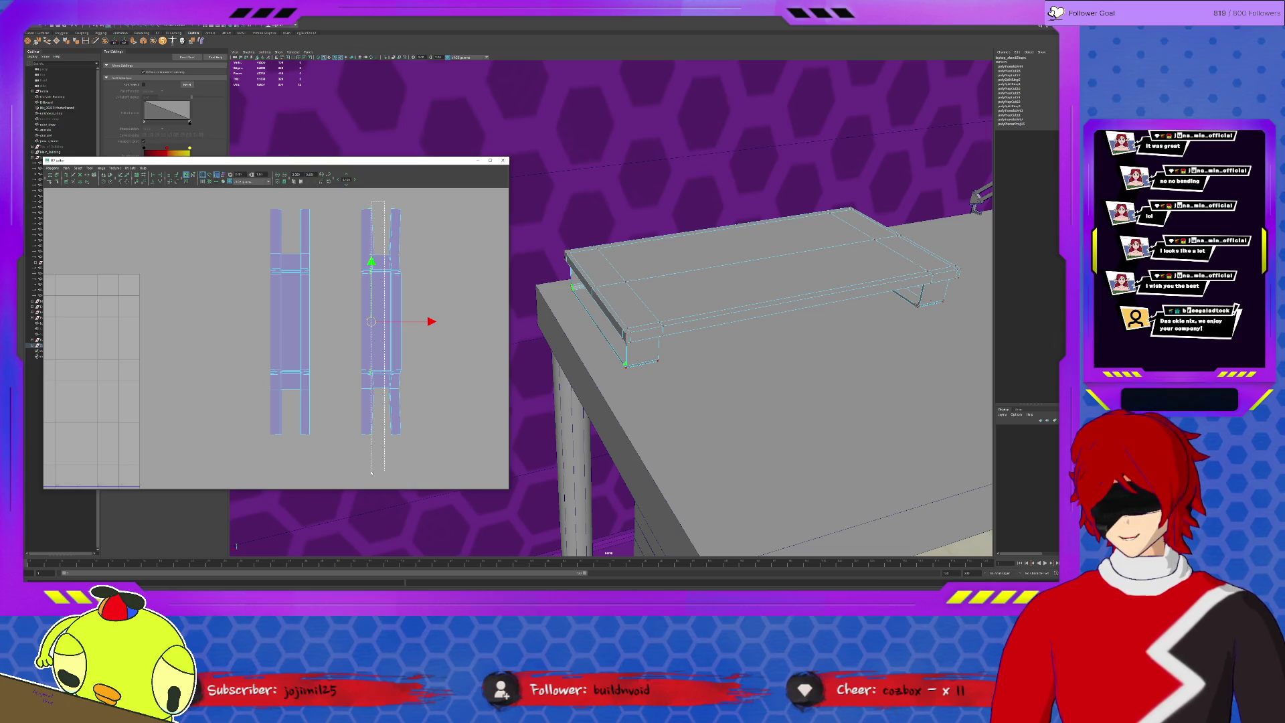
click(391, 268)
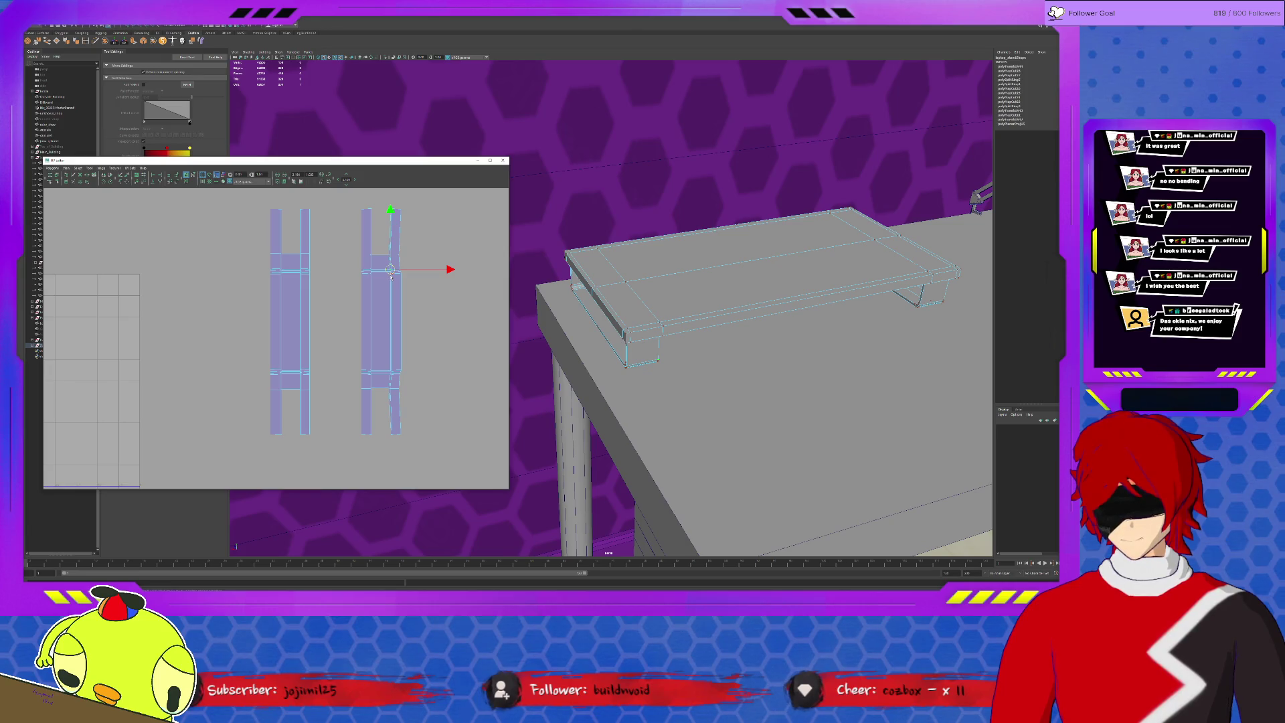
scroll(391, 269, up, 2)
scroll(391, 269, up, 2)
scroll(342, 301, up, 2)
scroll(293, 327, up, 1)
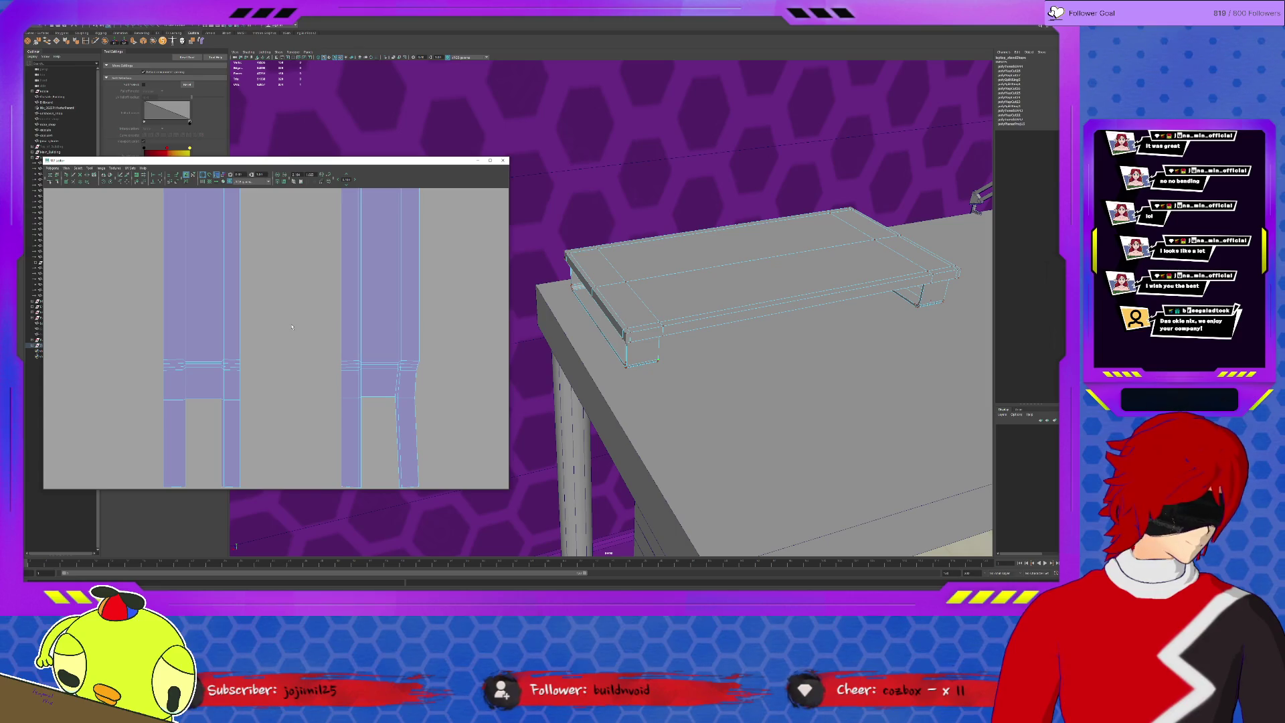
click(398, 366)
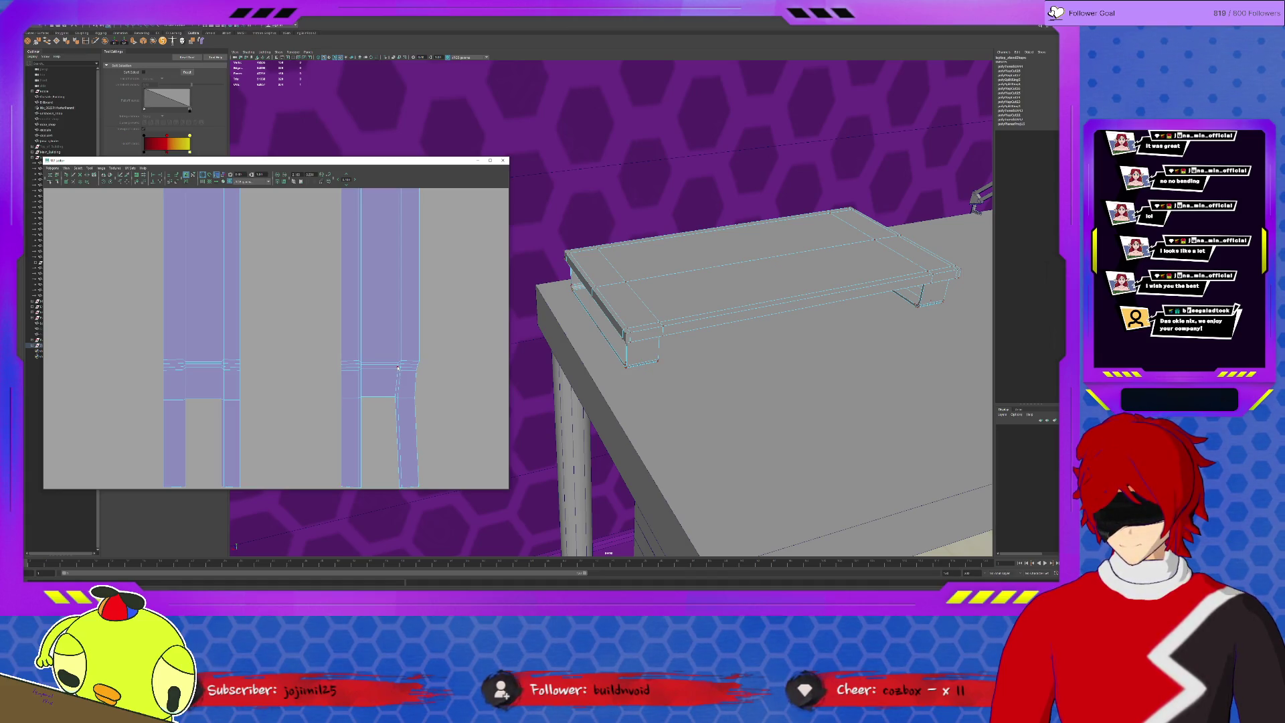
scroll(402, 402, down, 2)
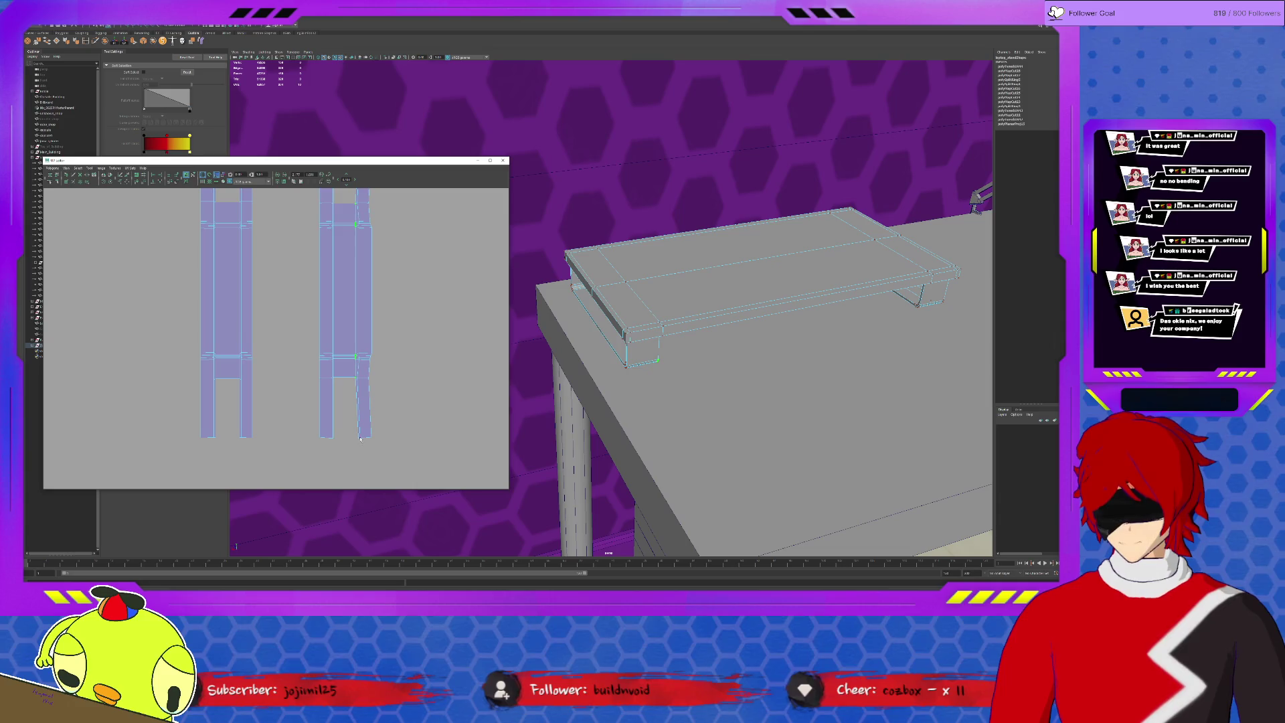
alt+middle_drag(385, 325, 365, 279)
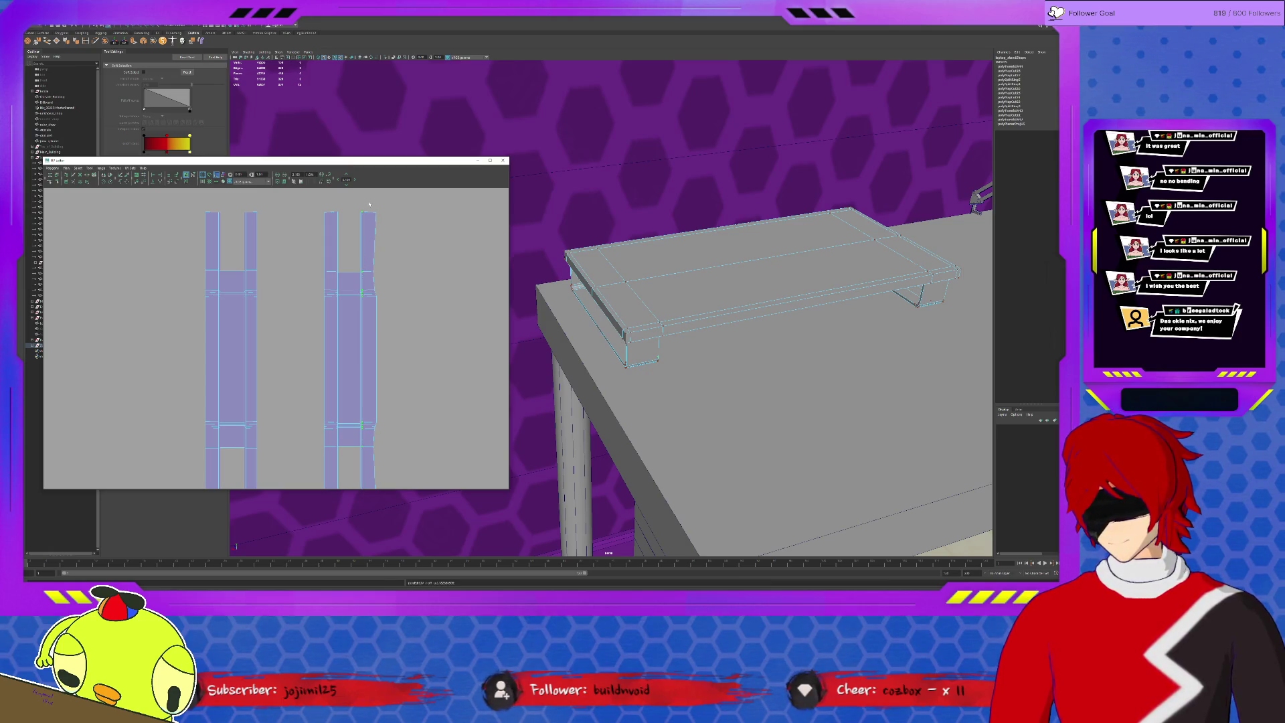
scroll(372, 403, down, 2)
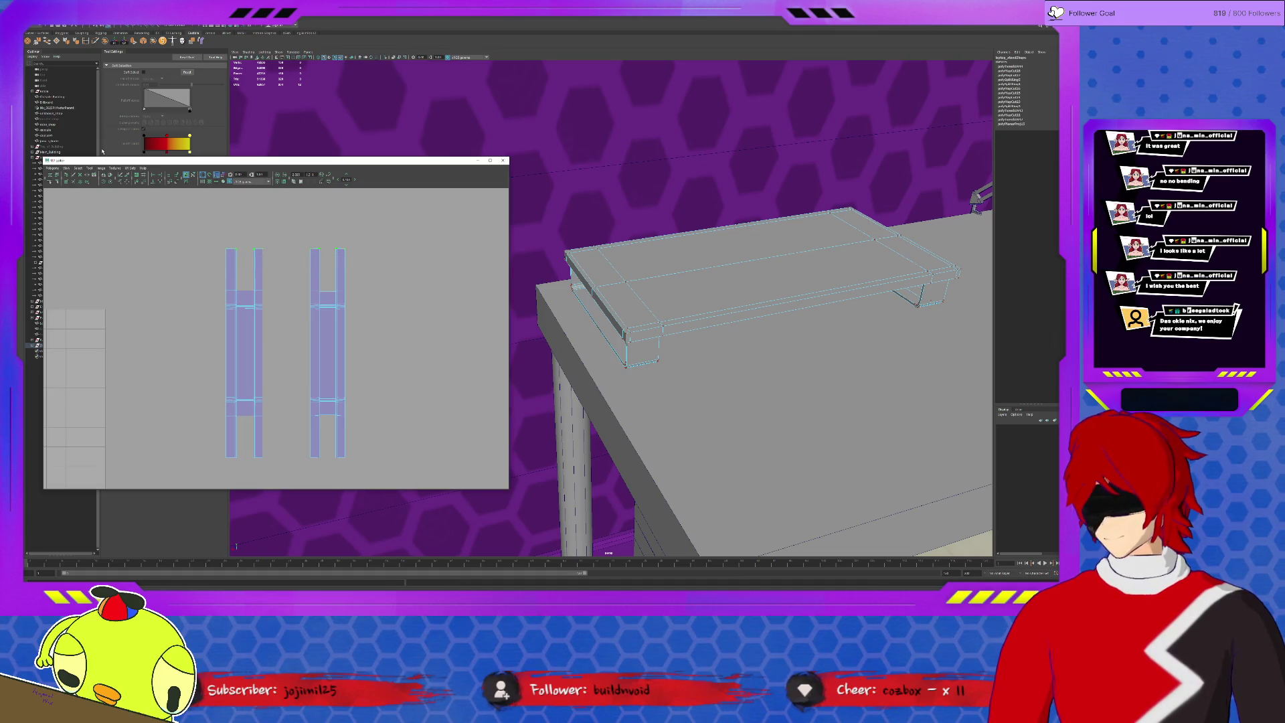
scroll(265, 273, up, 2)
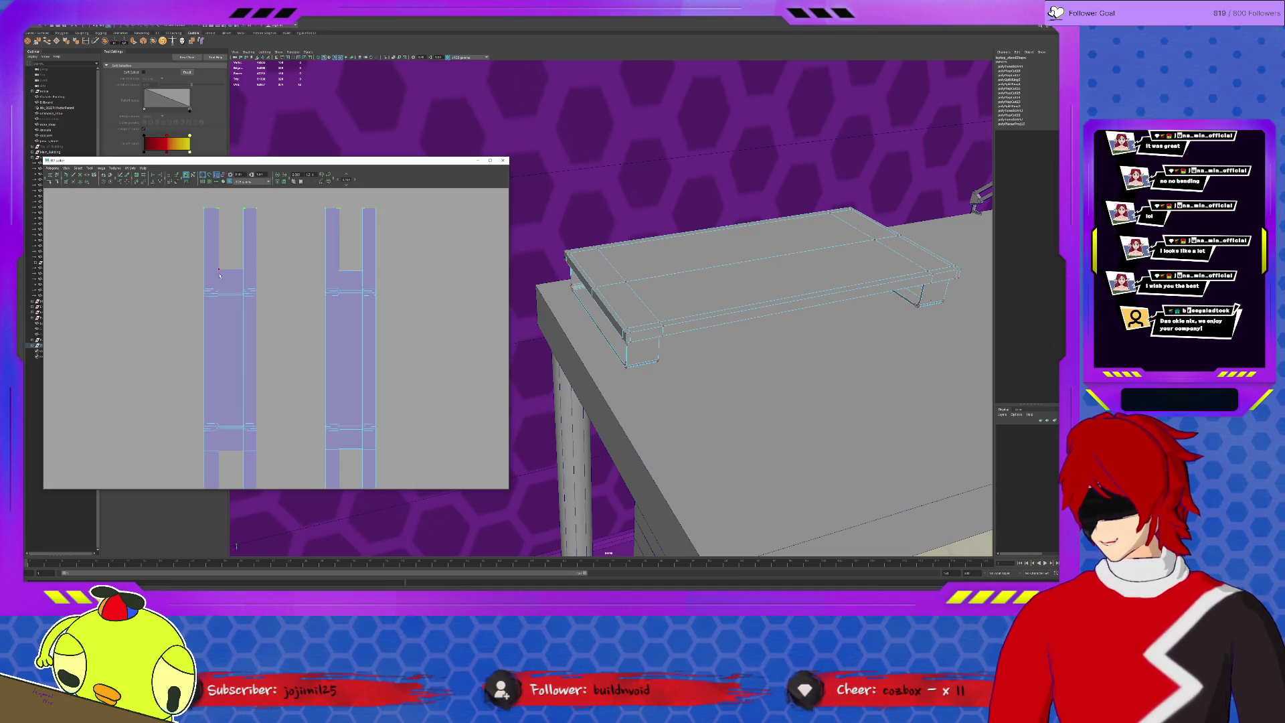
scroll(263, 274, up, 2)
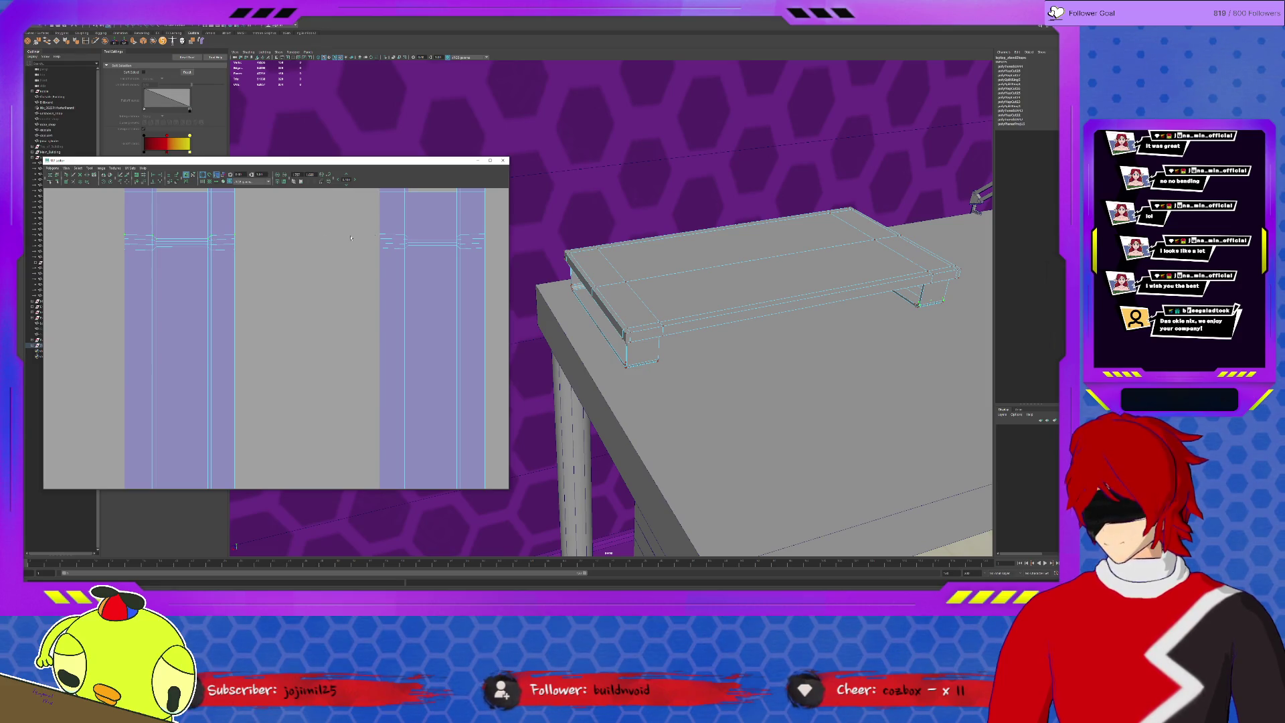
Nudge the horizontal UV edge rows of both leg shells slightly downward with the Move tool.
click(407, 240)
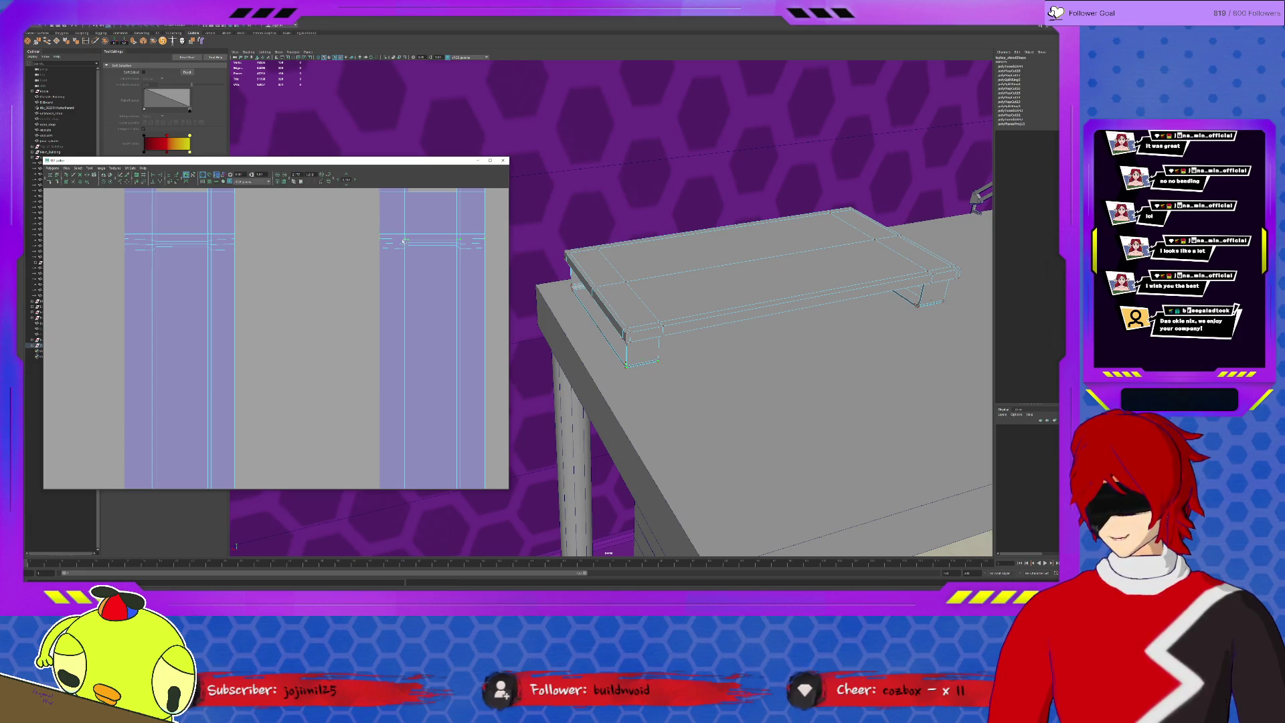
drag(210, 241, 211, 246)
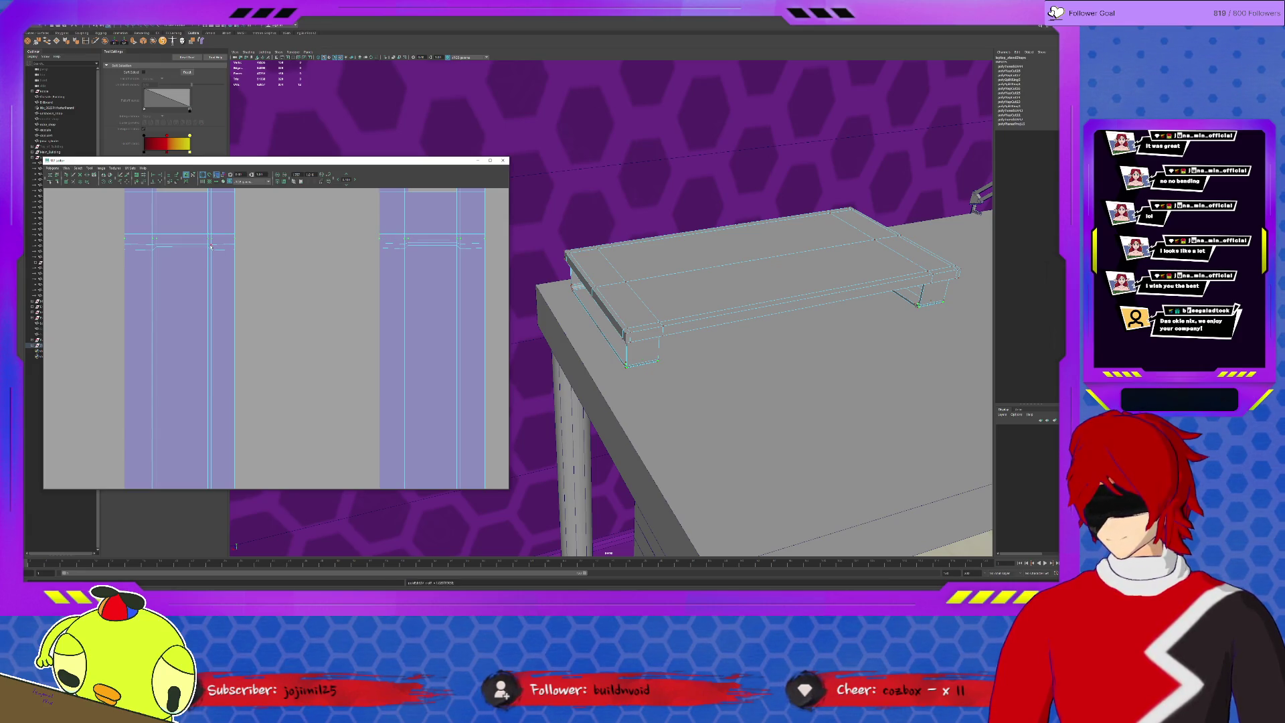
click(405, 247)
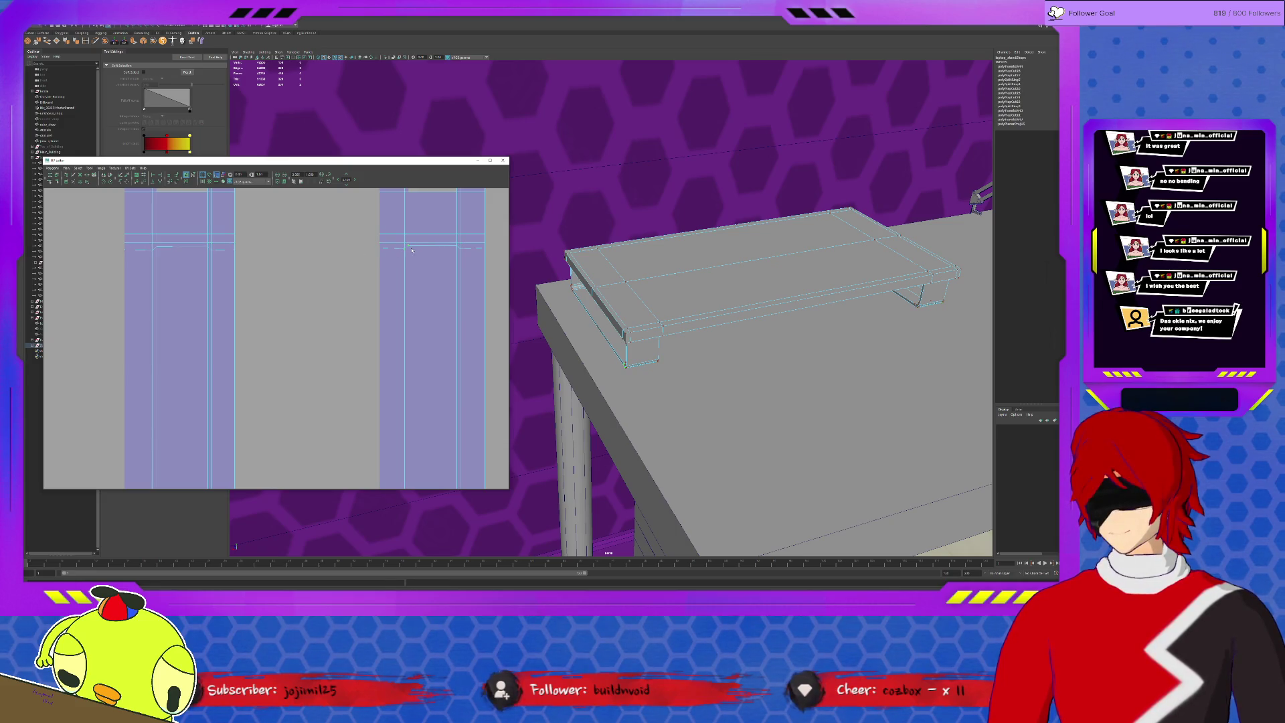
click(210, 251)
scroll(292, 319, down, 2)
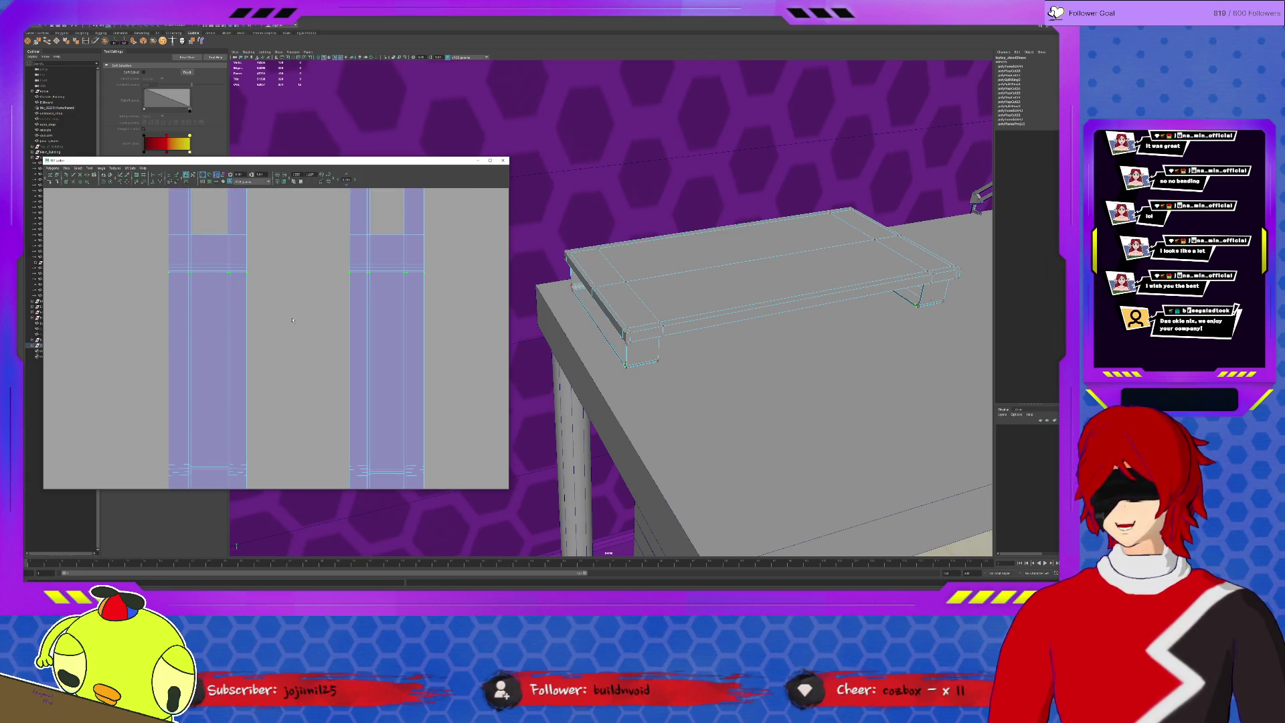
scroll(306, 297, up, 1)
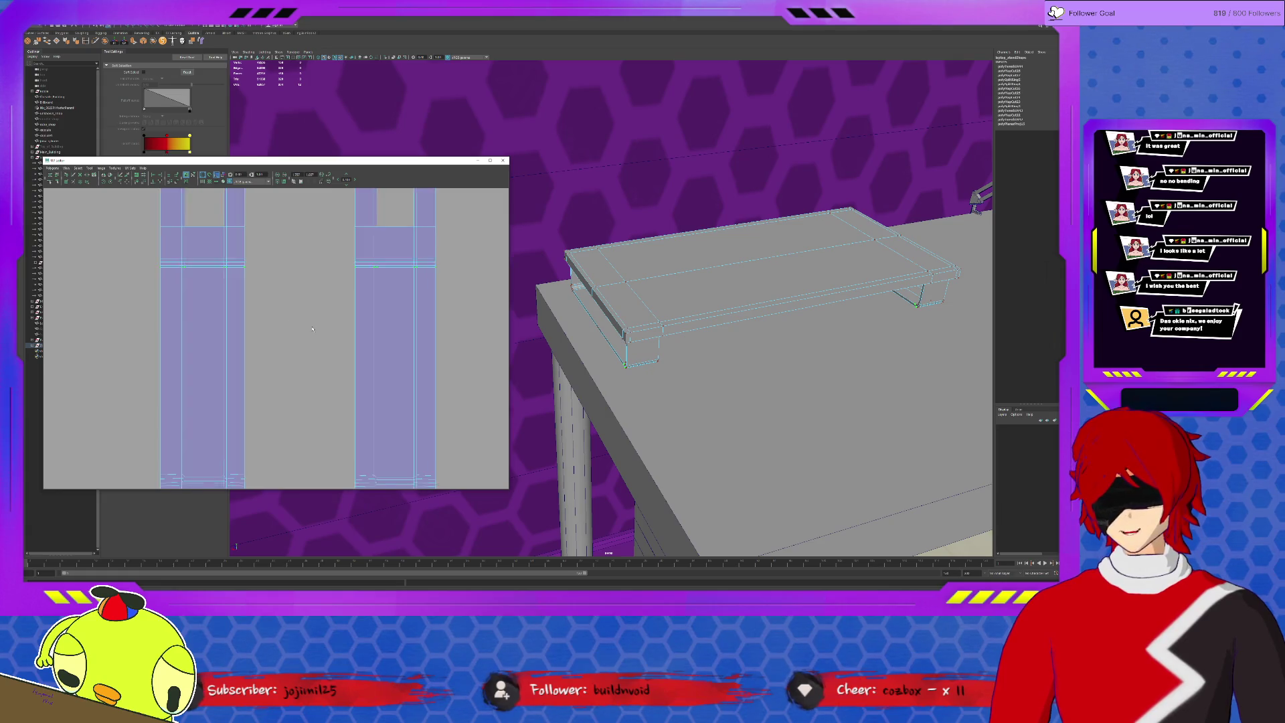
scroll(312, 289, up, 1)
key(w)
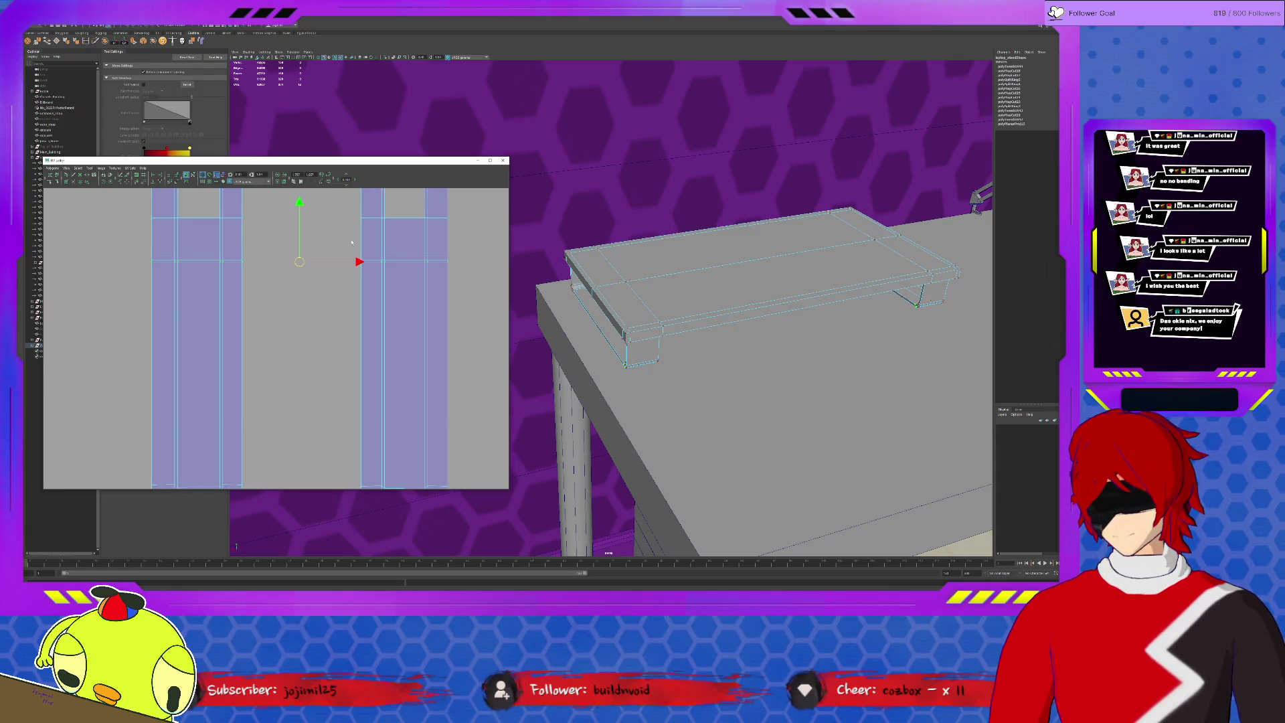
drag(299, 231, 300, 234)
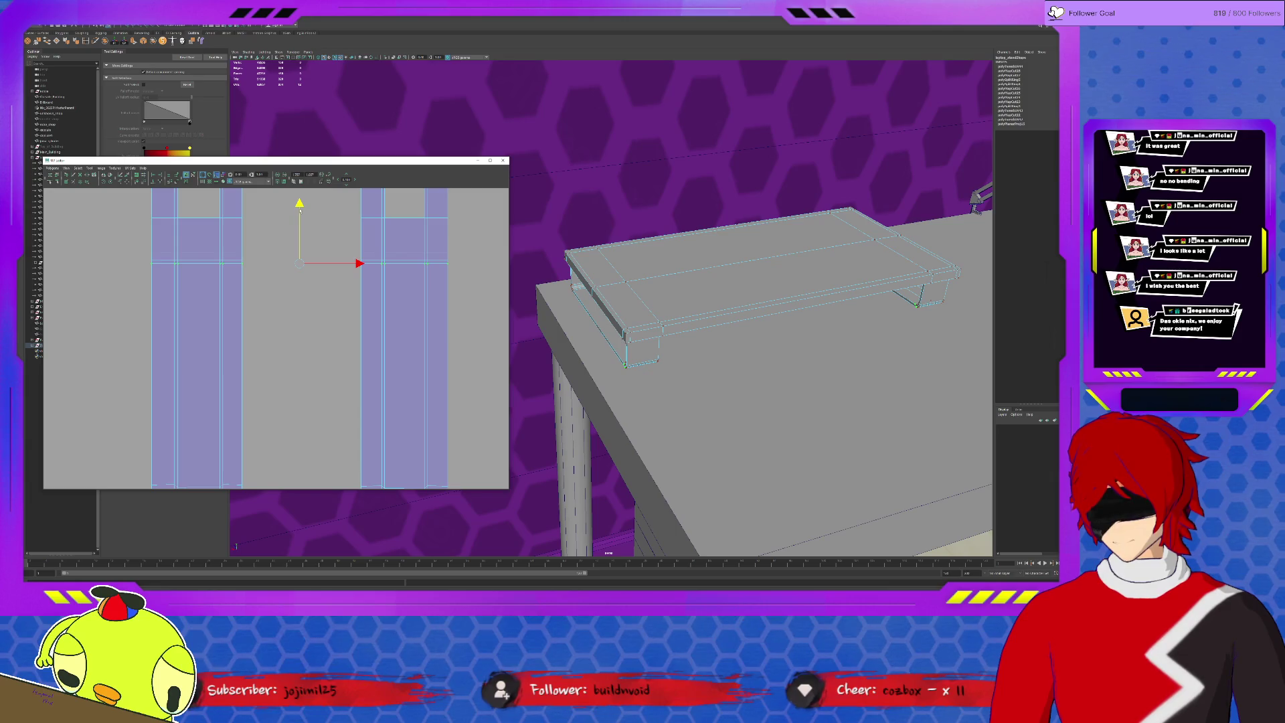
scroll(299, 209, down, 2)
scroll(203, 341, up, 3)
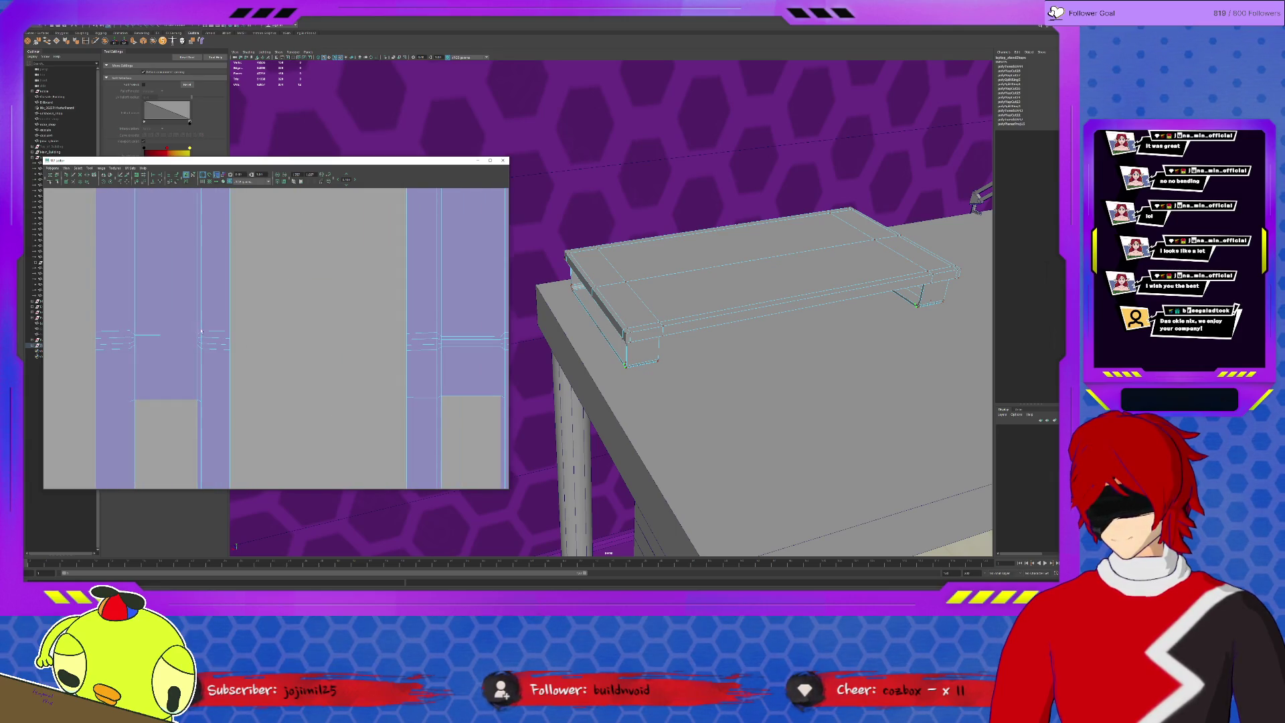
Select UVs in the left leg shell and shift them slightly to the right.
drag(231, 332, 227, 335)
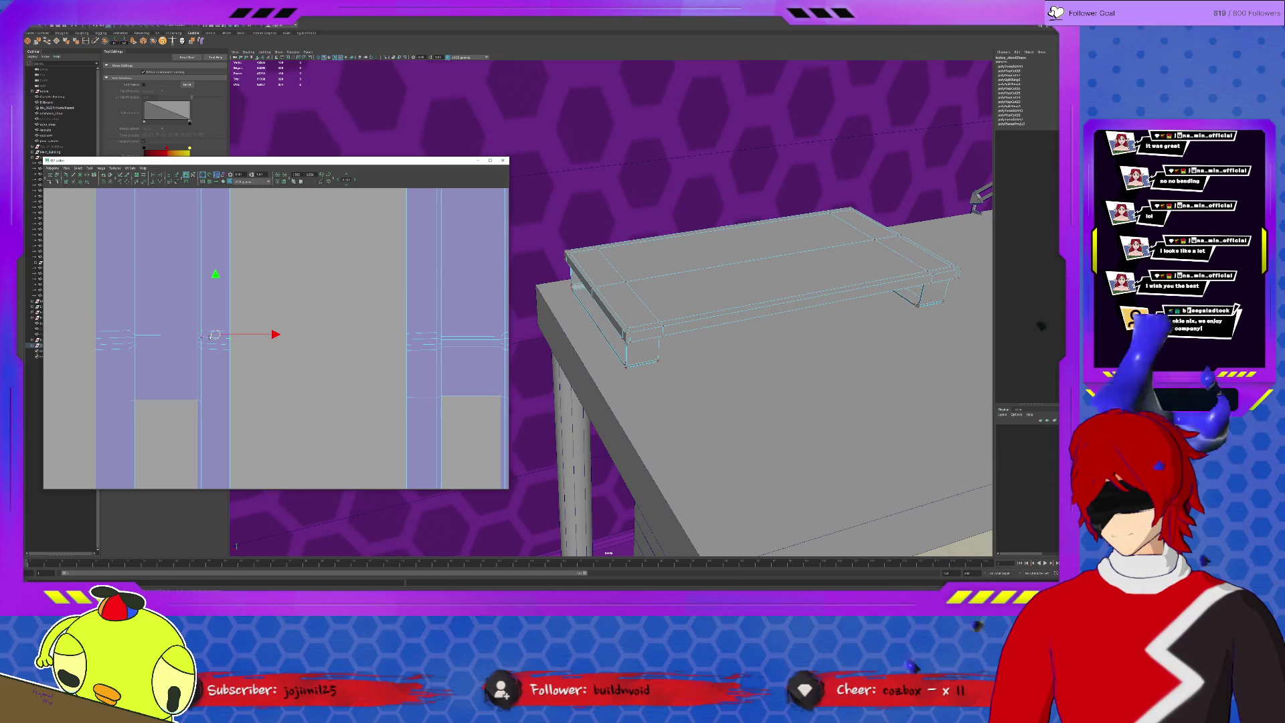
click(426, 333)
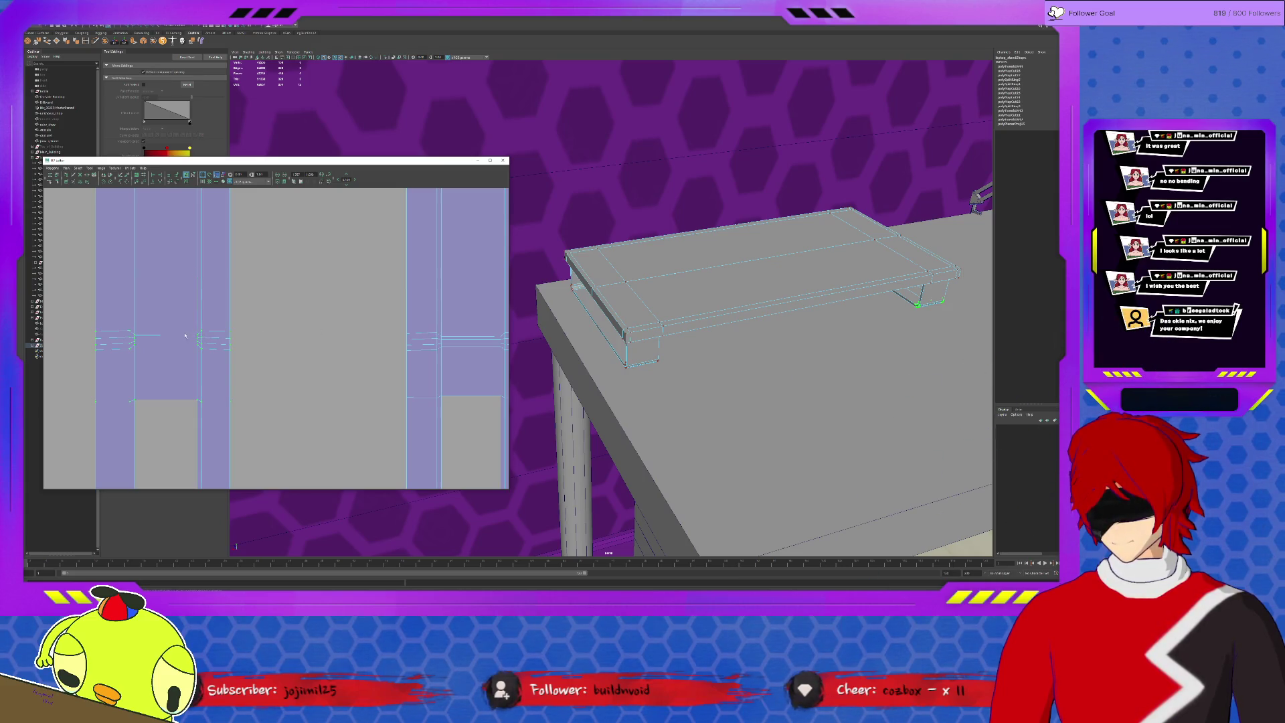
drag(146, 334, 442, 333)
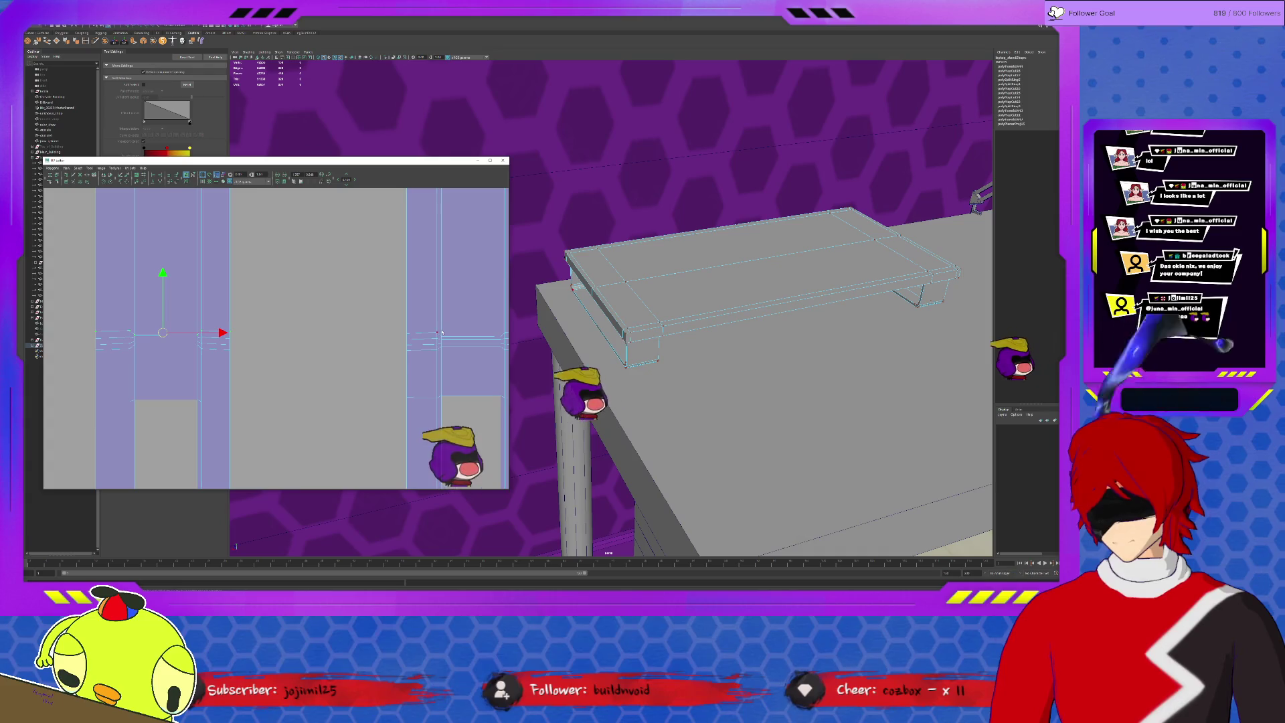
drag(266, 333, 314, 333)
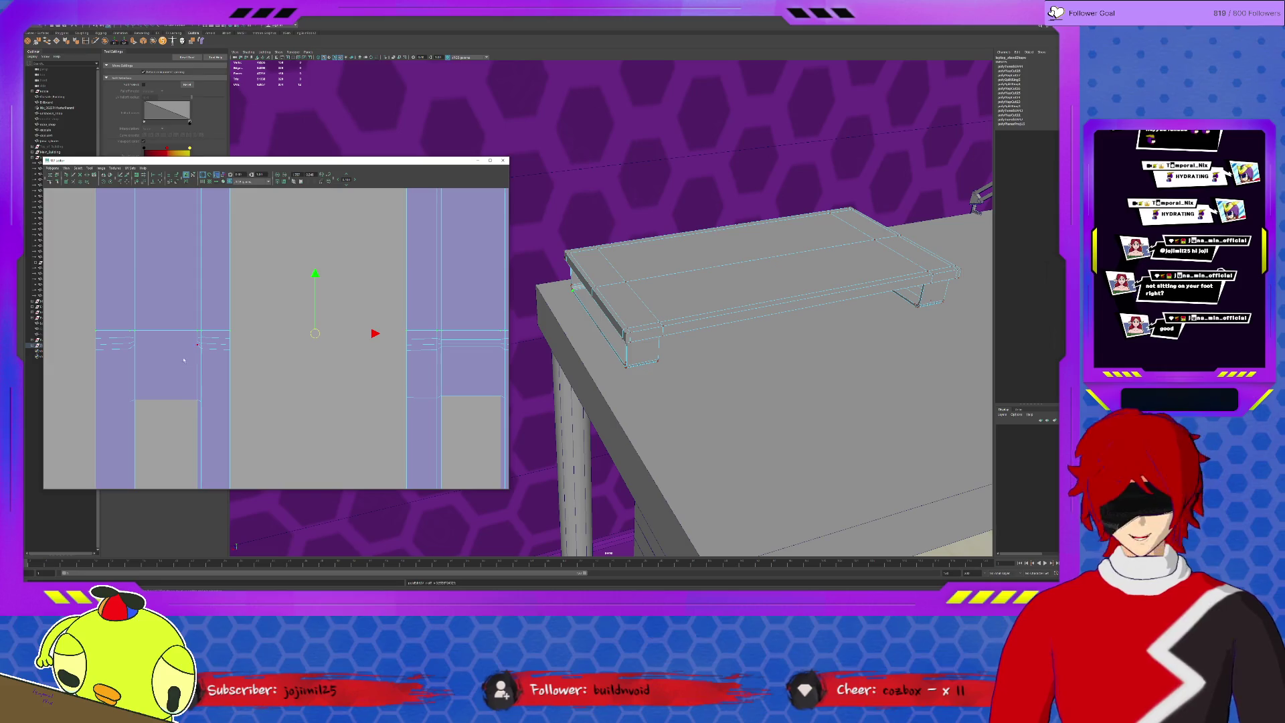
click(198, 338)
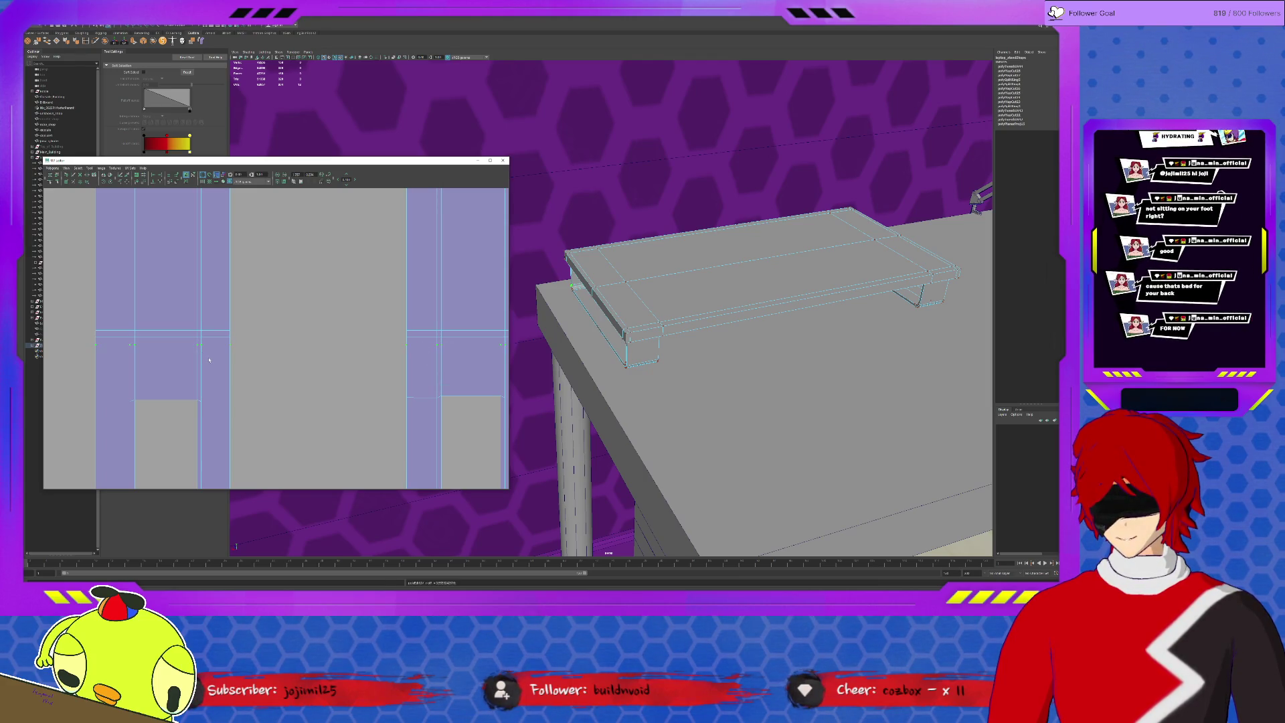
Lower selected UV edges slightly and marquee-select UVs across the left shell's lower area.
key(w)
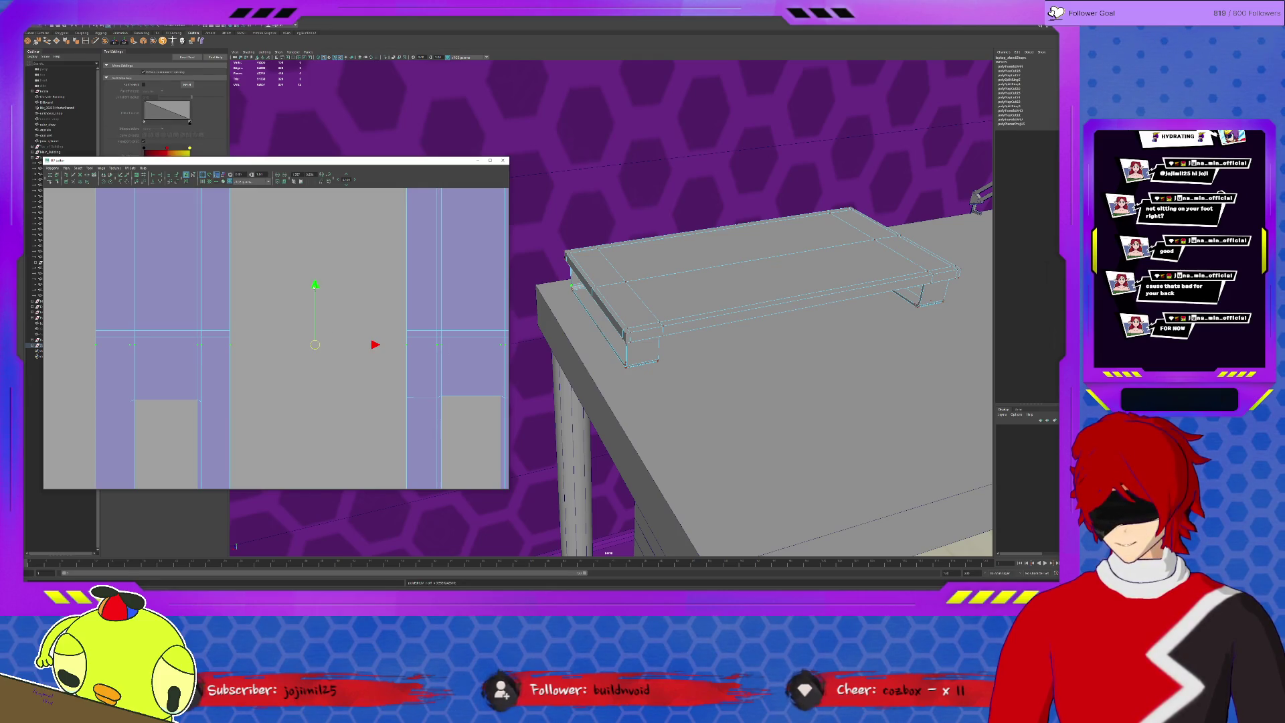
drag(315, 285, 314, 291)
drag(86, 388, 409, 431)
drag(602, 426, 603, 427)
scroll(161, 426, down, 1)
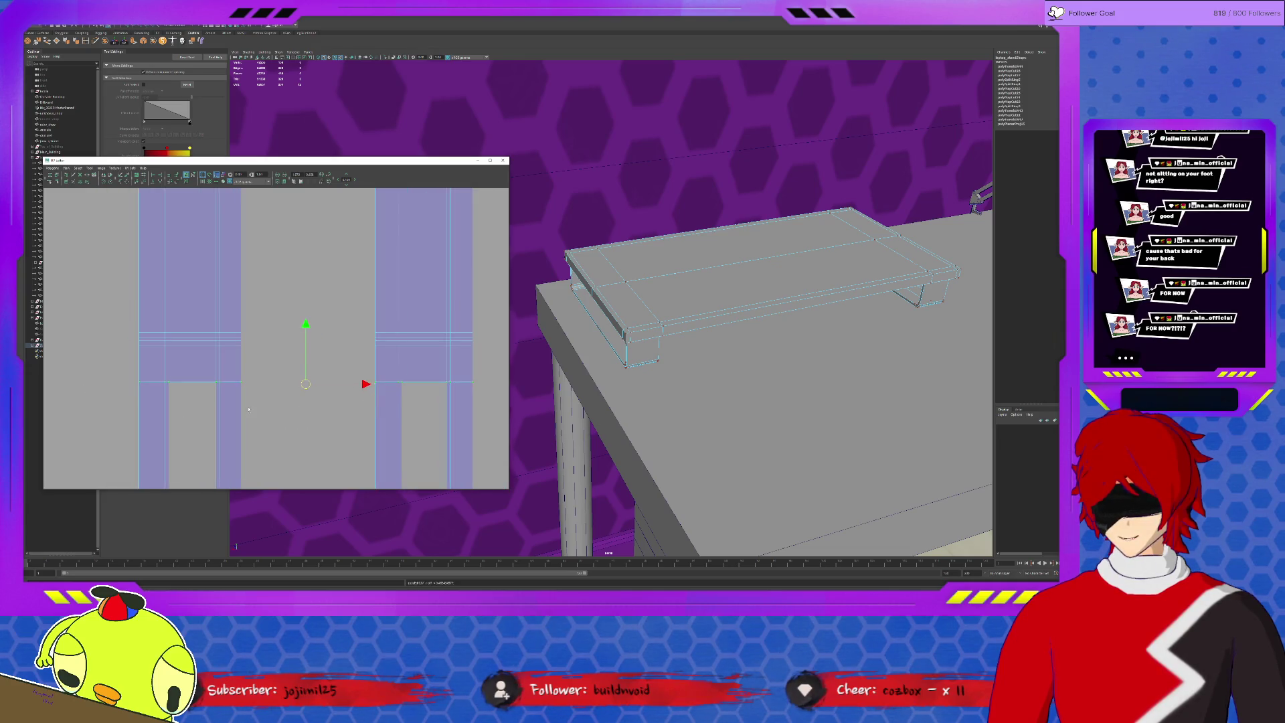
scroll(162, 426, down, 1)
drag(149, 429, 482, 484)
scroll(276, 364, down, 2)
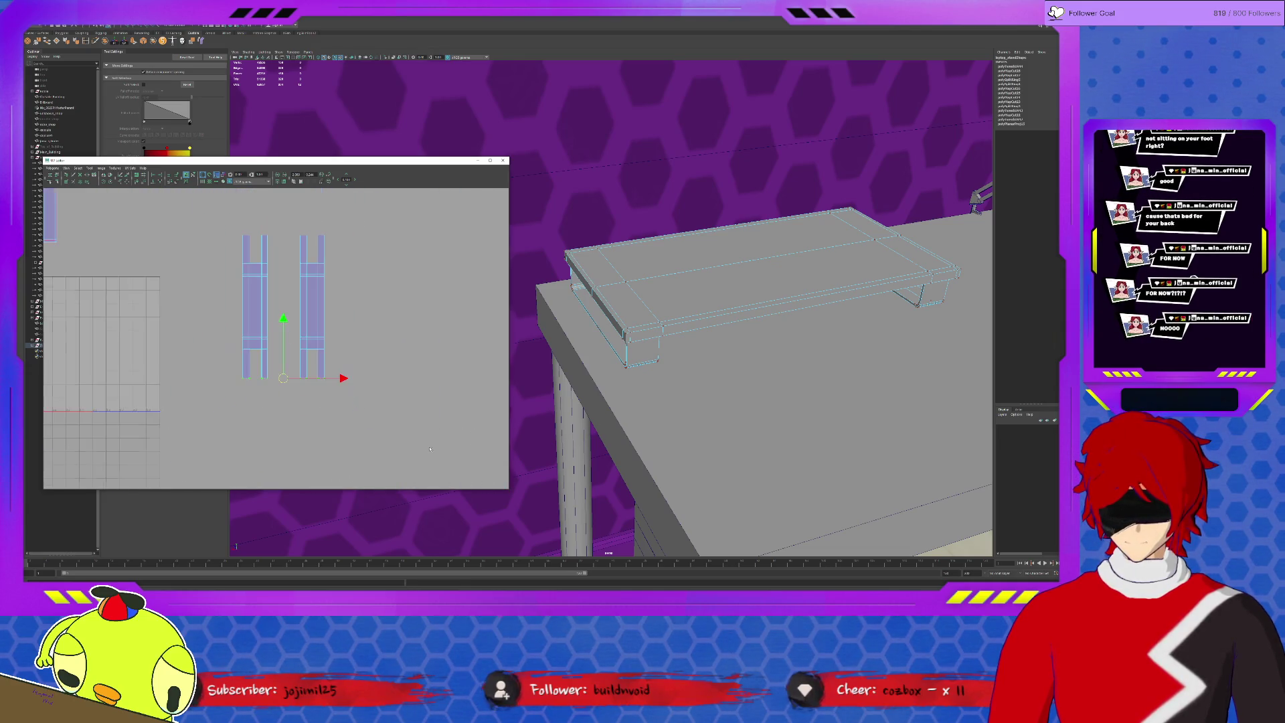
scroll(277, 364, down, 2)
Pick the pink UV shell, switch to Face mode and select the laptop stand's tabletop faces.
alt+middle_drag(225, 384, 367, 405)
click(221, 266)
right_drag(713, 285, 713, 301)
drag(166, 236, 229, 259)
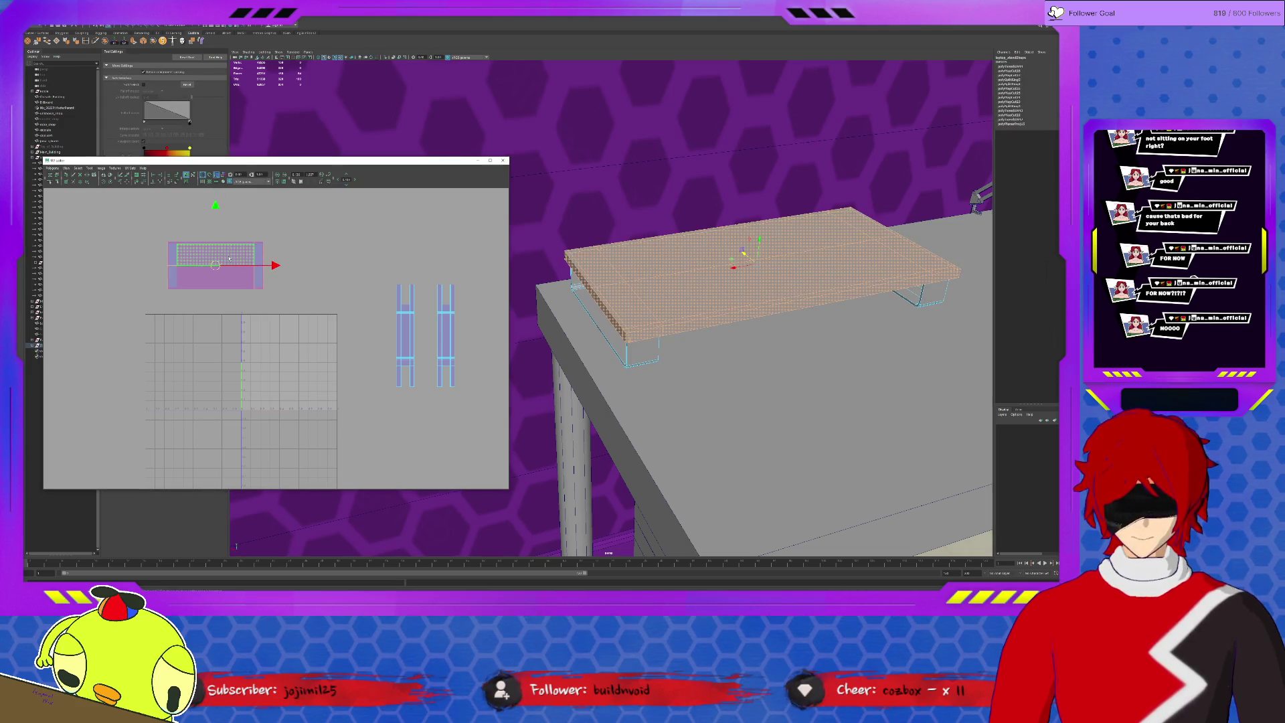
Isolate the tabletop in the viewport and orbit to view its underside in edge mode.
key(ctrl+1)
alt+drag(724, 302, 759, 266)
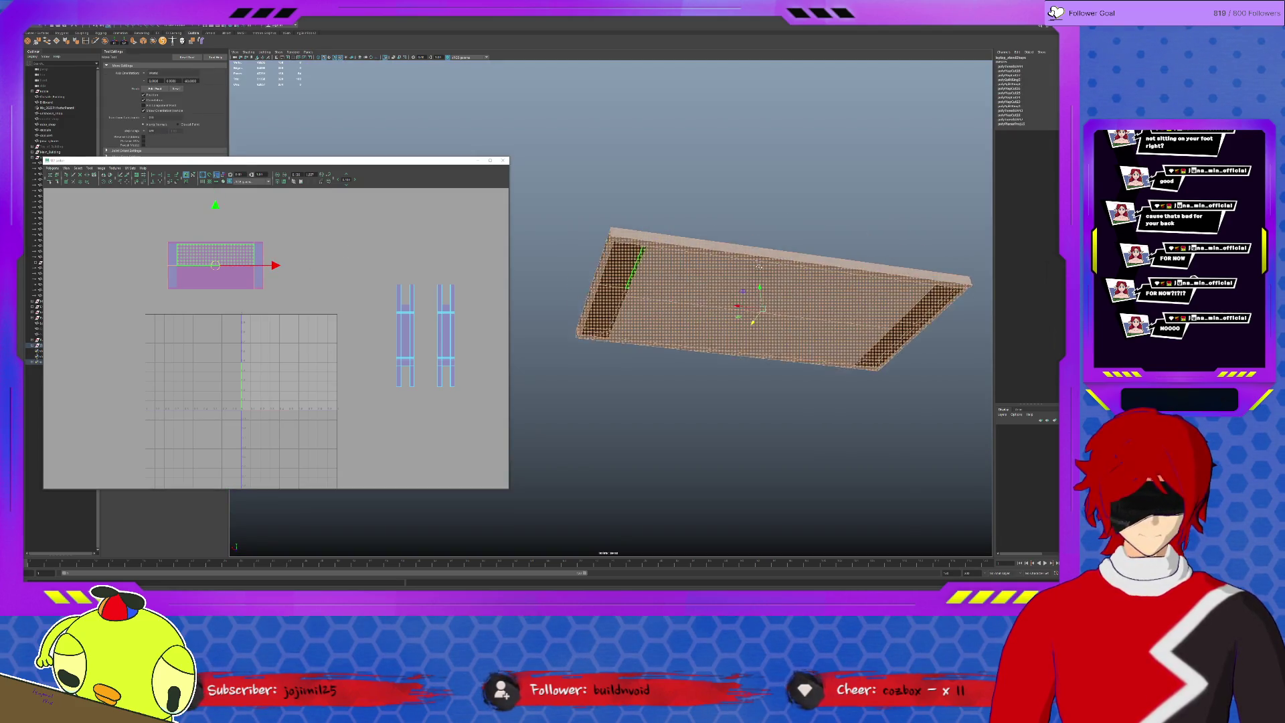
right_drag(648, 231, 664, 301)
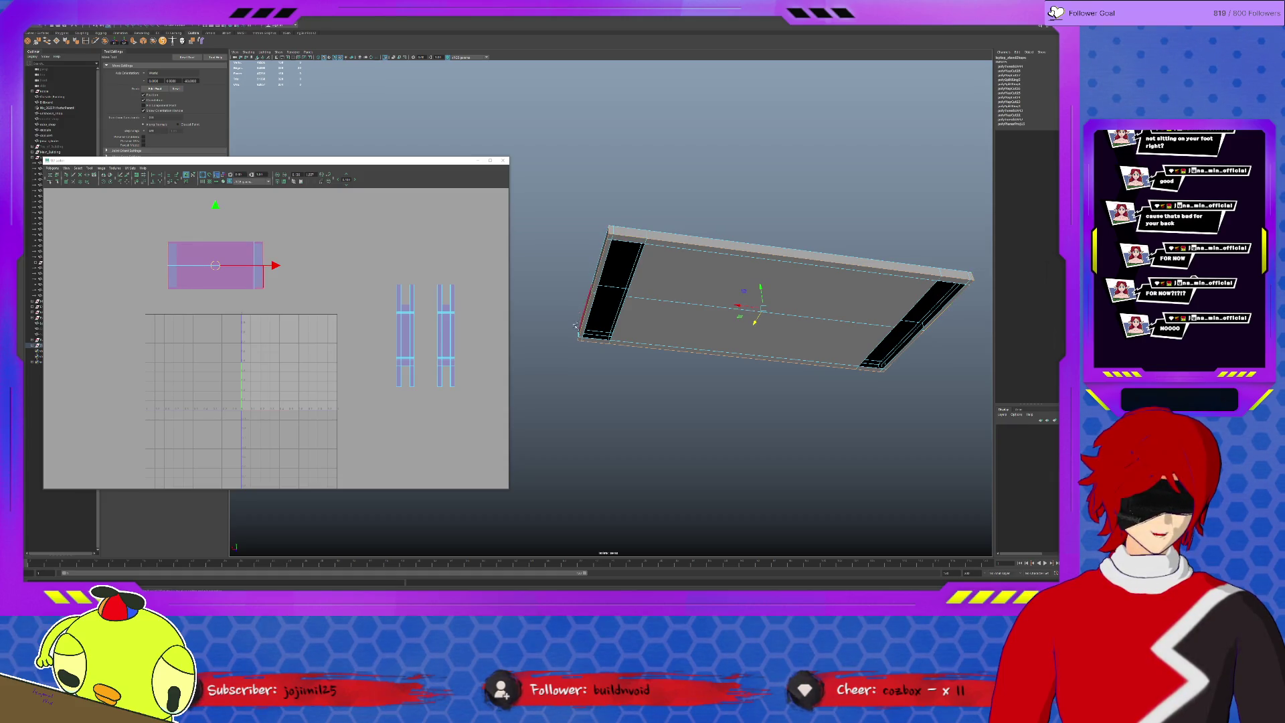
alt+drag(881, 380, 782, 214)
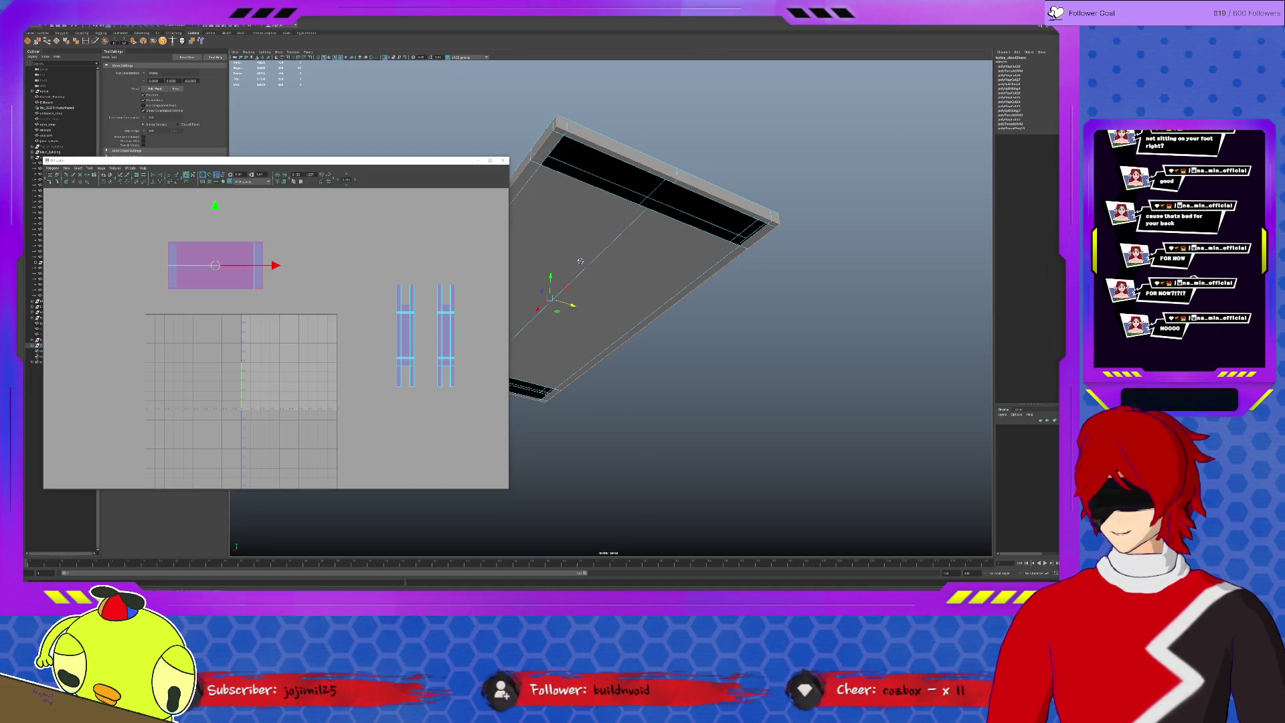
alt+drag(653, 251, 702, 302)
Apply a UV command from the marking menu and drag the pink shell up and right away from the other.
right_click(207, 270)
click(232, 269)
drag(215, 267, 371, 241)
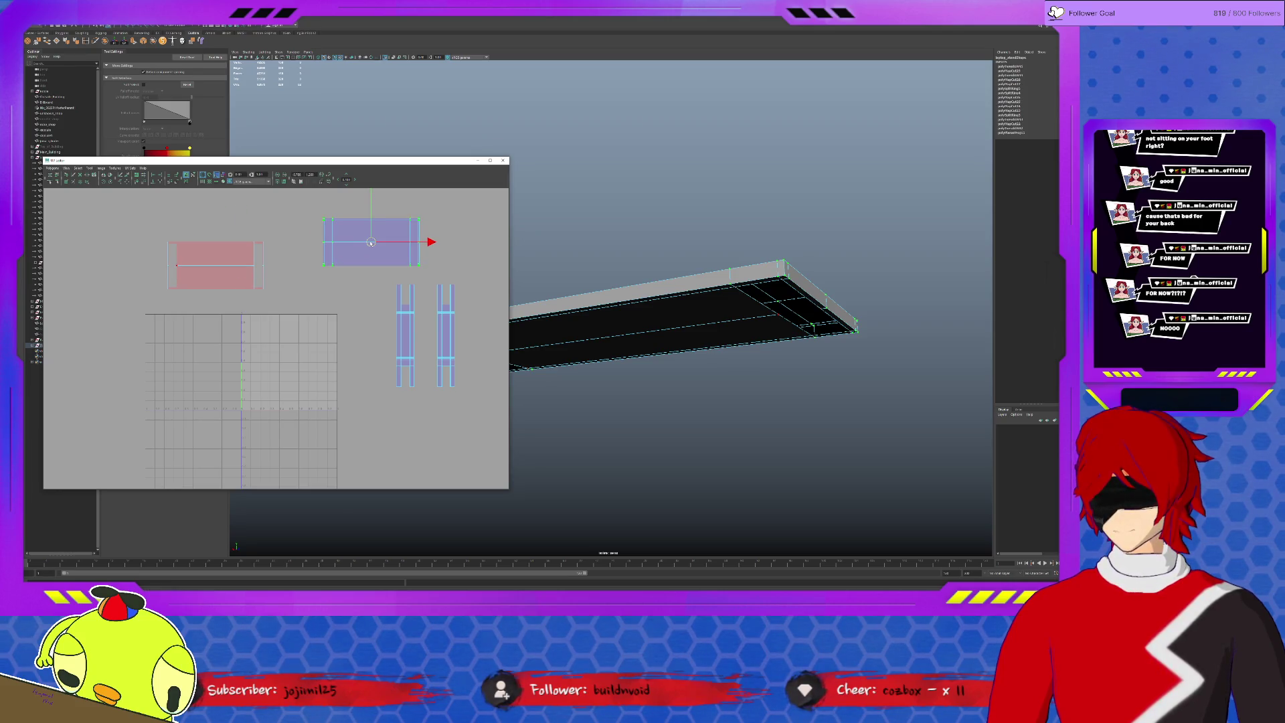
Use the Smooth UV Tool to unfold the blue tabletop shell's distorted corners outward.
click(89, 168)
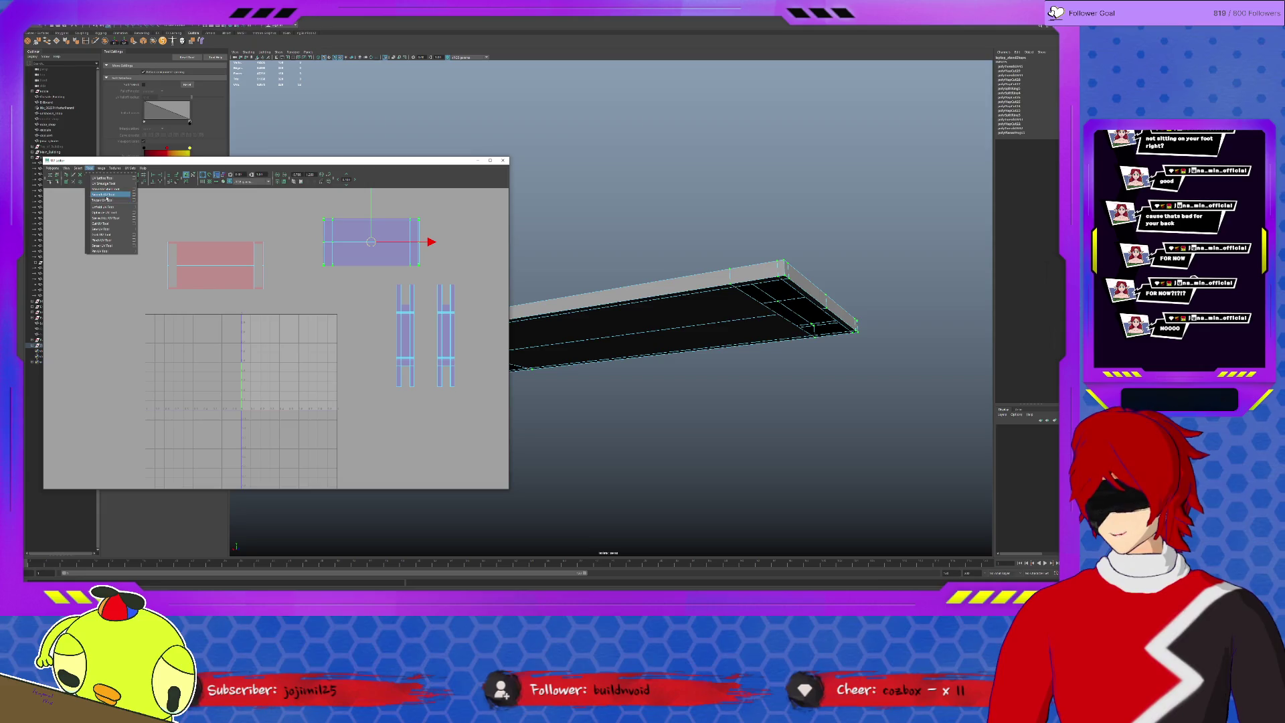
click(108, 200)
scroll(299, 328, up, 5)
drag(298, 328, 296, 329)
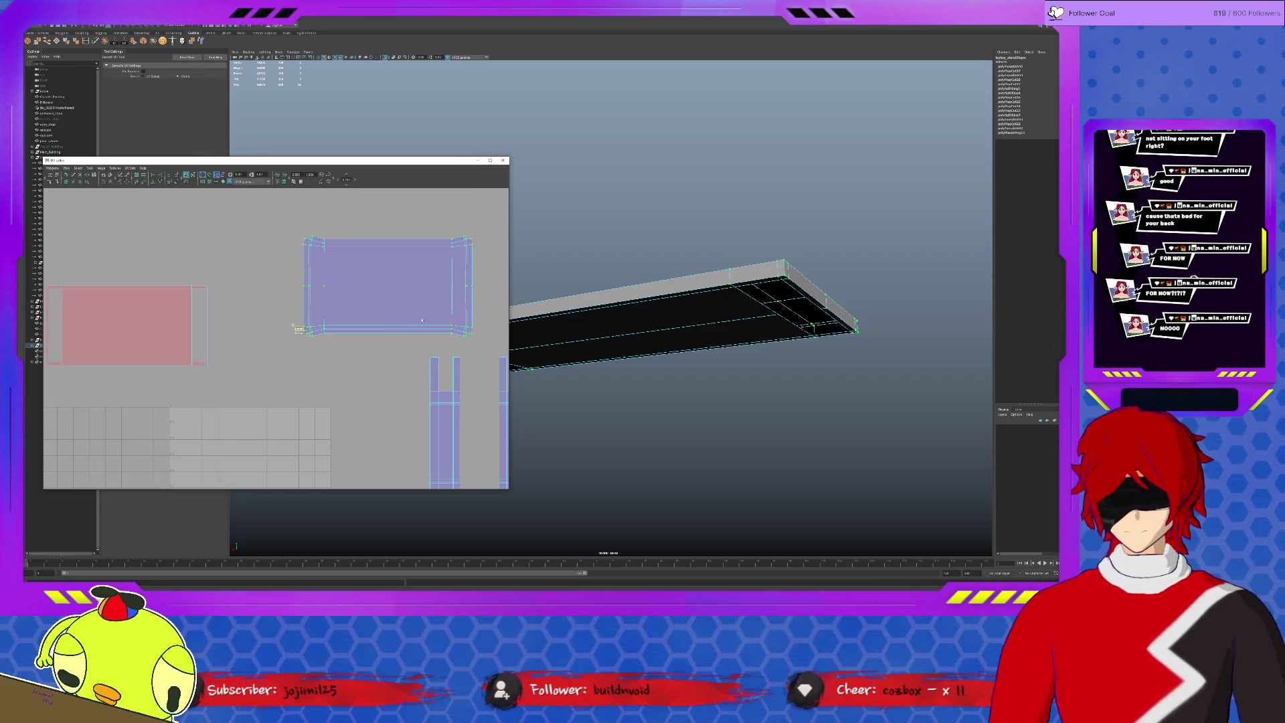
Select the other tabletop shell and unfold it with Ctrl+U.
click(199, 318)
click(189, 289)
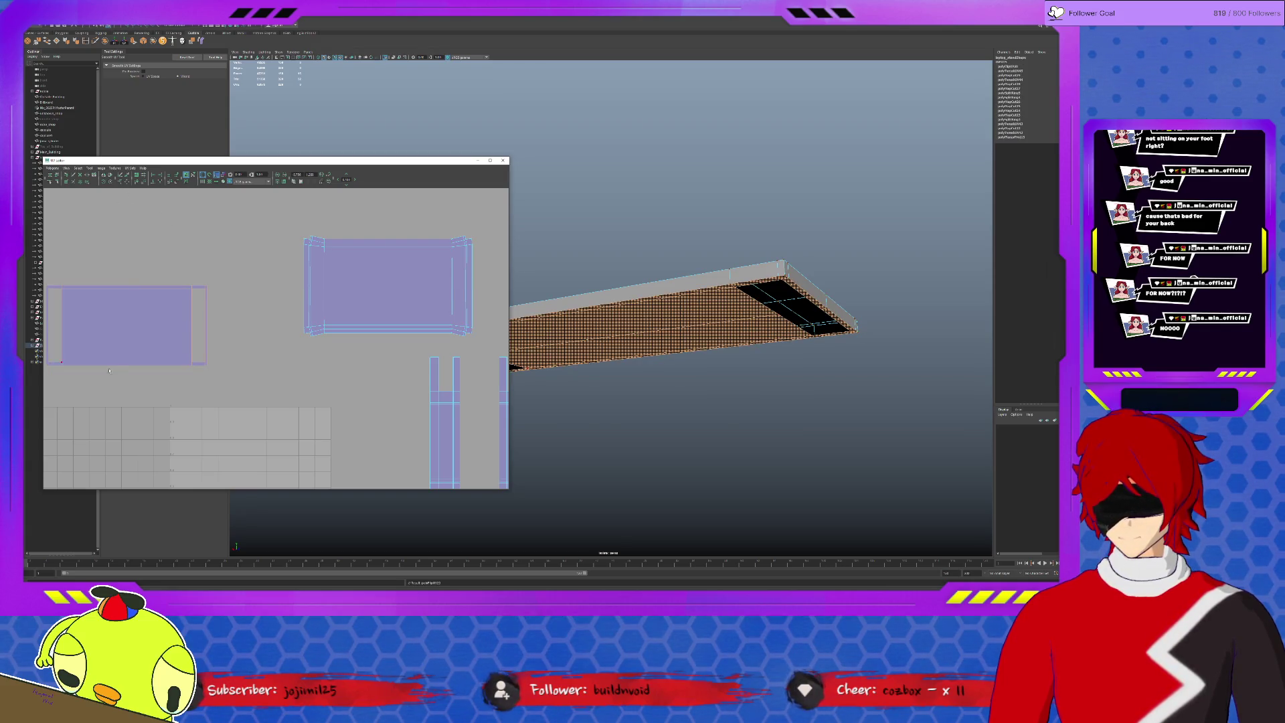
click(105, 341)
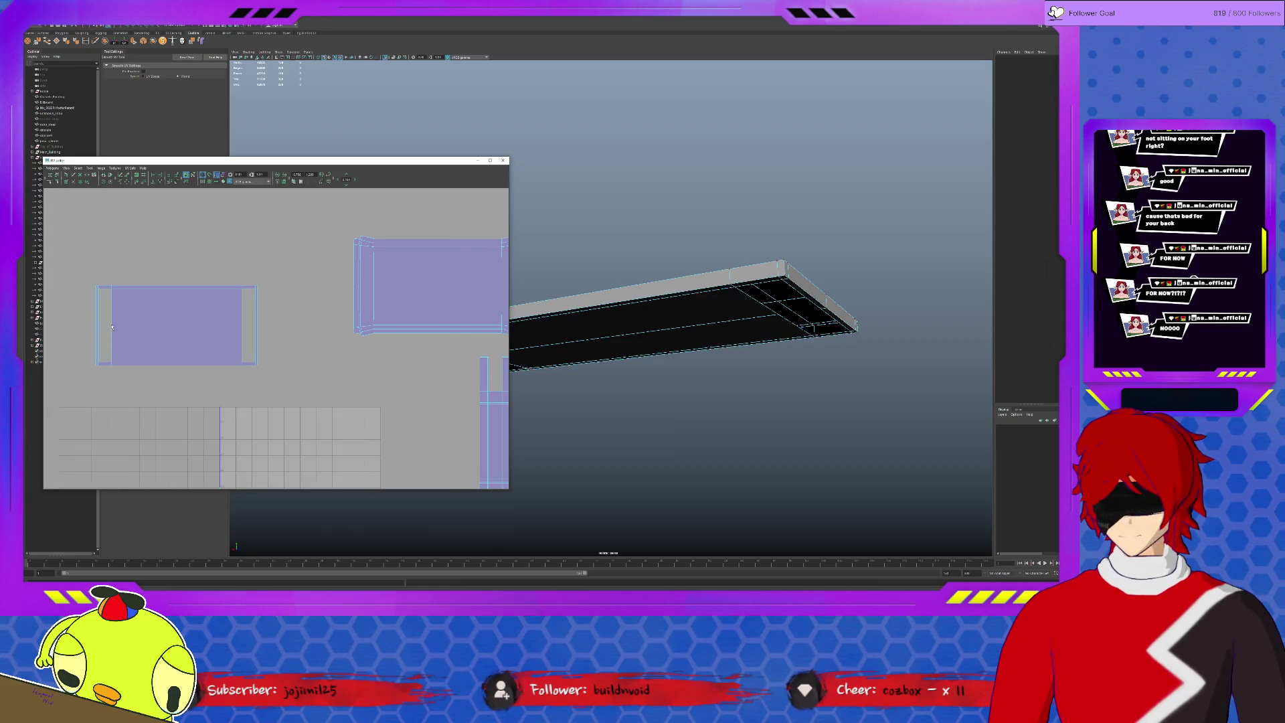
drag(111, 326, 86, 369)
key(ctrl+u)
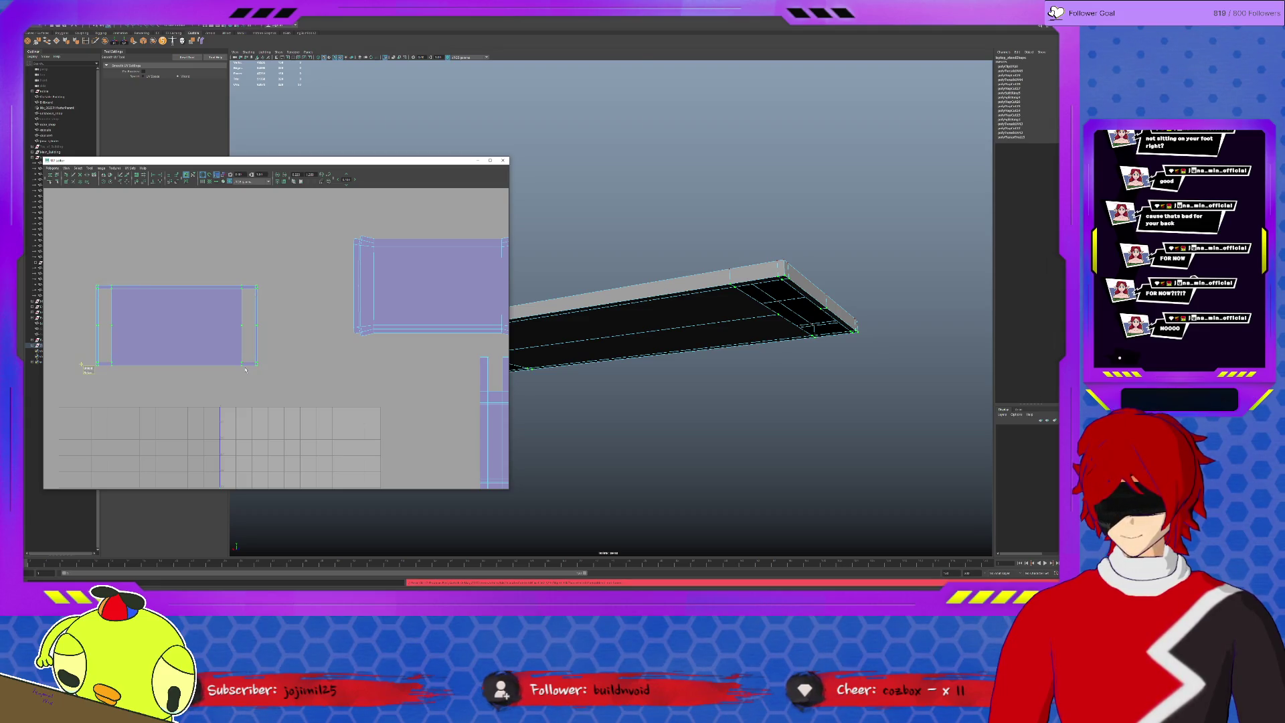
scroll(269, 337, up, 3)
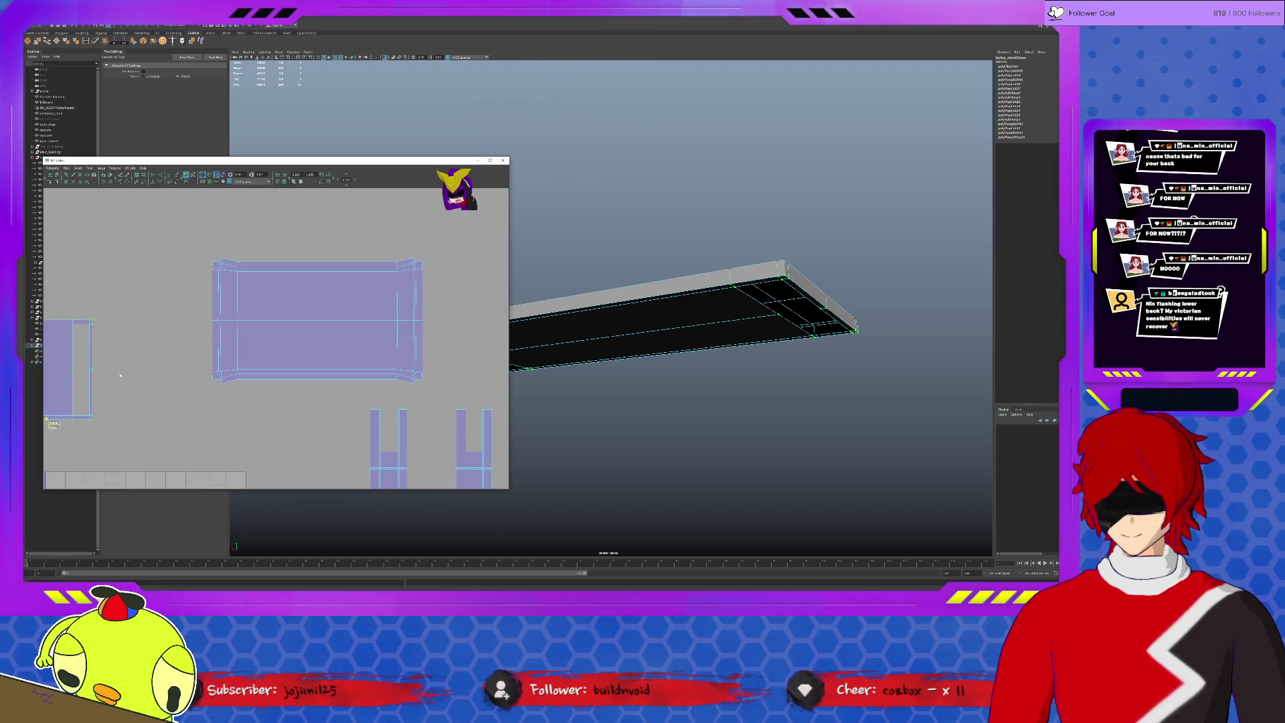
Straighten the tabletop shell's top border and right side with Straighten UVs.
alt+middle_drag(270, 337, 435, 334)
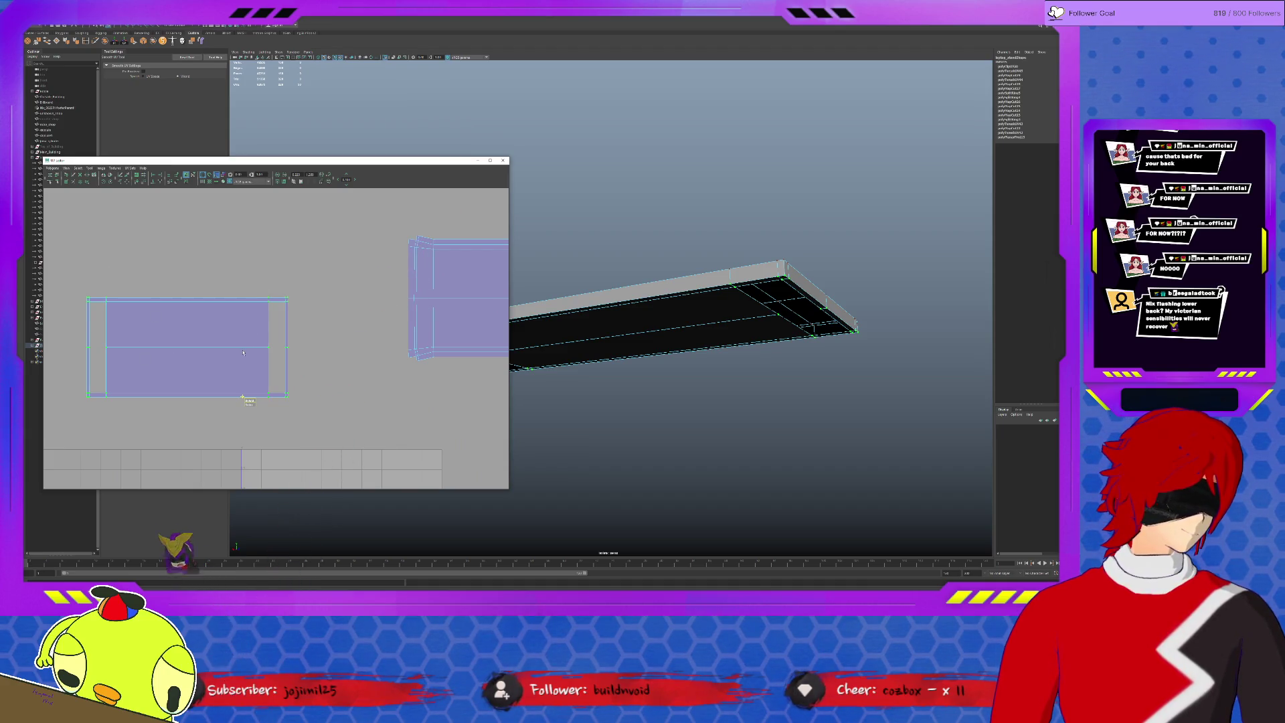
alt+middle_drag(248, 400, 69, 434)
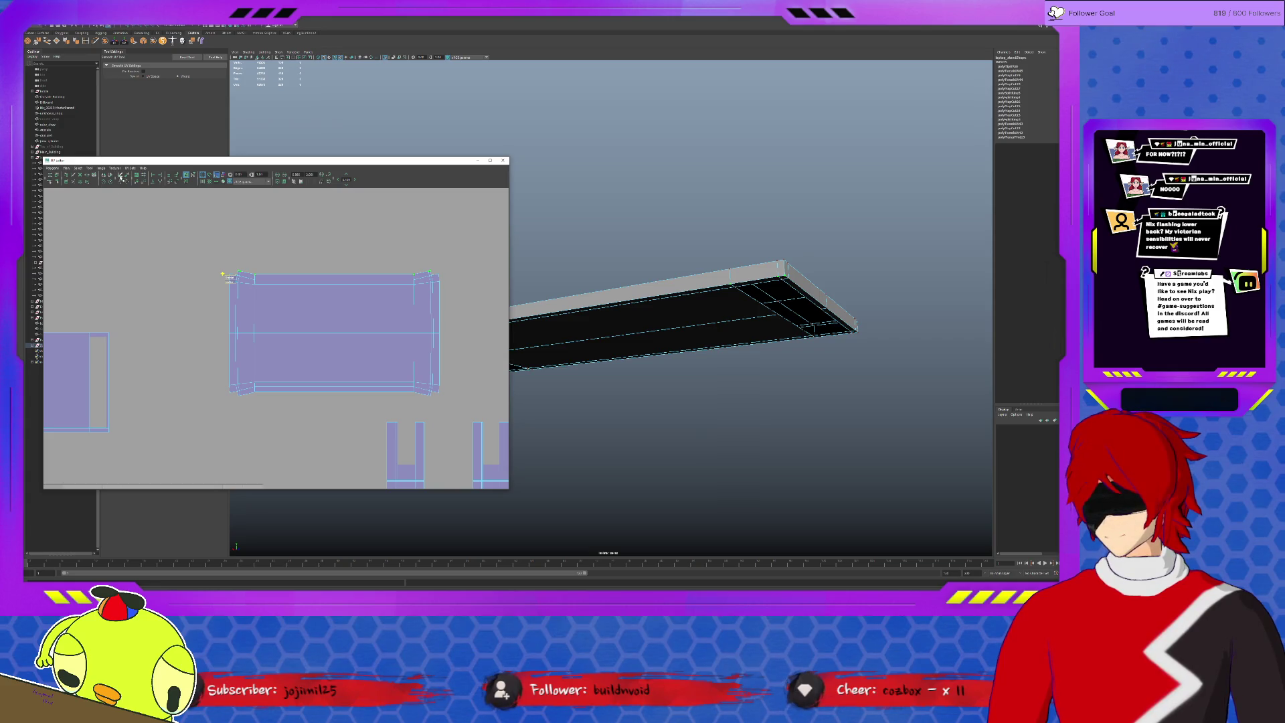
click(159, 182)
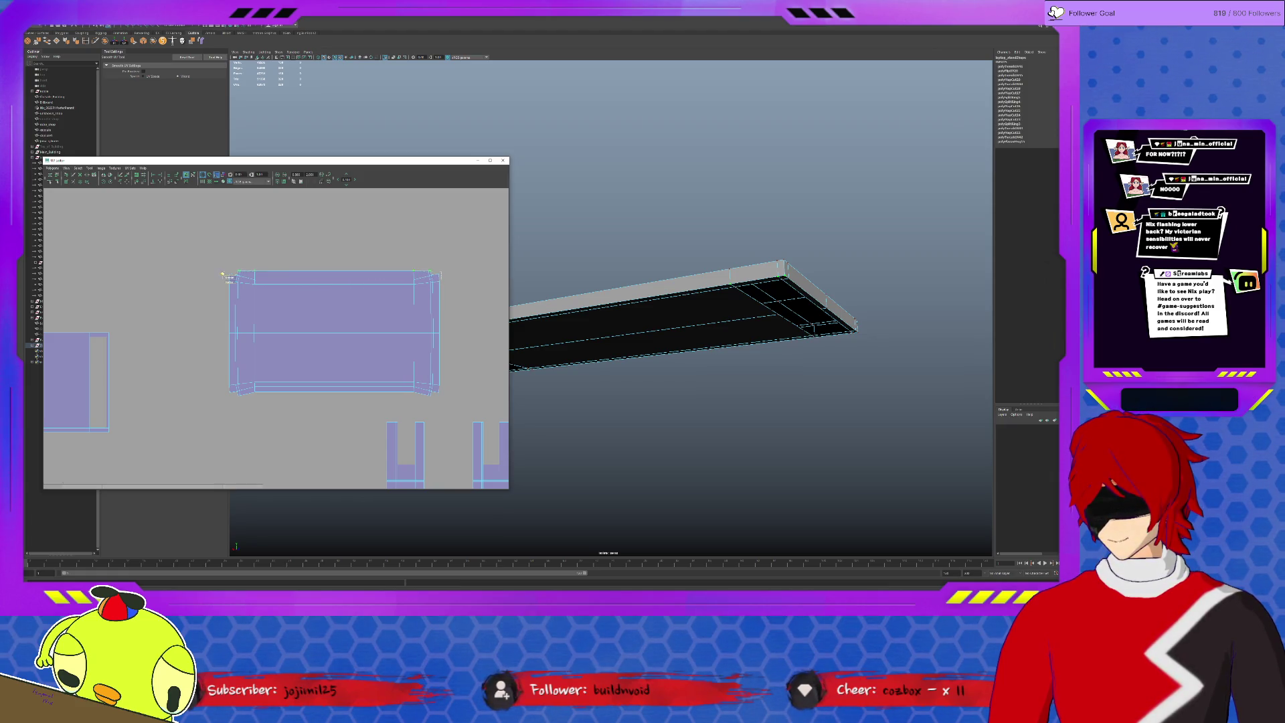
click(466, 282)
click(216, 334)
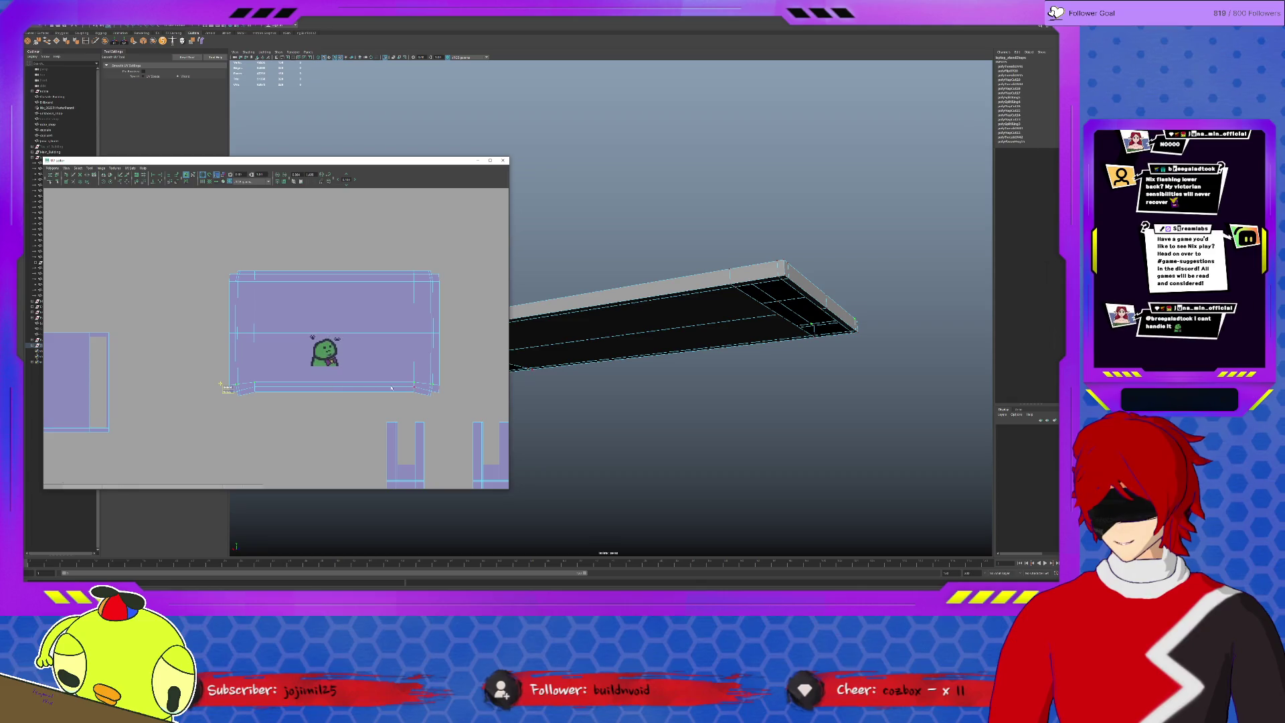
Select the bottom and right border UVs with soft selection and straighten the right border.
key(q)
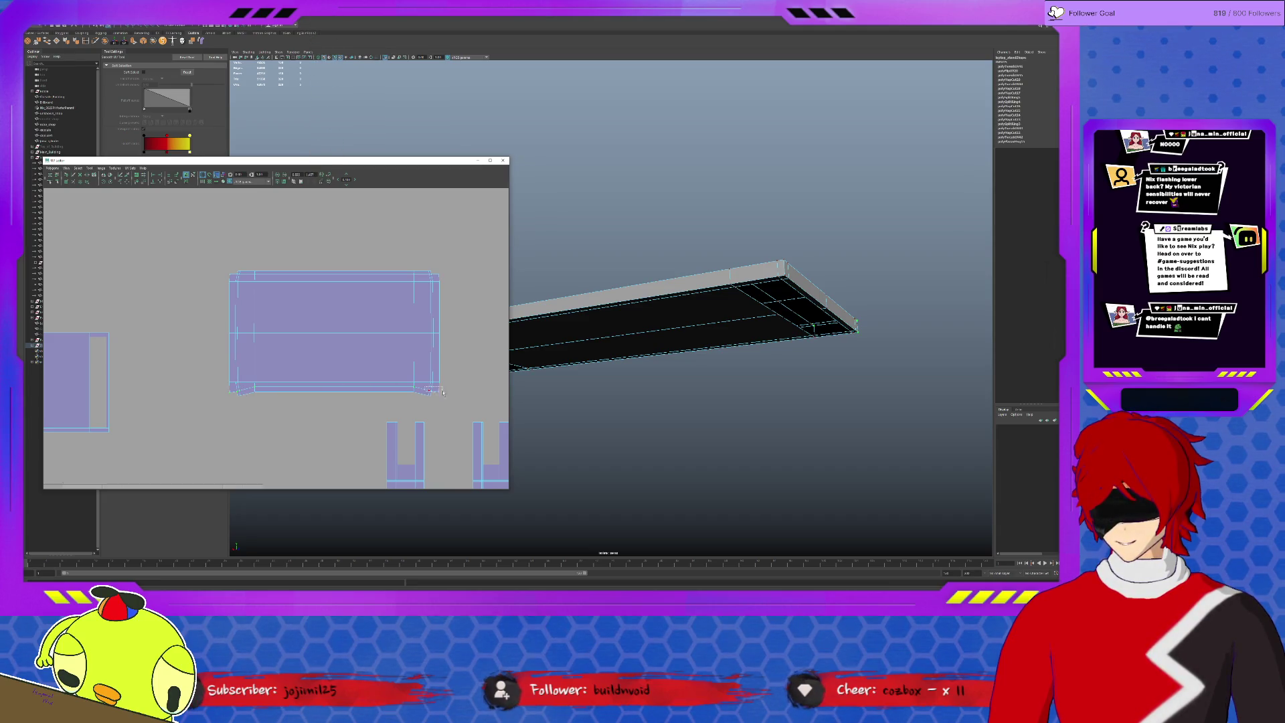
drag(439, 408, 198, 391)
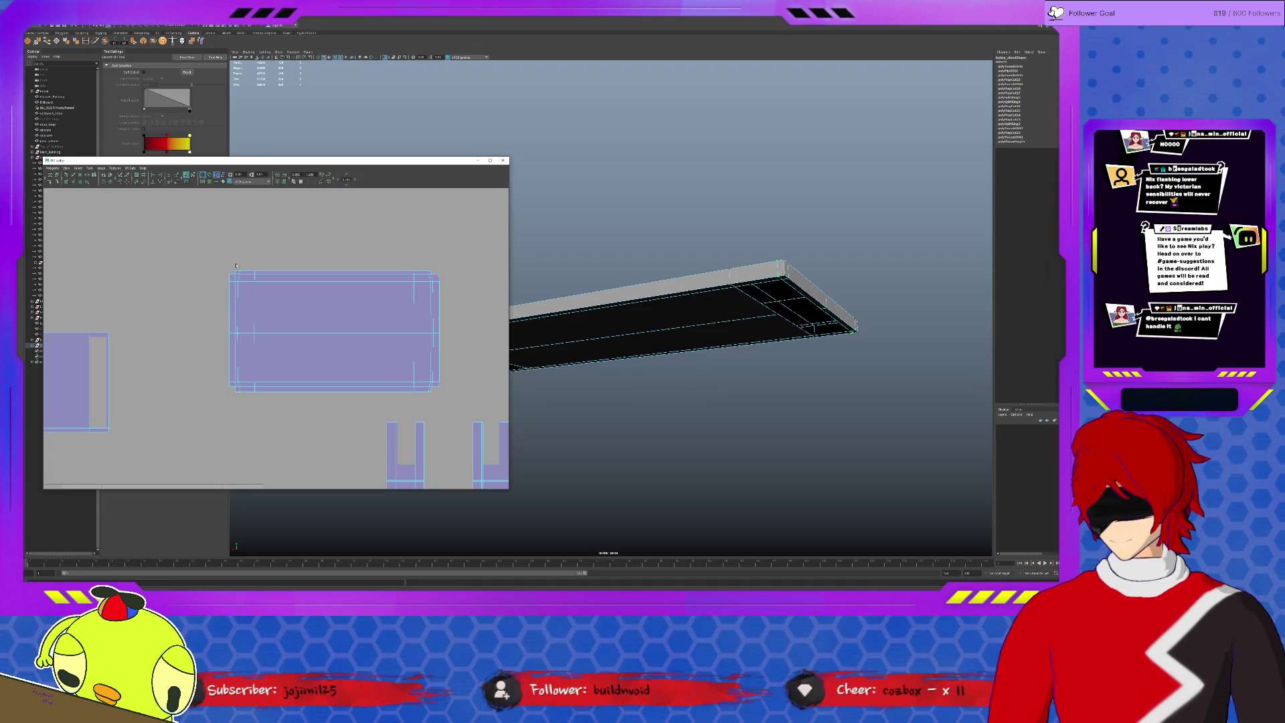
drag(400, 247, 429, 408)
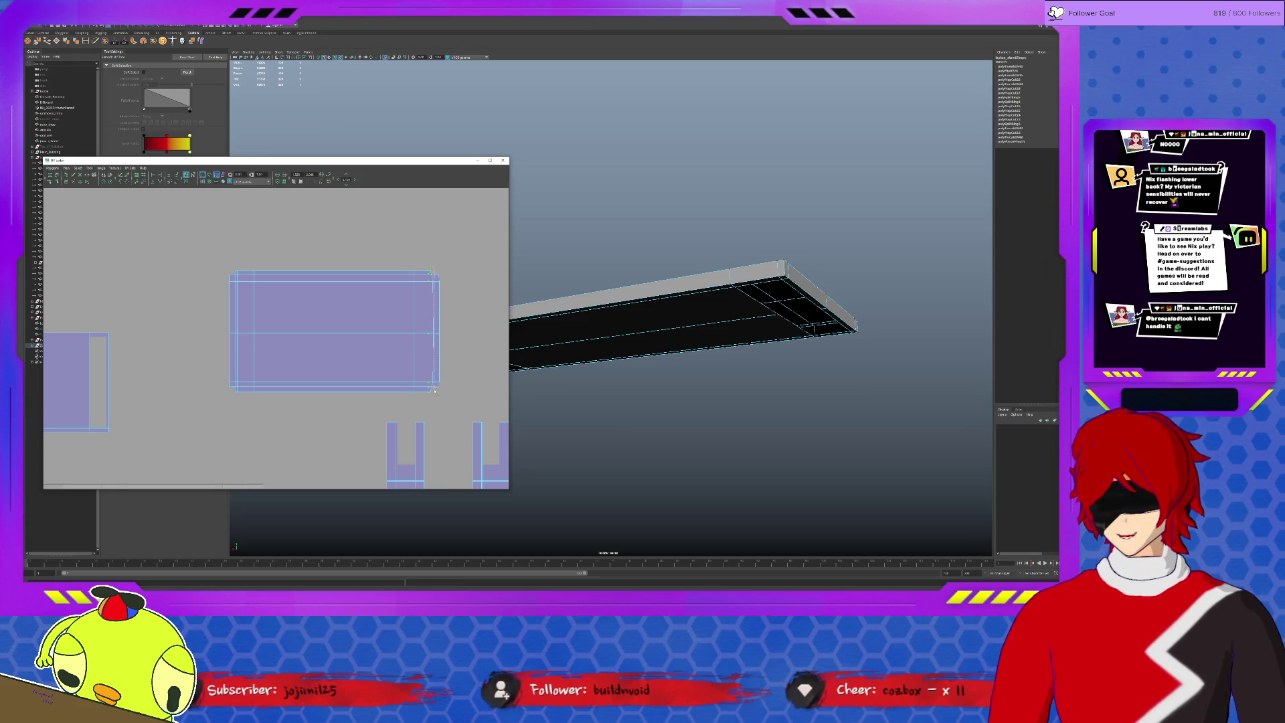
click(439, 353)
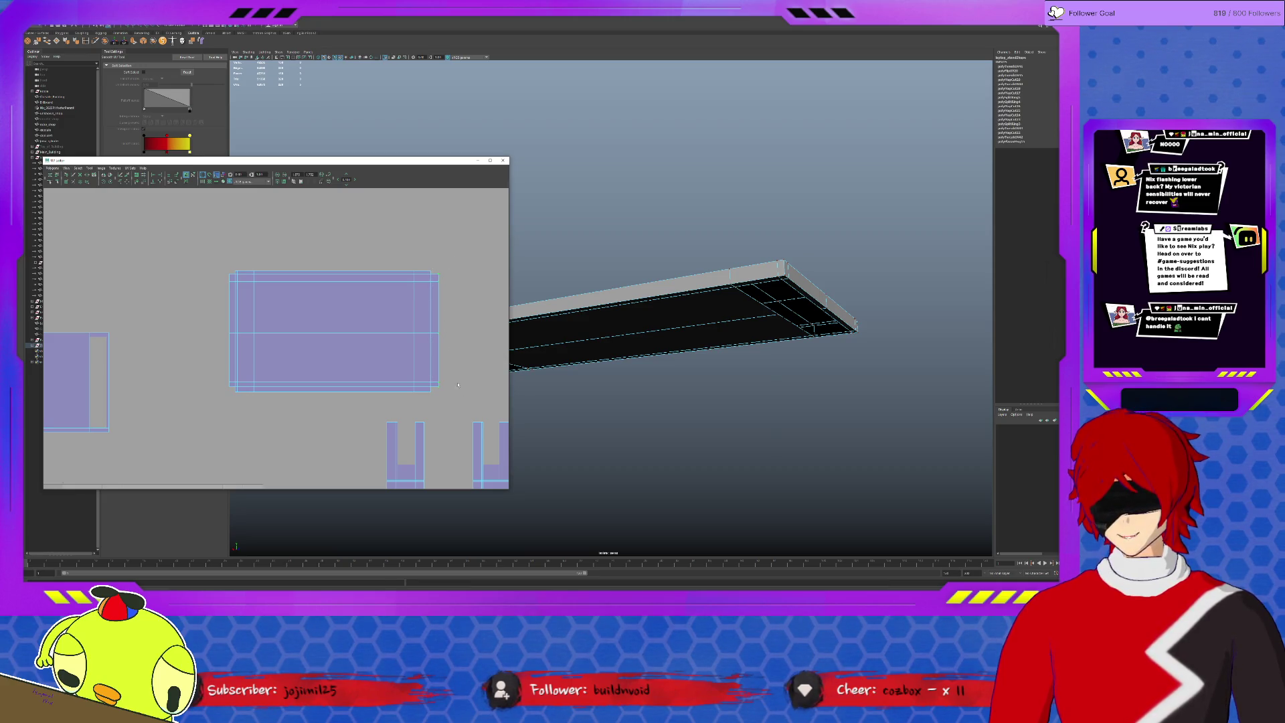
Nudge the straightened right border slightly left with the Move tool.
key(w)
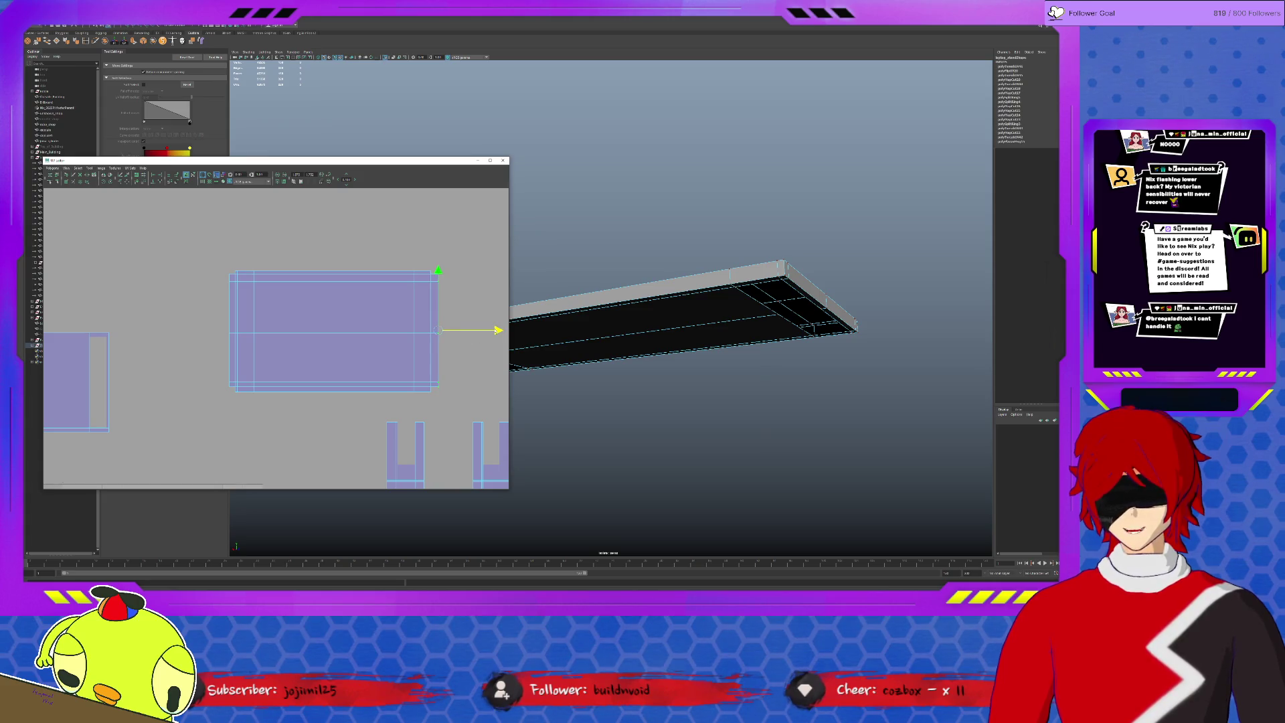
drag(499, 330, 497, 330)
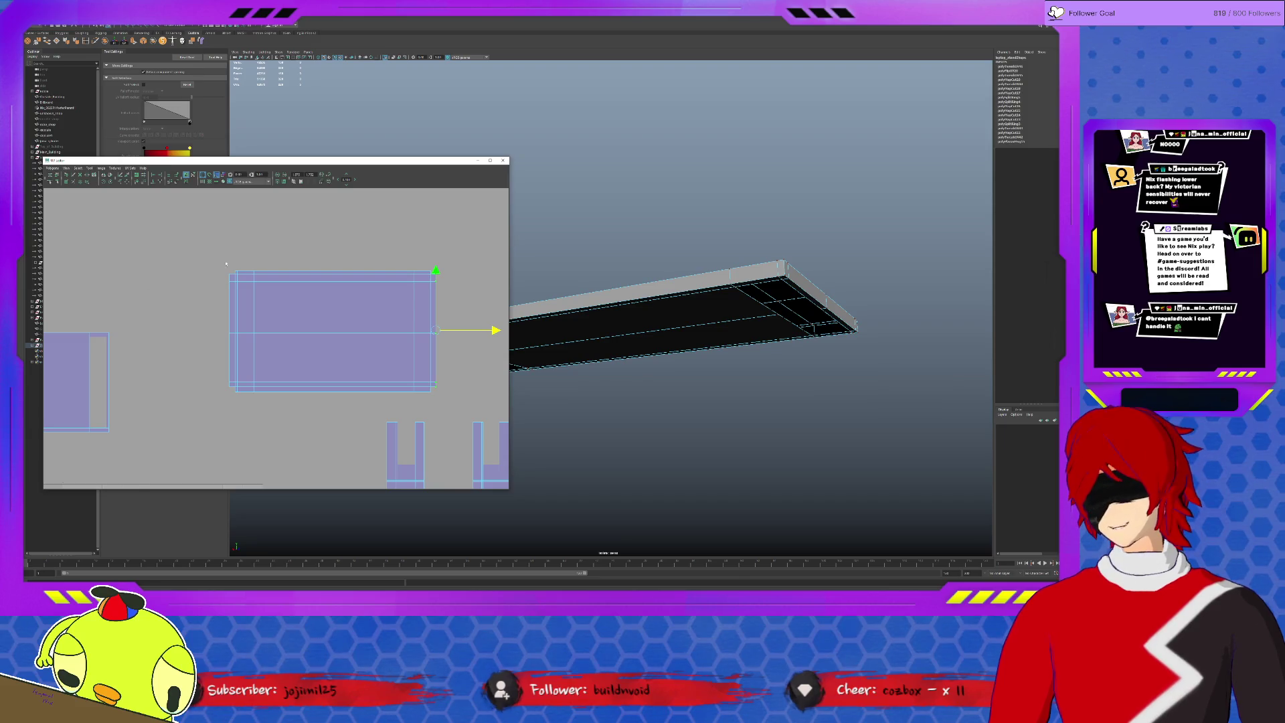
key(w)
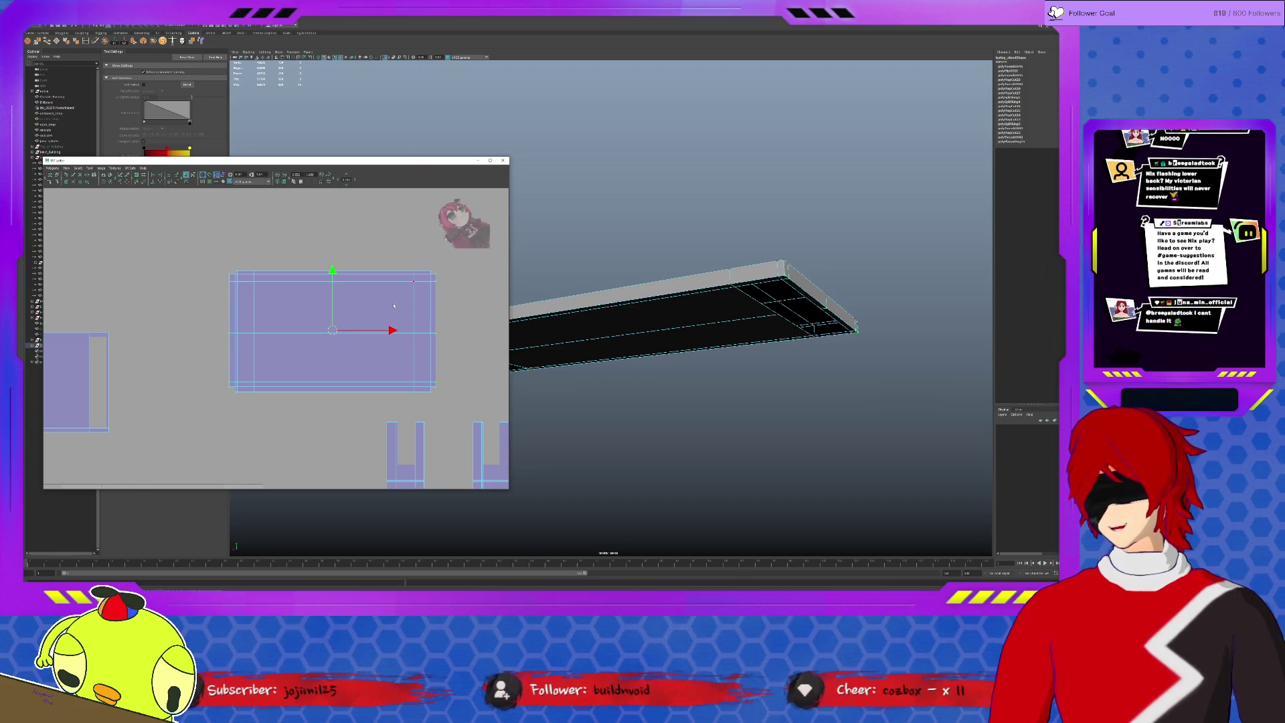
Move the rectangular tabletop shell down-left onto the 0–1 UV grid.
key(r)
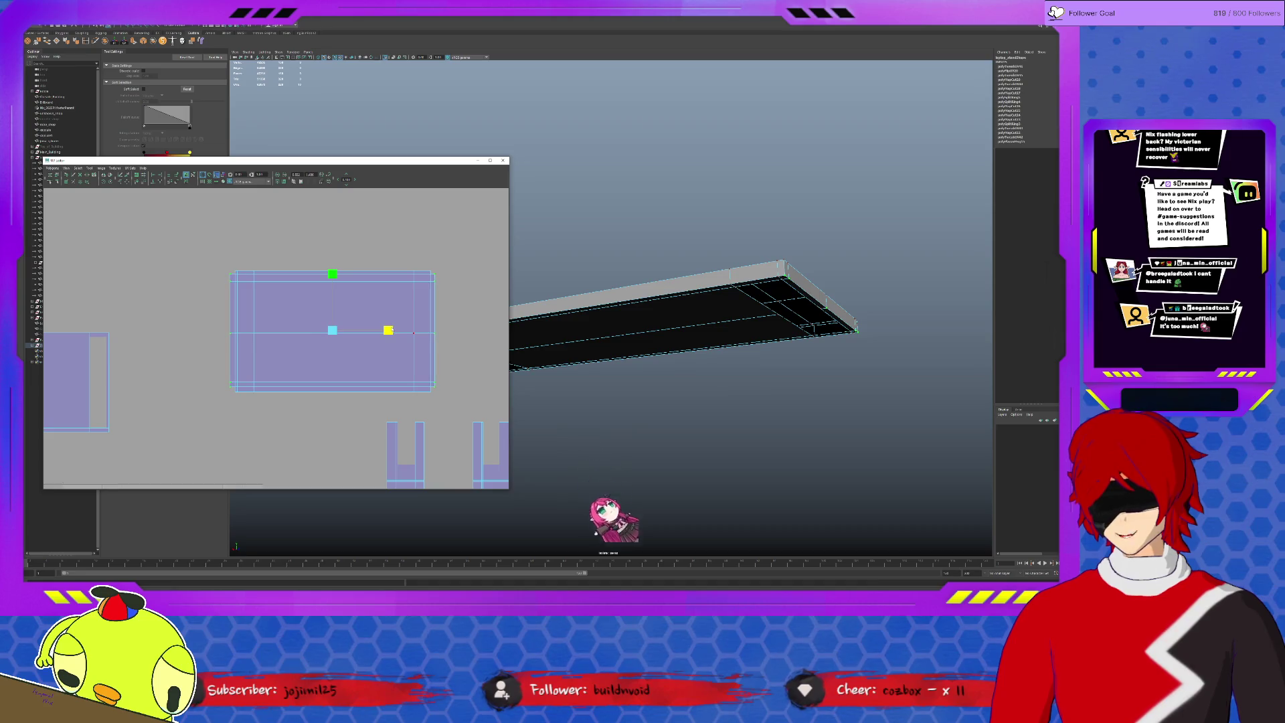
drag(218, 258, 455, 273)
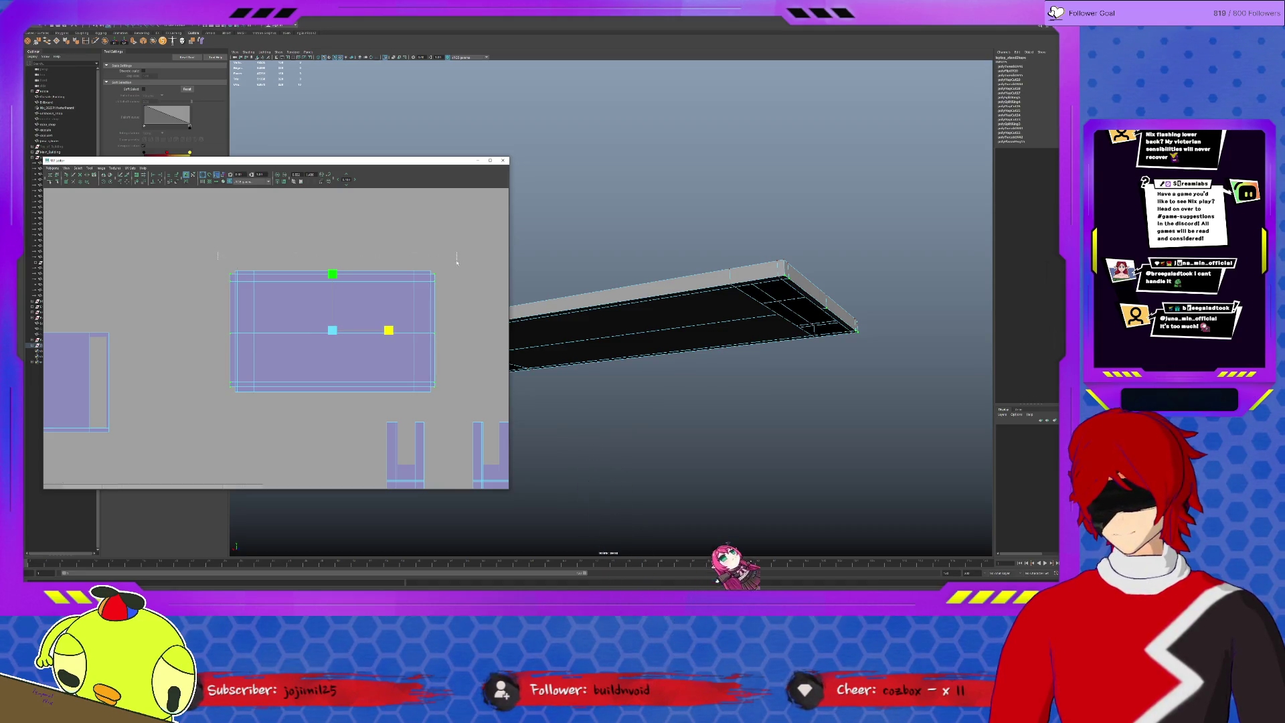
key(w)
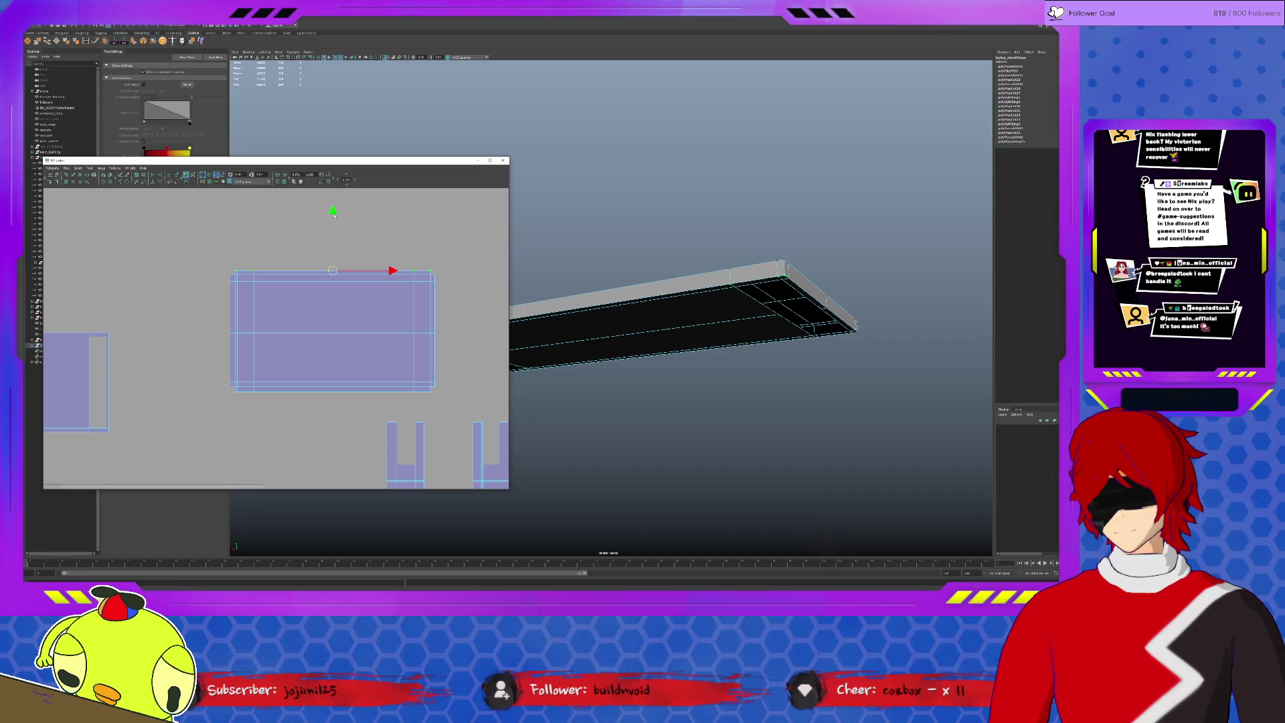
scroll(289, 371, down, 4)
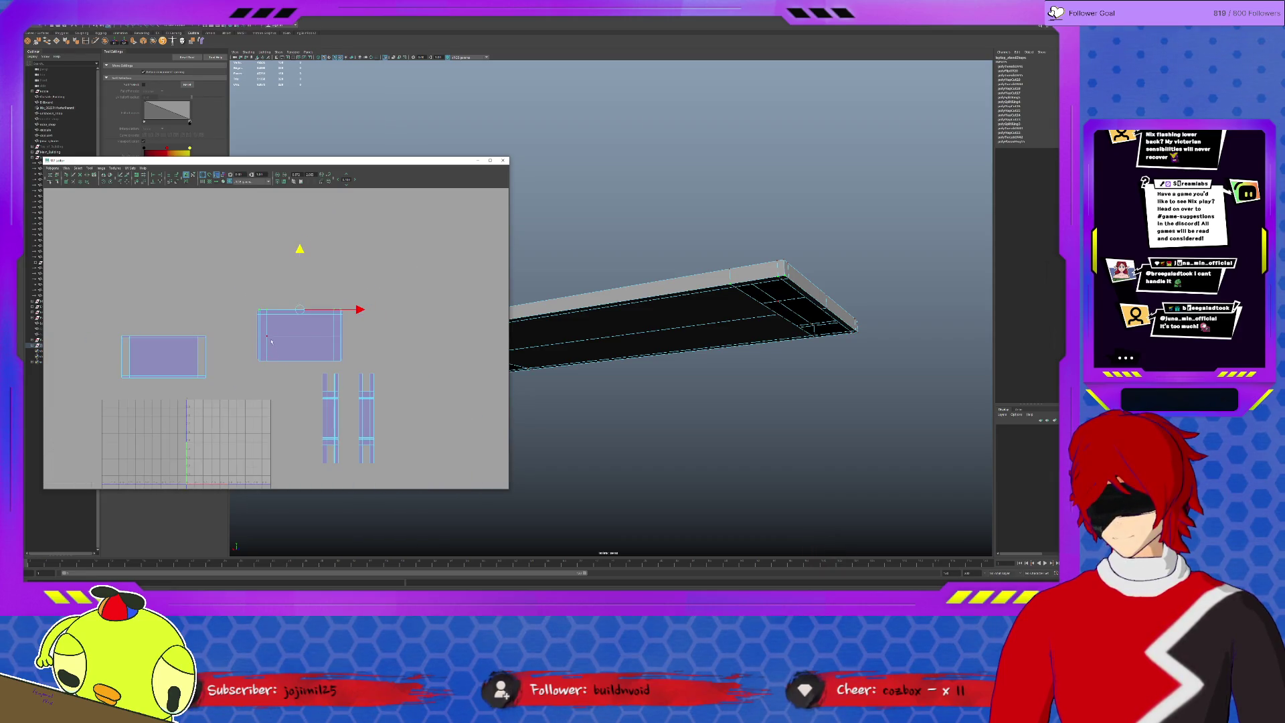
key(r)
key(w)
mouse_move(299, 336)
mouse_down()
mouse_move(244, 425)
mouse_move(226, 425)
mouse_up()
Shrink the two vertical strip shells and move them down into the UV square.
alt+middle_drag(225, 425, 271, 369)
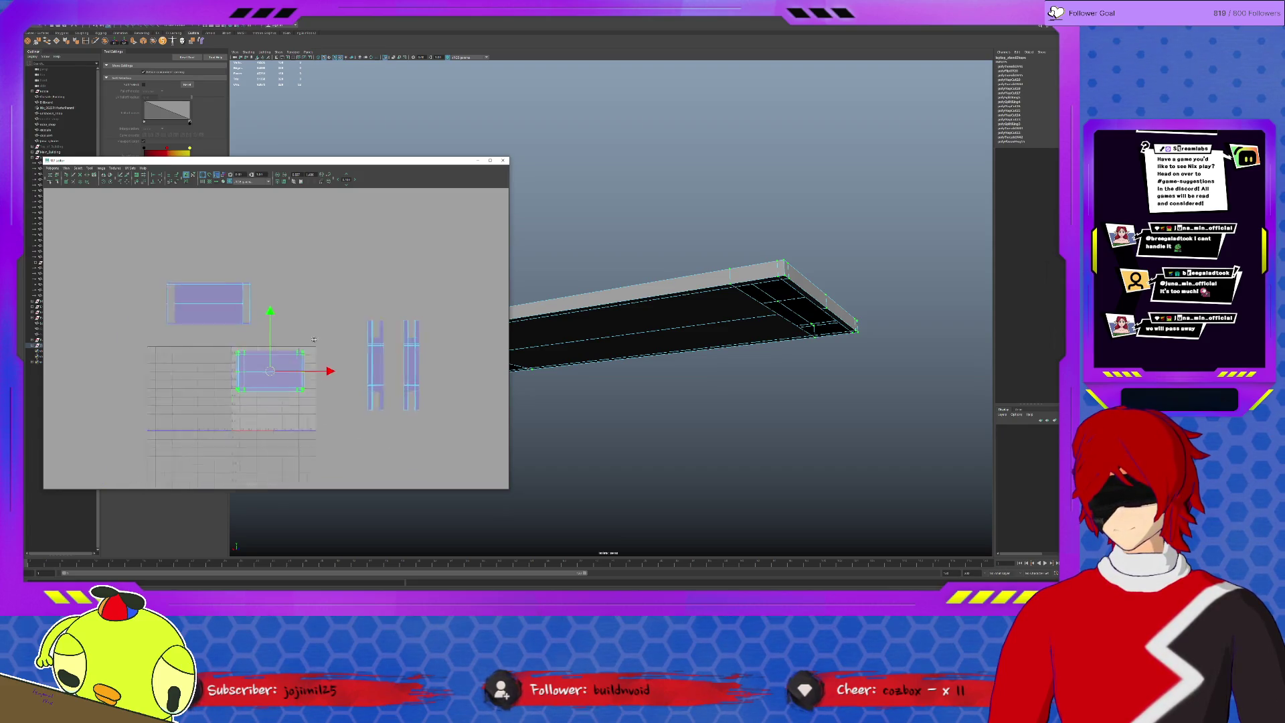
drag(348, 316, 429, 426)
key(r)
drag(394, 364, 367, 365)
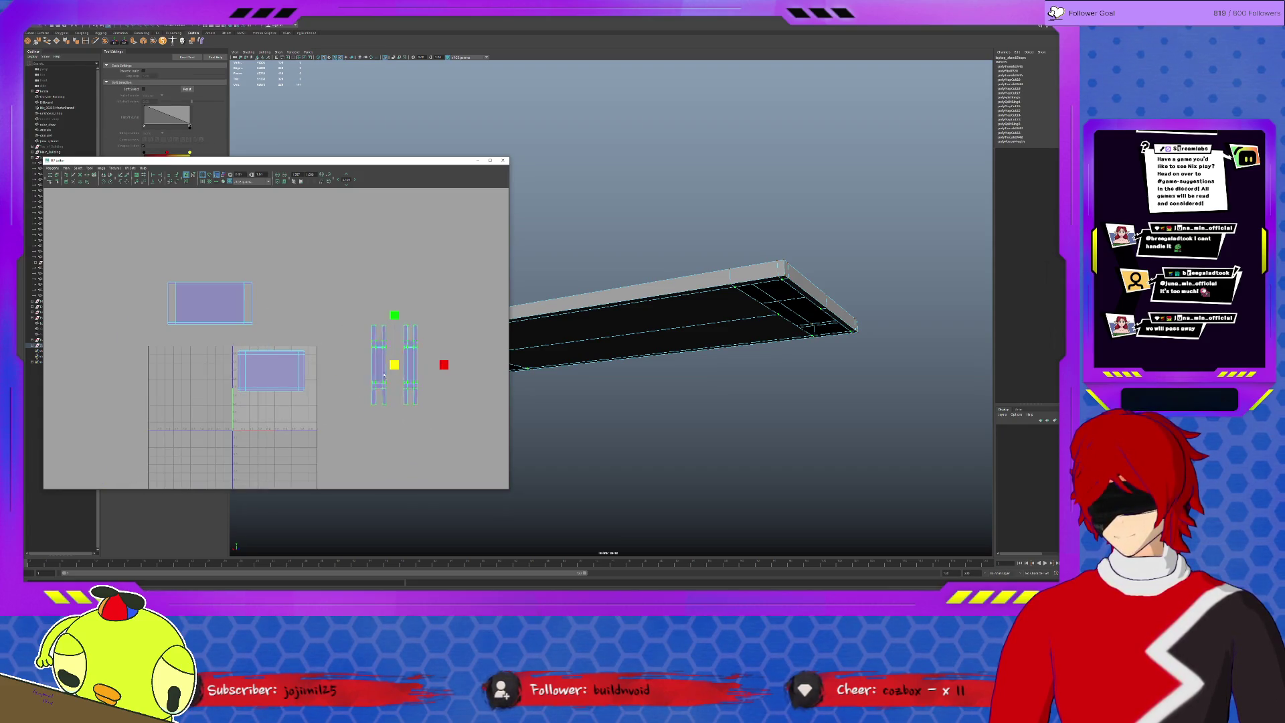
click(606, 342)
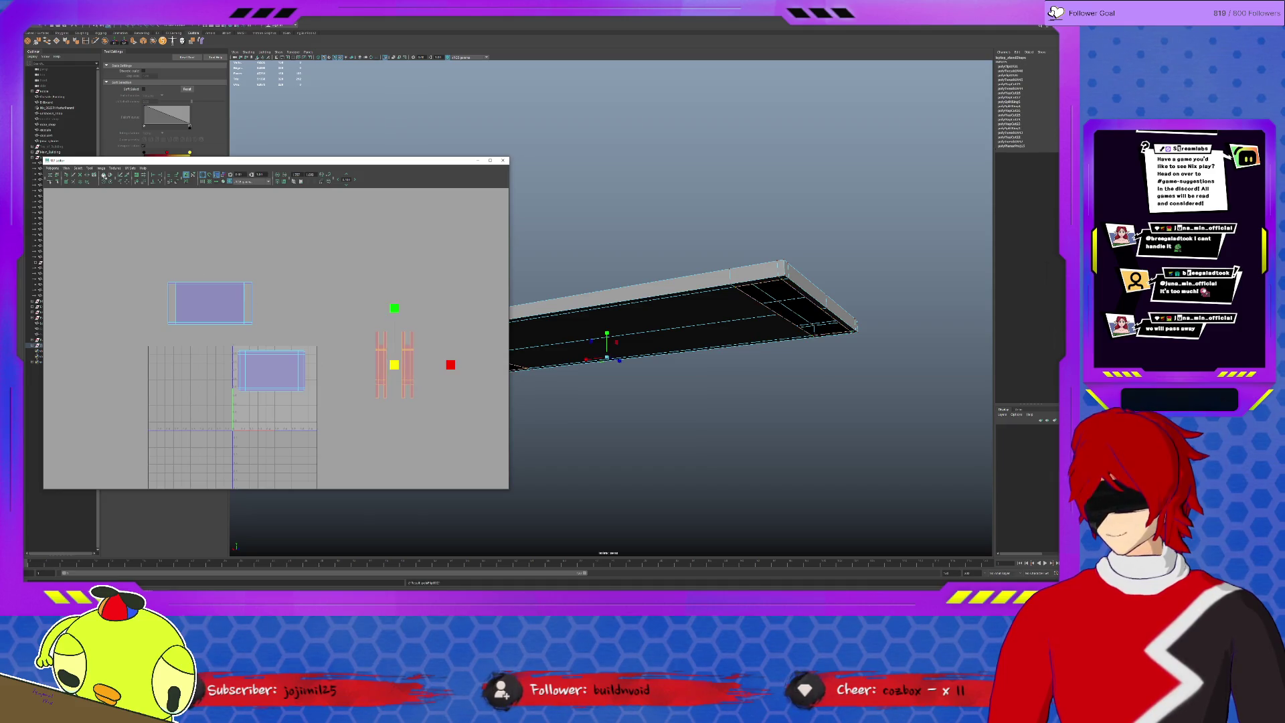
key(w)
drag(393, 364, 282, 419)
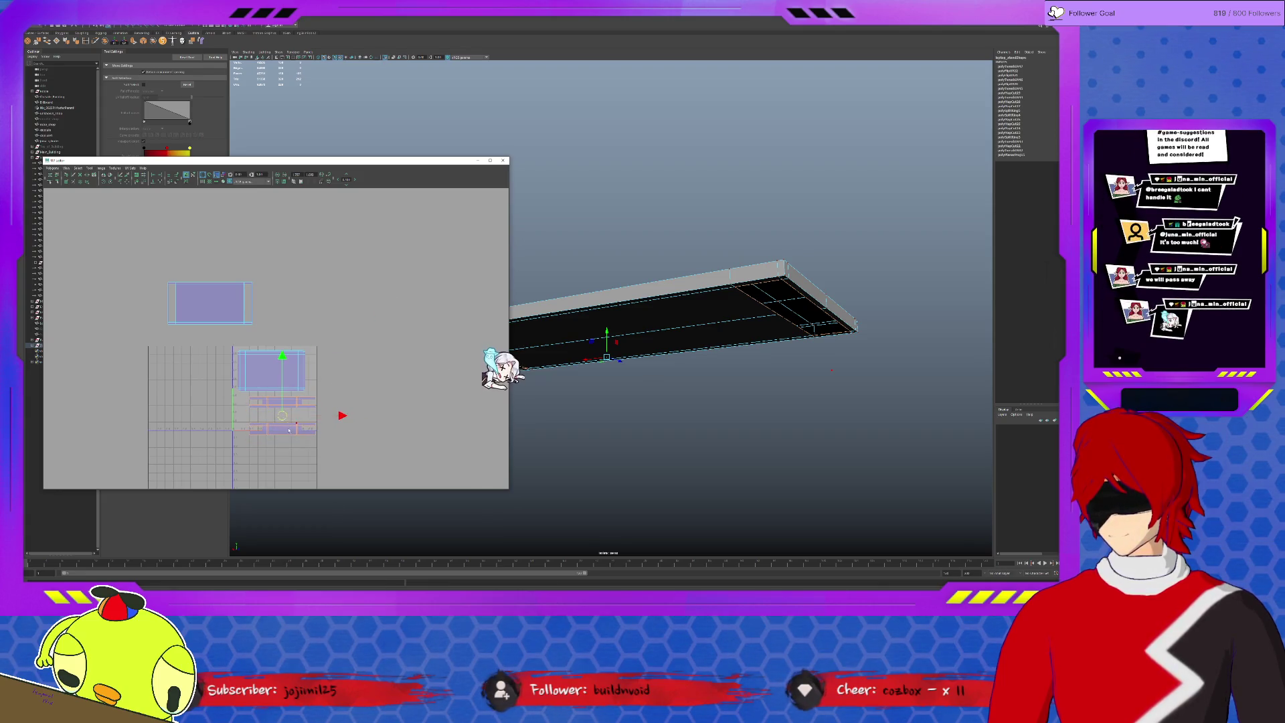
scroll(241, 380, up, 2)
scroll(240, 381, up, 1)
Nudge the lower strip up, then scale both strips down around their centre.
click(301, 399)
drag(320, 337, 319, 321)
shift+click(302, 351)
key(r)
drag(322, 366, 307, 368)
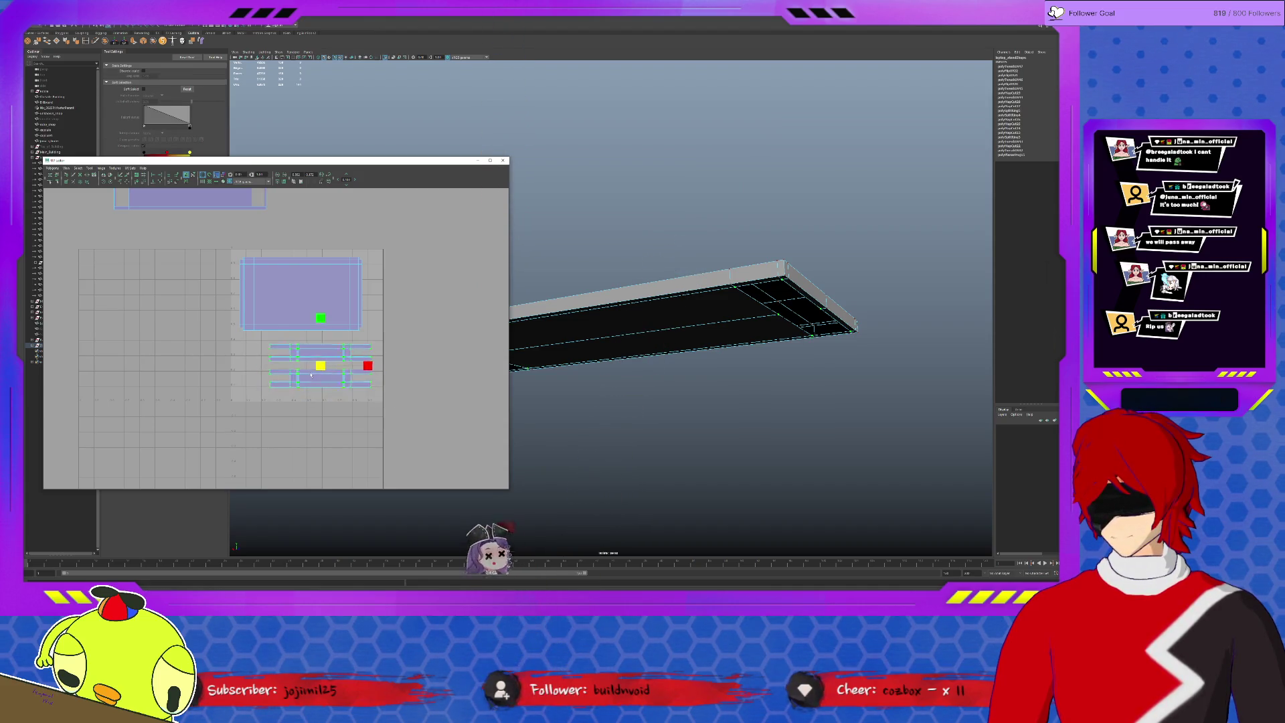
key(w)
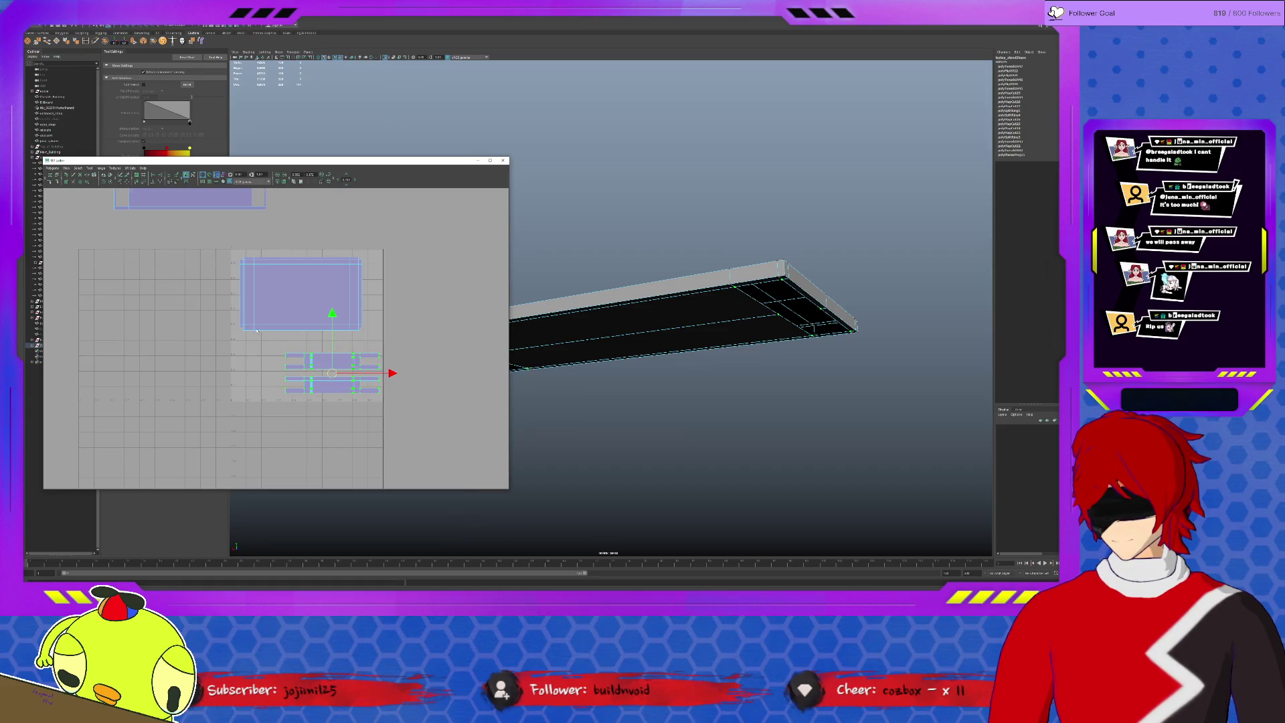
alt+middle_drag(264, 238, 309, 319)
Rotate the large upper shell upright, shrink it to a small strip in the tile, and clear the selection.
drag(164, 217, 123, 198)
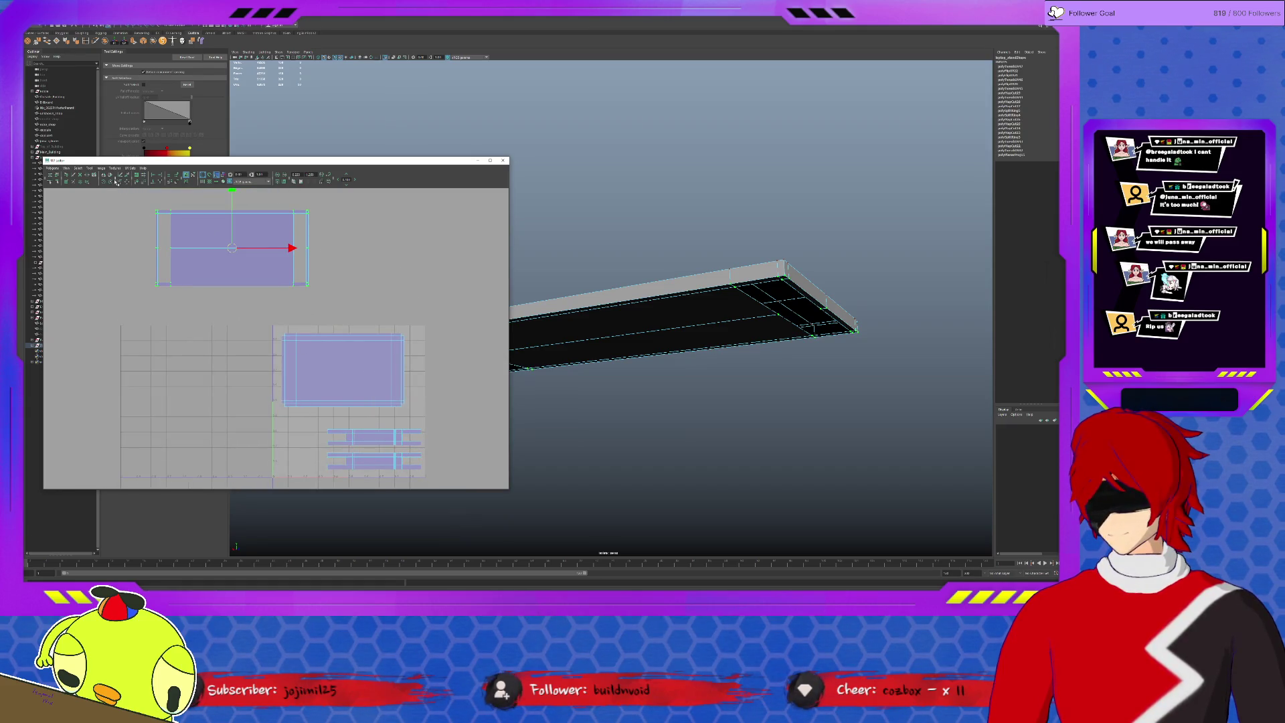
click(115, 182)
key(r)
mouse_move(232, 247)
mouse_down()
mouse_move(216, 251)
mouse_move(300, 443)
mouse_up()
key(w)
key(r)
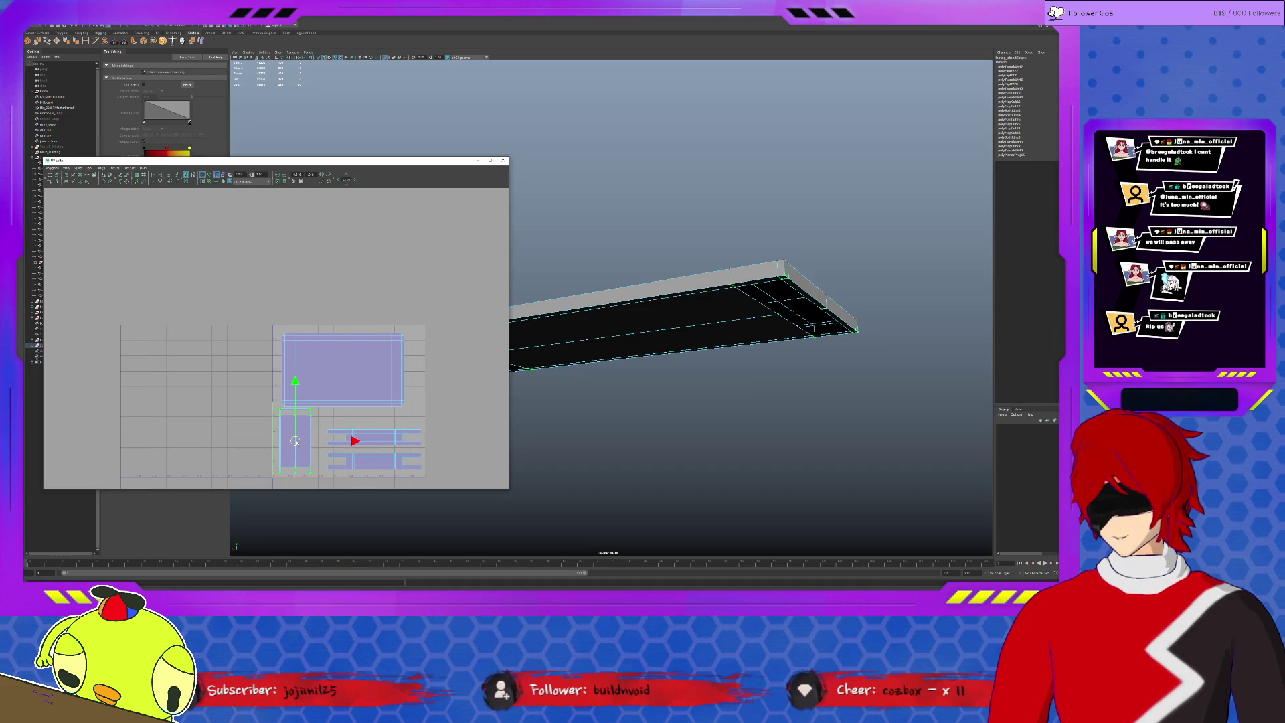
click(414, 419)
alt+drag(702, 407, 709, 390)
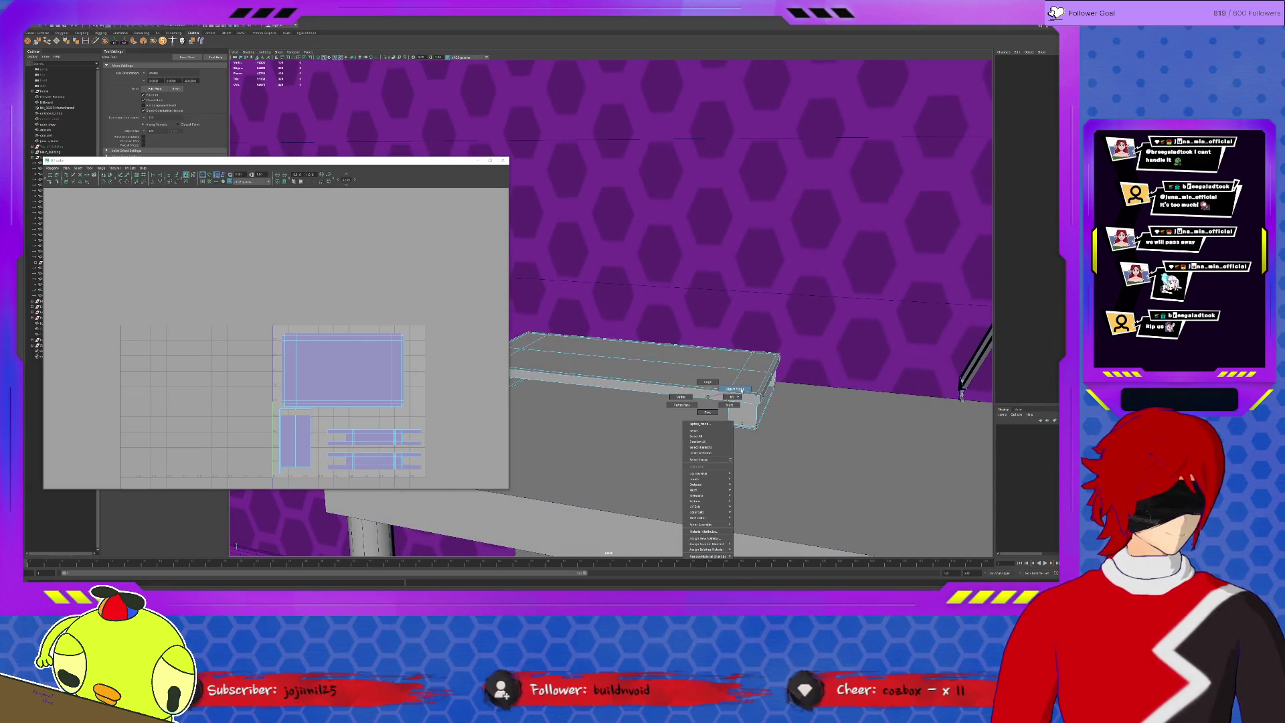
Assign the room's existing textured material to the laptop stand via the marking menu.
right_drag(708, 401, 743, 372)
click(776, 386)
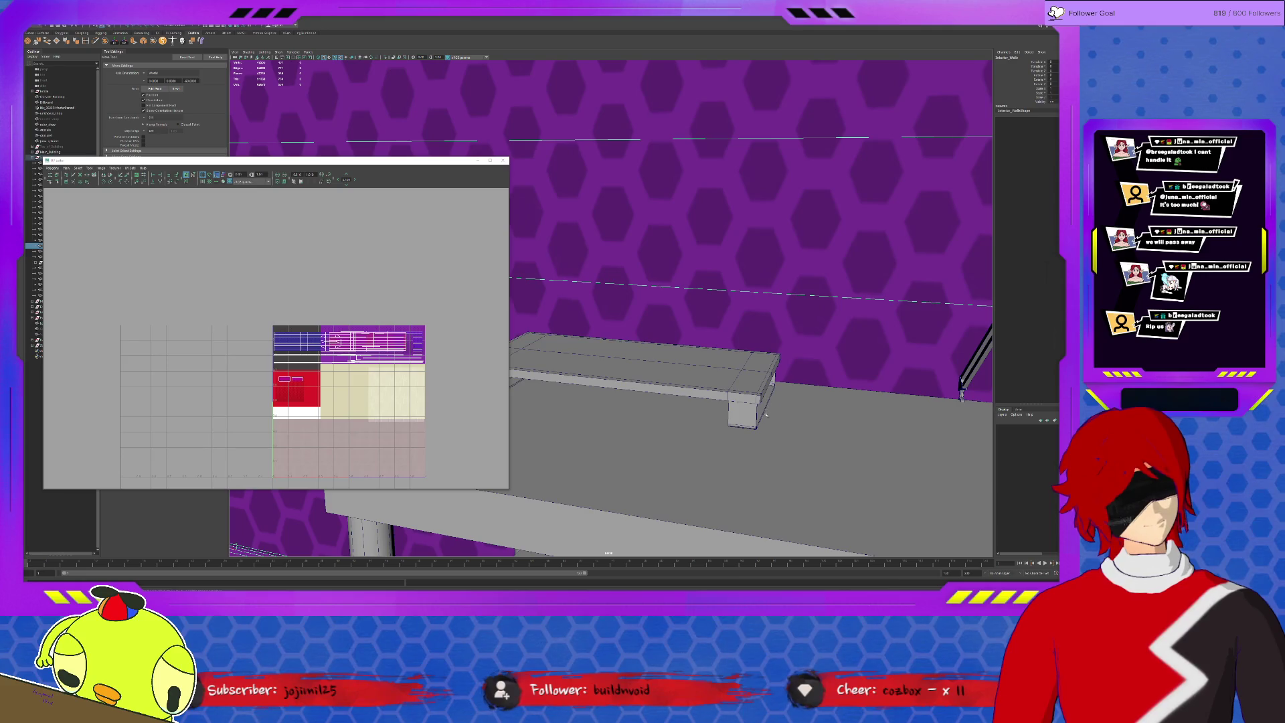
scroll(764, 417, down, 3)
scroll(759, 417, down, 3)
scroll(754, 417, down, 3)
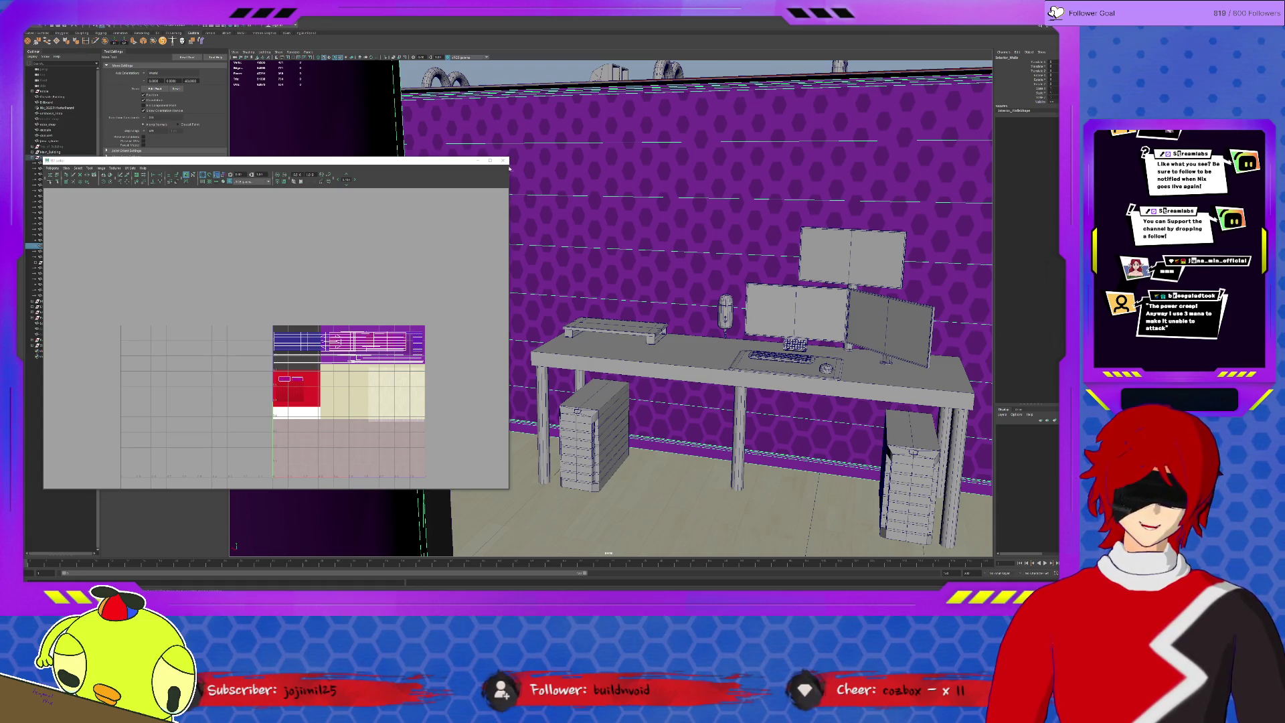
Check the monitor riser's UVs, deselect it, close the UV Editor and orbit around the building.
click(615, 329)
click(545, 78)
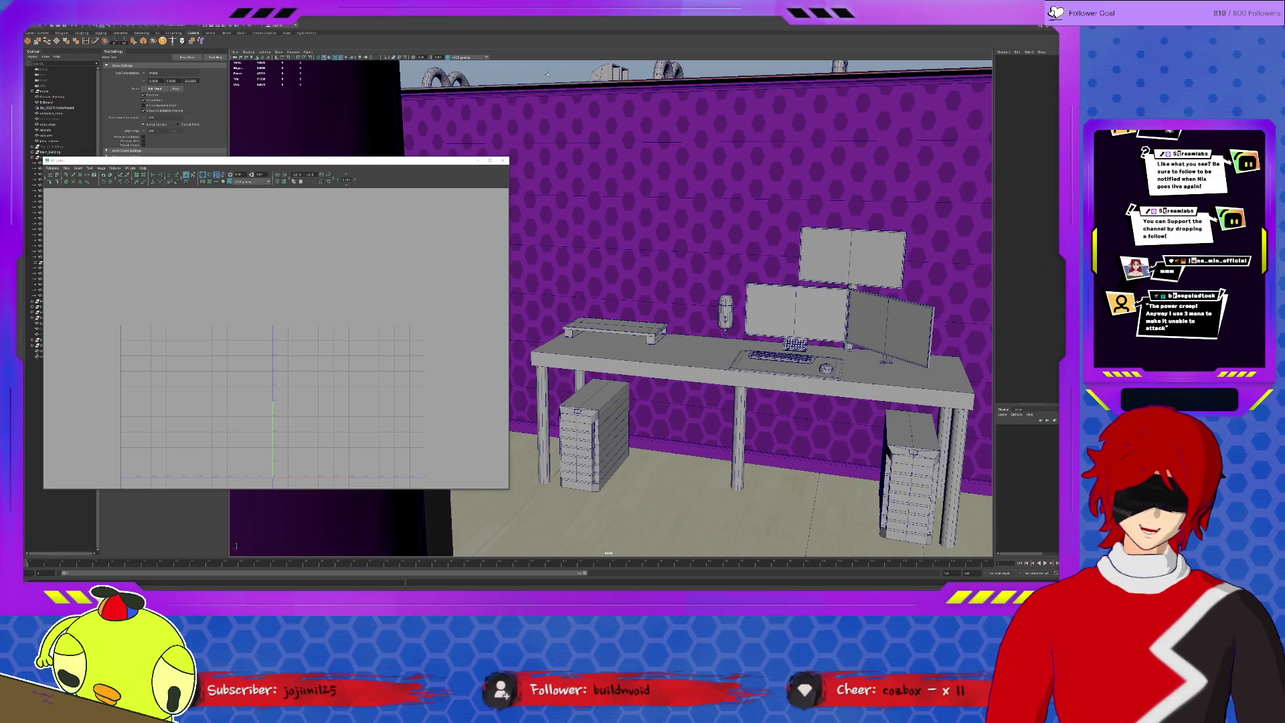
click(480, 161)
scroll(682, 199, down, 10)
mouse_move(682, 199)
alt+mouse_down()
mouse_move(741, 201)
mouse_move(695, 233)
mouse_move(600, 244)
alt+mouse_up()
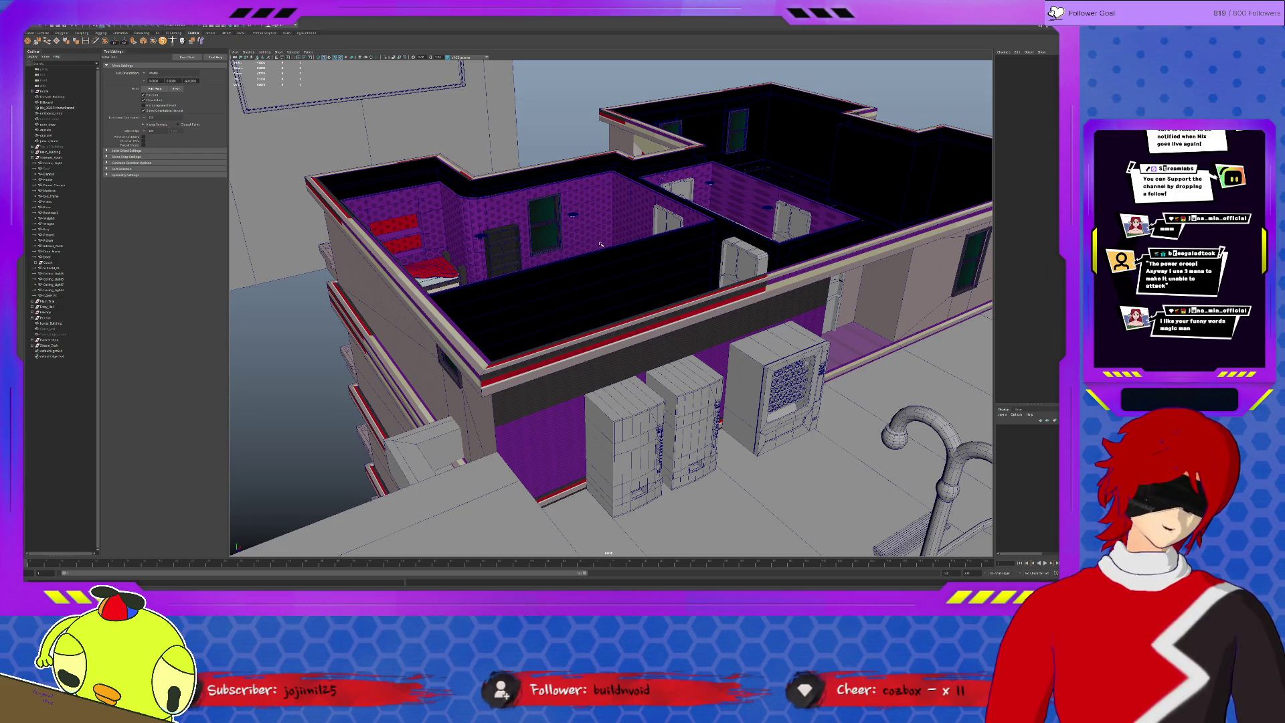
scroll(600, 244, up, 2)
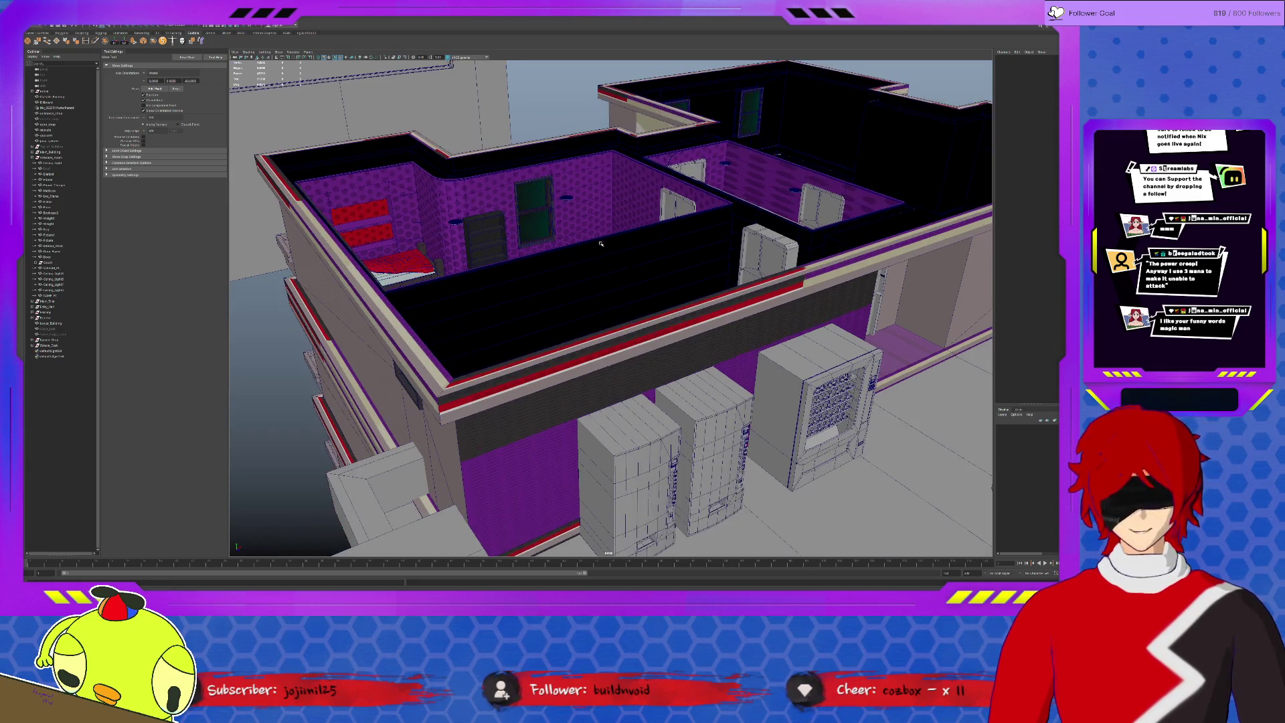
scroll(622, 241, up, 1)
scroll(639, 240, up, 2)
Tilt down into the interior rooms and select the plant in the hallway.
alt+drag(640, 240, 658, 254)
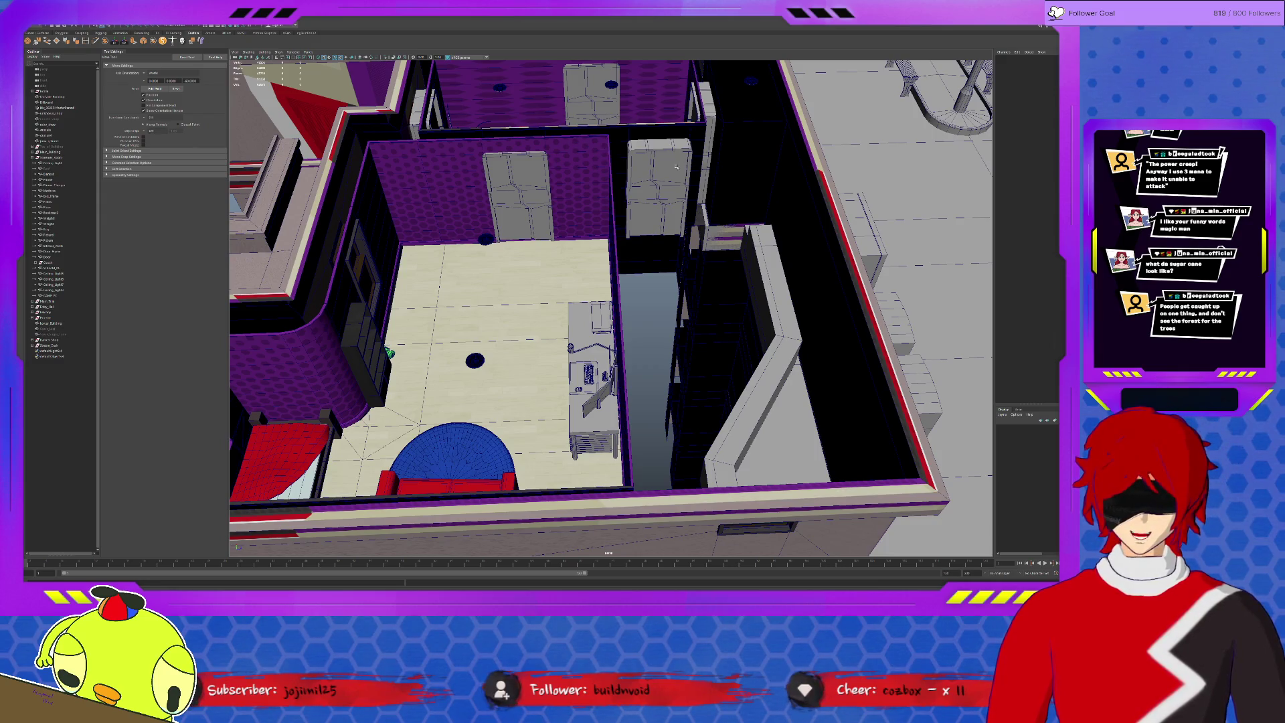
alt+drag(676, 167, 929, 251)
click(838, 219)
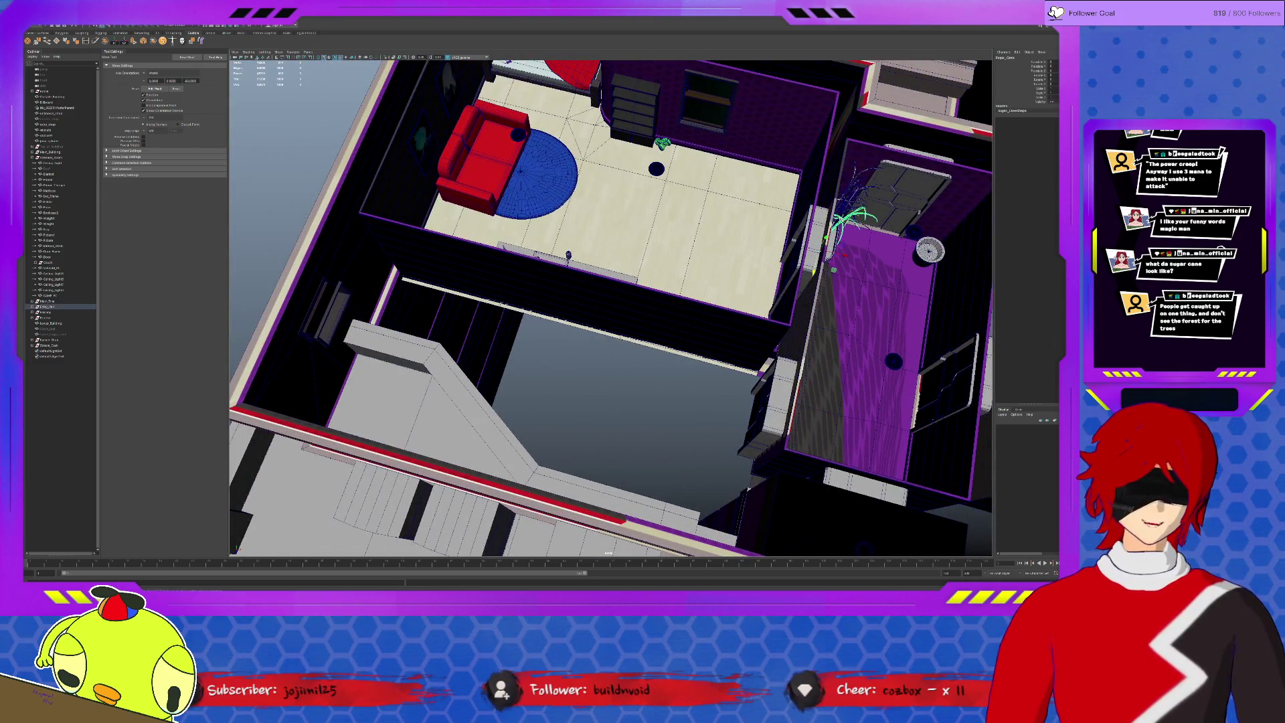
Frame the plant, come down to eye level beside it and hide wireframe on shaded (5).
key(f)
click(336, 150)
alt+drag(336, 151, 547, 188)
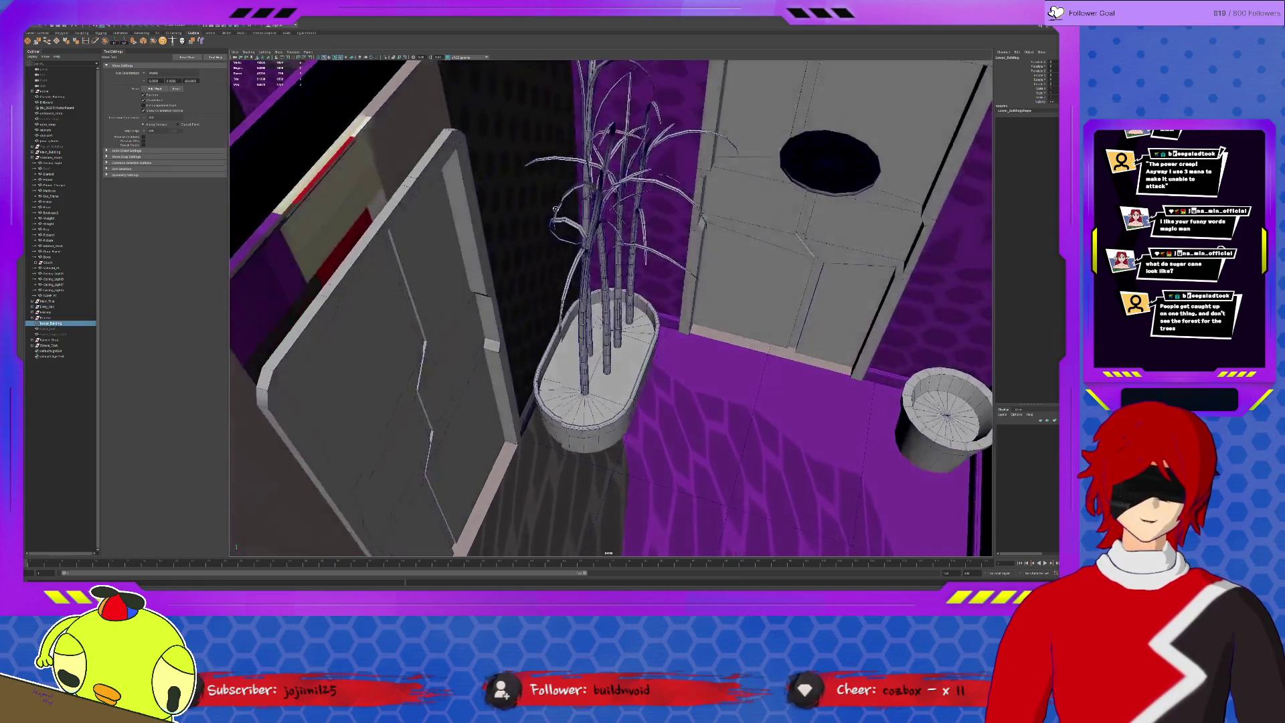
mouse_move(547, 186)
alt+right_down()
mouse_move(609, 247)
mouse_move(563, 251)
alt+right_up()
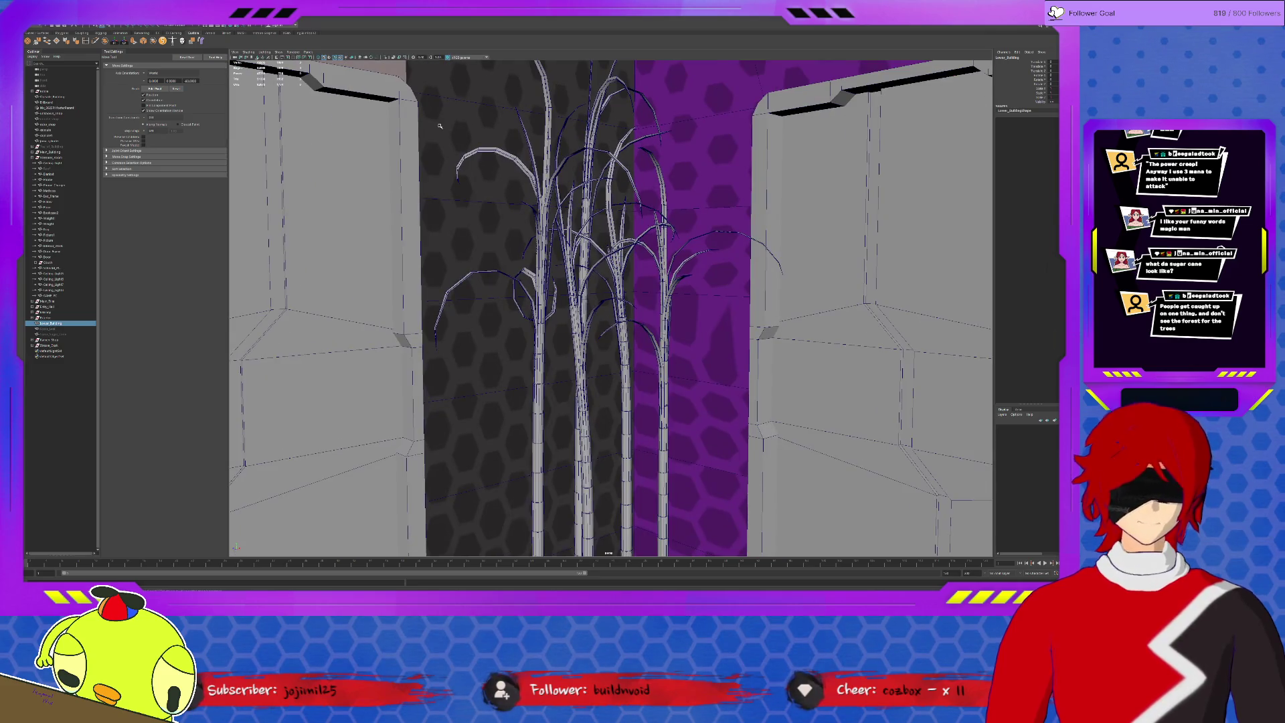
key(5)
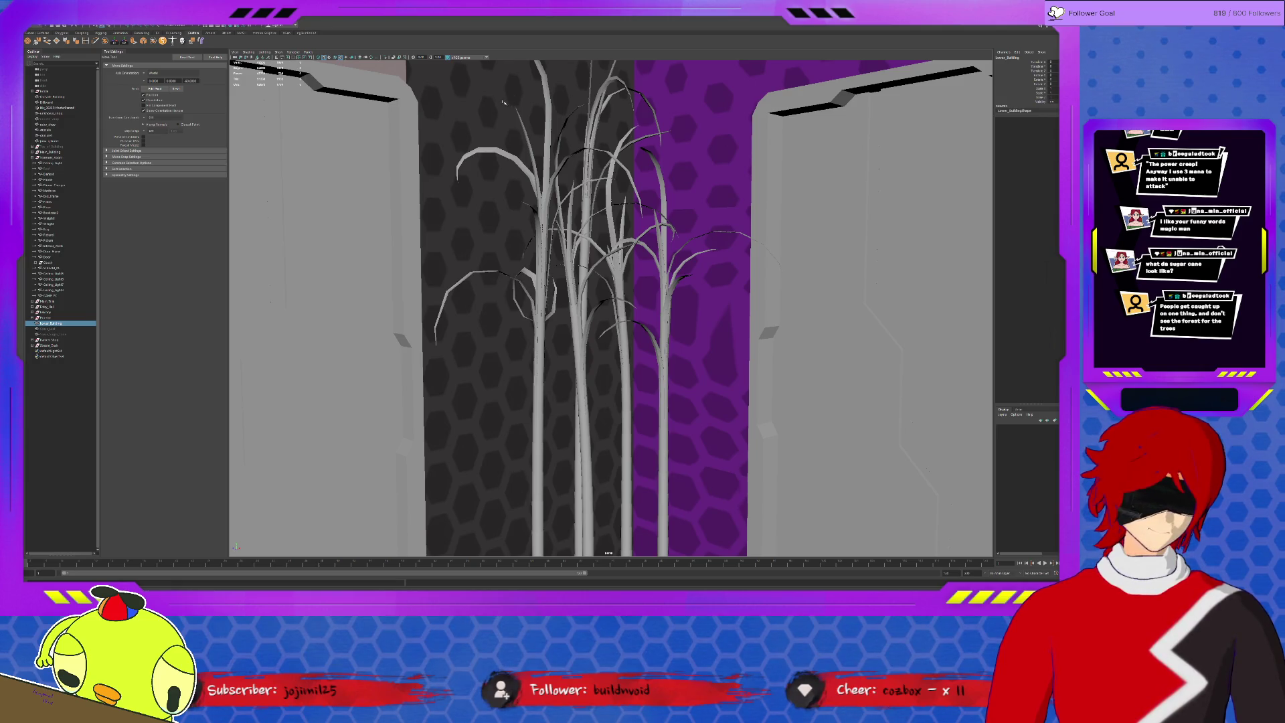
alt+right_drag(505, 101, 500, 150)
mouse_move(502, 149)
alt+mouse_down()
mouse_move(482, 140)
mouse_move(521, 165)
mouse_move(546, 293)
alt+mouse_up()
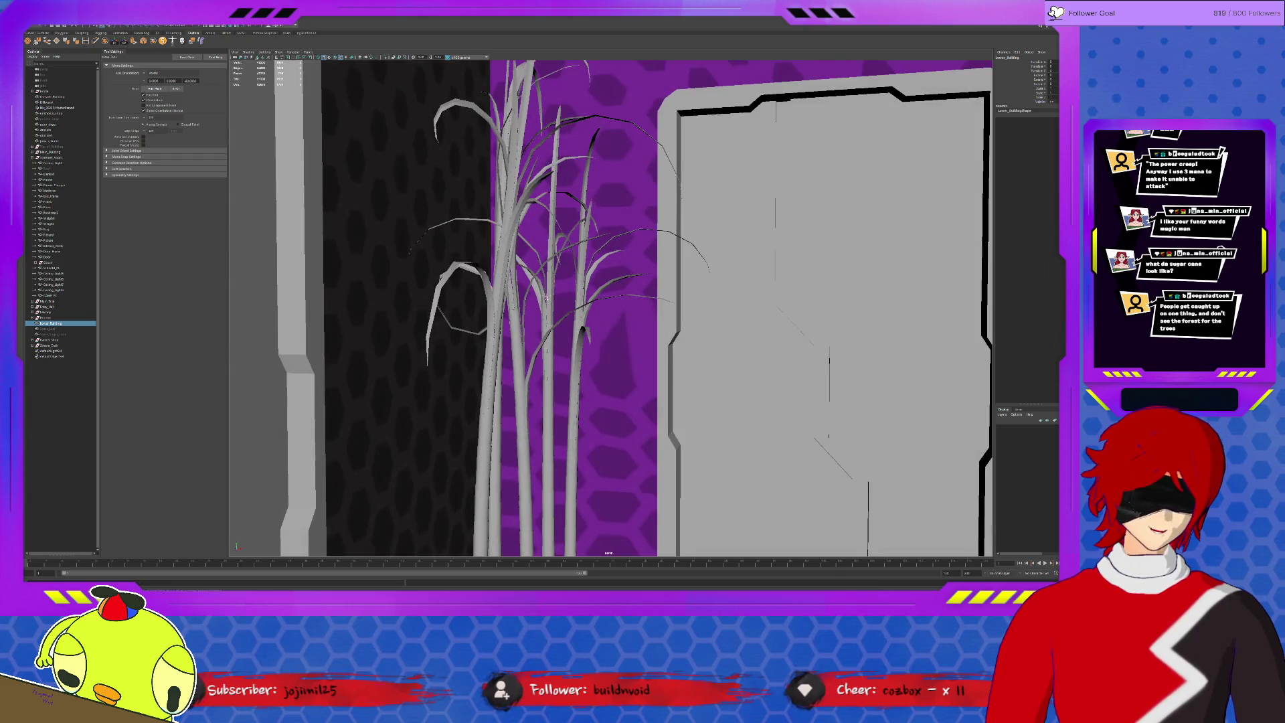
click(520, 442)
scroll(528, 412, up, 3)
scroll(534, 372, up, 3)
scroll(544, 333, up, 3)
alt+drag(545, 332, 490, 357)
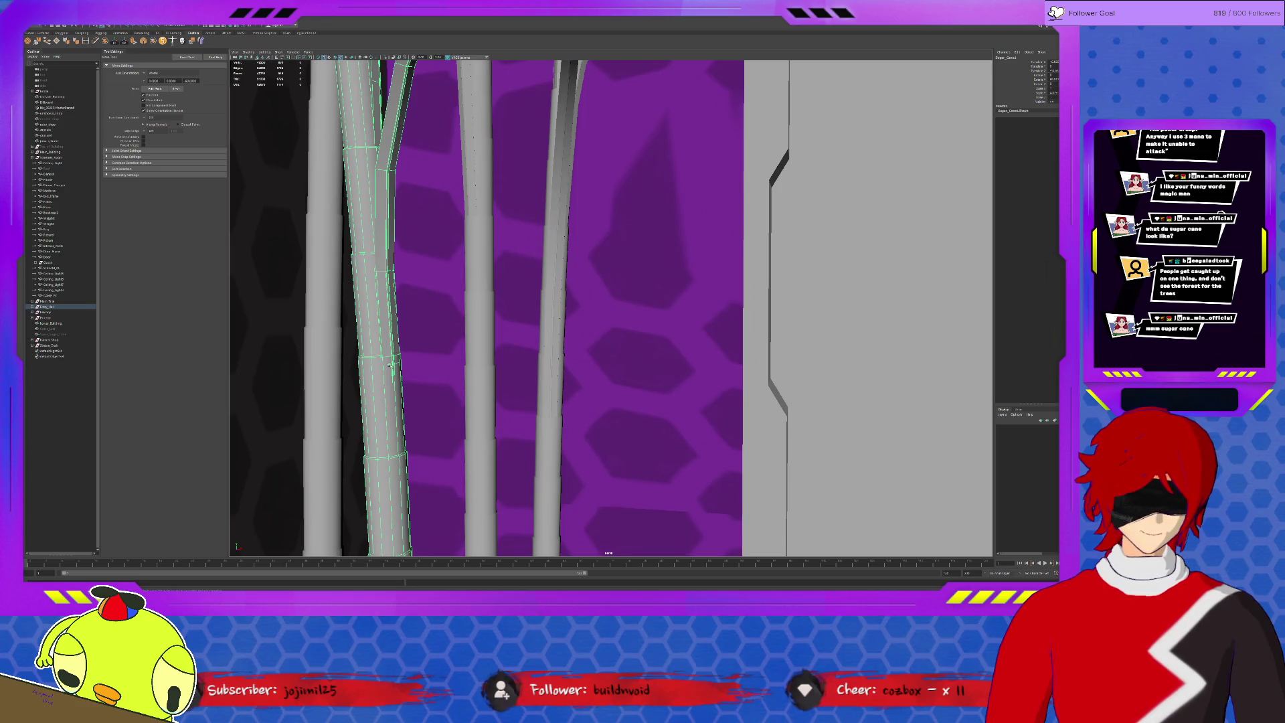
alt+drag(425, 311, 473, 281)
scroll(494, 240, down, 3)
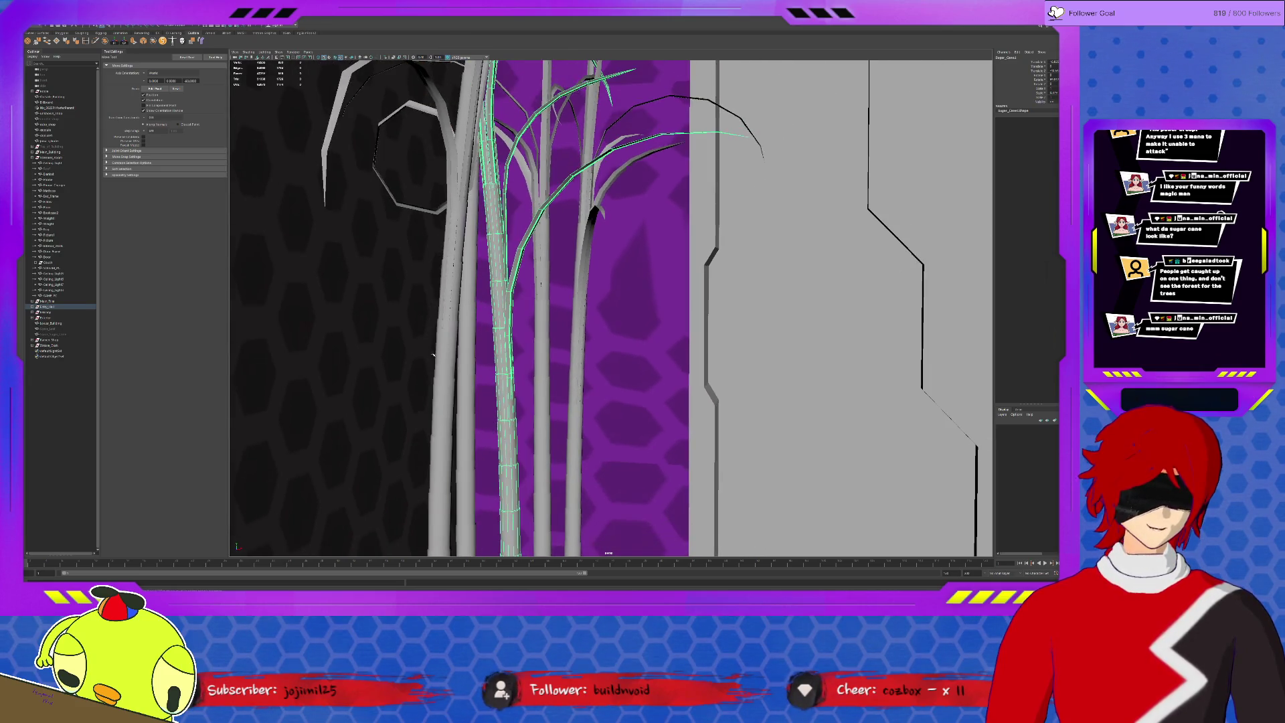
alt+drag(556, 287, 598, 291)
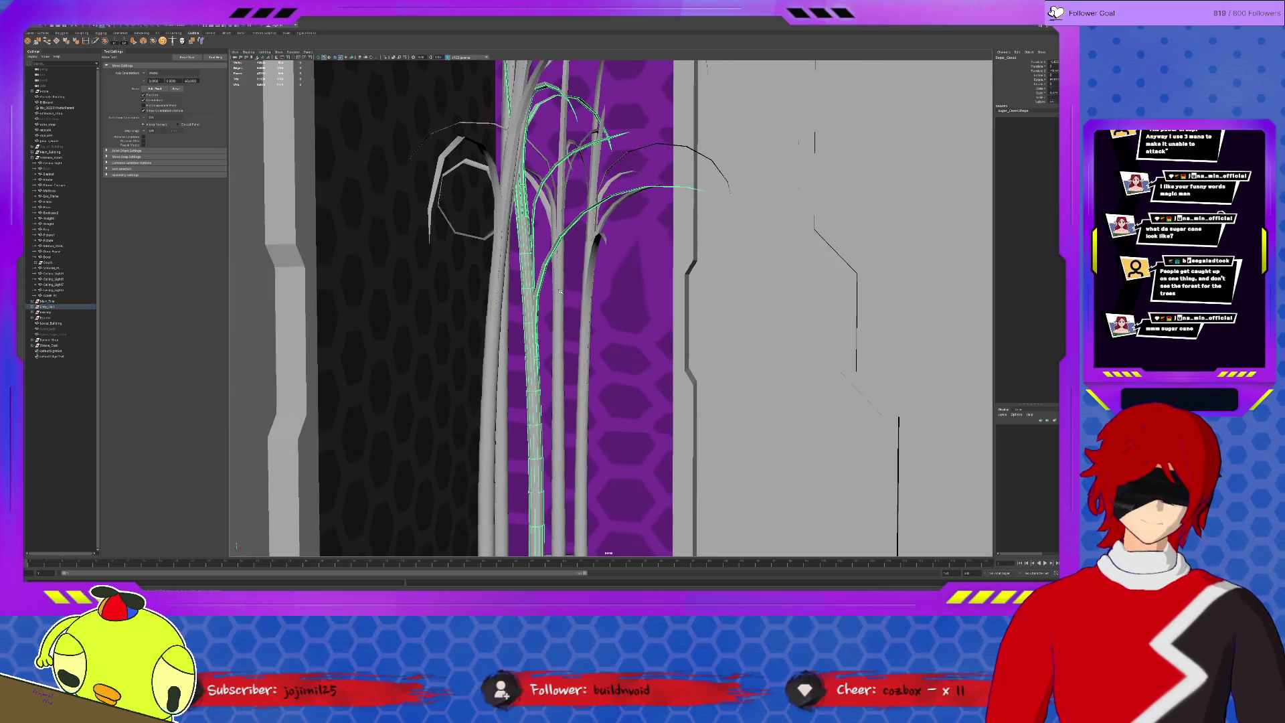
click(495, 301)
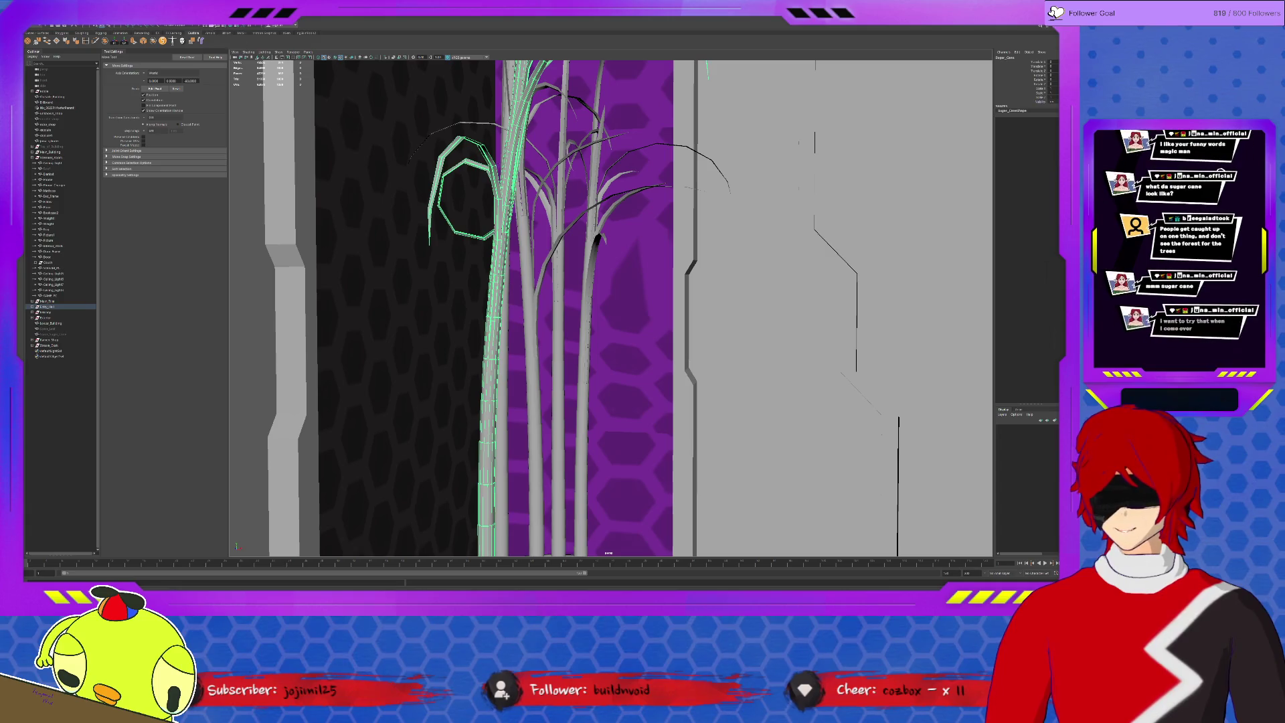
click(227, 33)
click(247, 33)
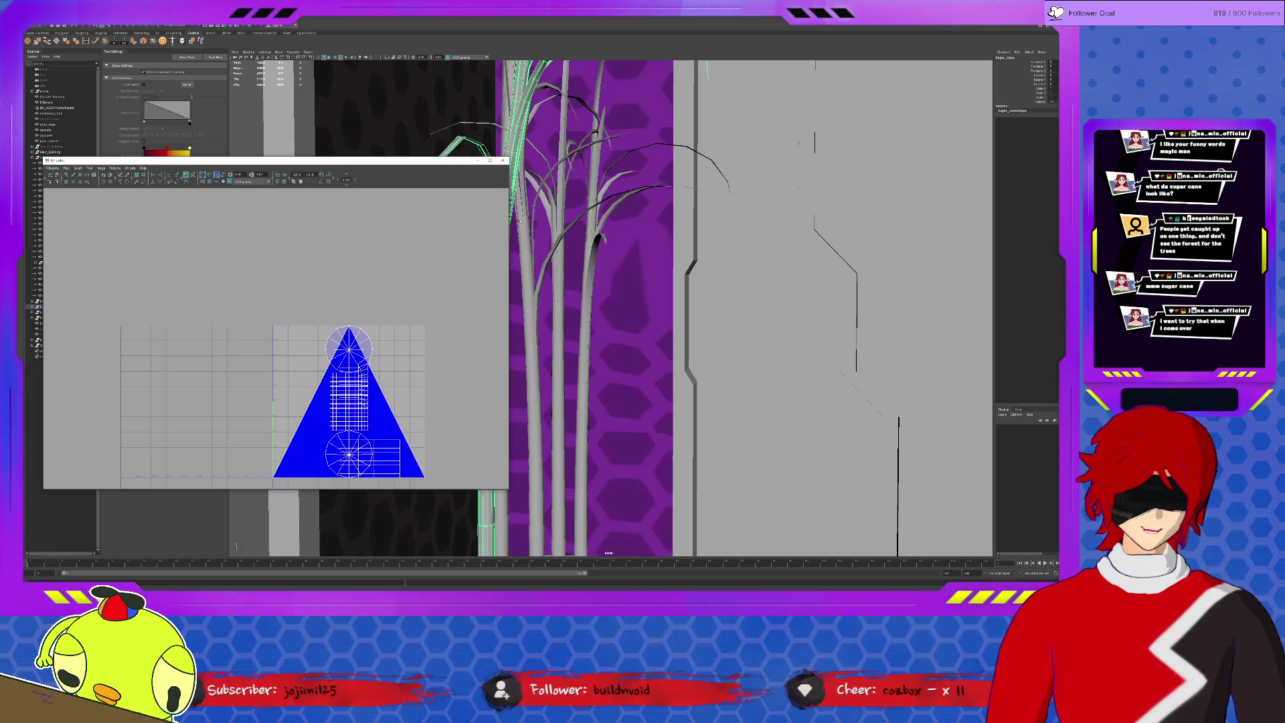
click(503, 160)
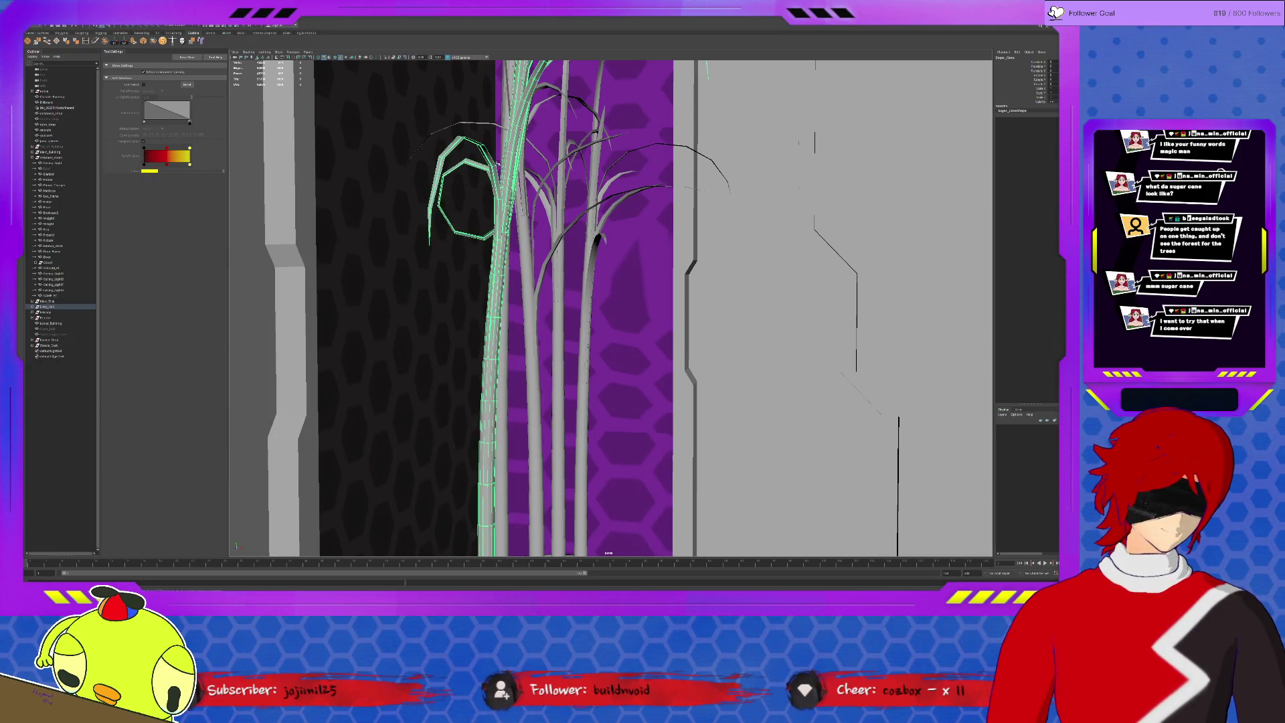
Pull the camera back from the stalks into the hallway and deselect the Sugar_Cane plant.
mouse_move(608, 552)
alt+mouse_down()
mouse_move(599, 428)
mouse_move(625, 377)
alt+mouse_up()
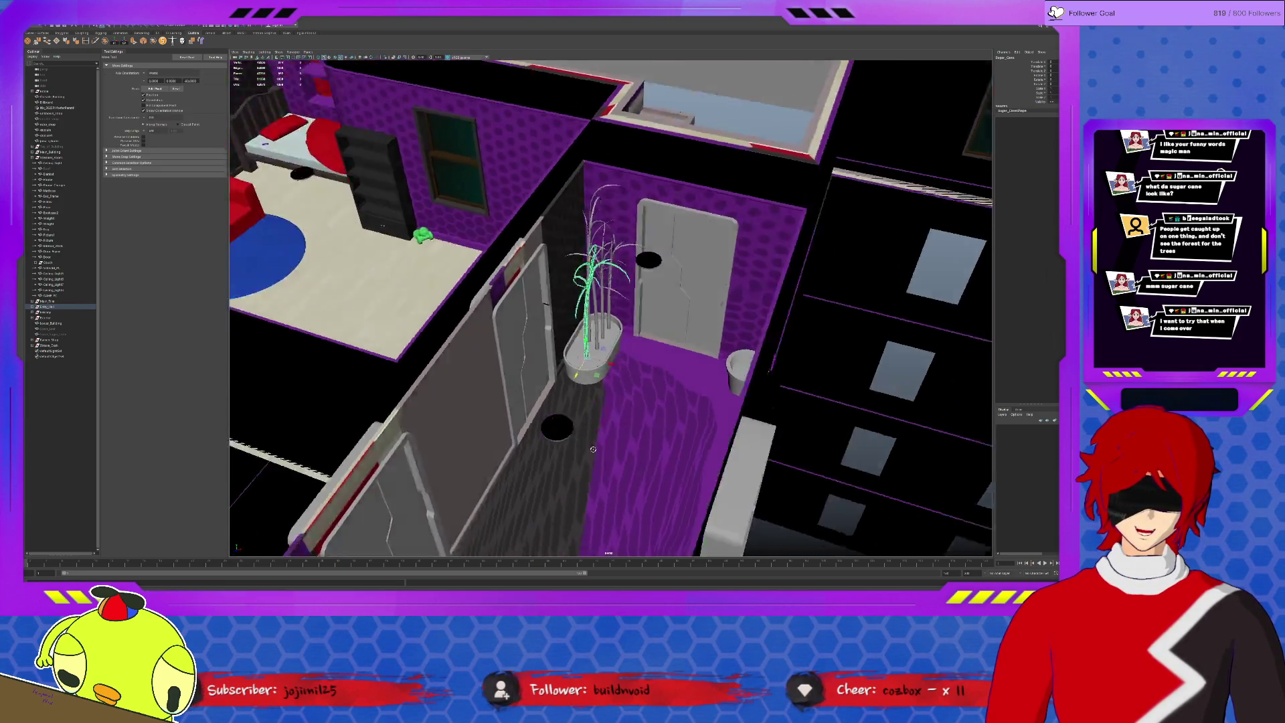
click(852, 191)
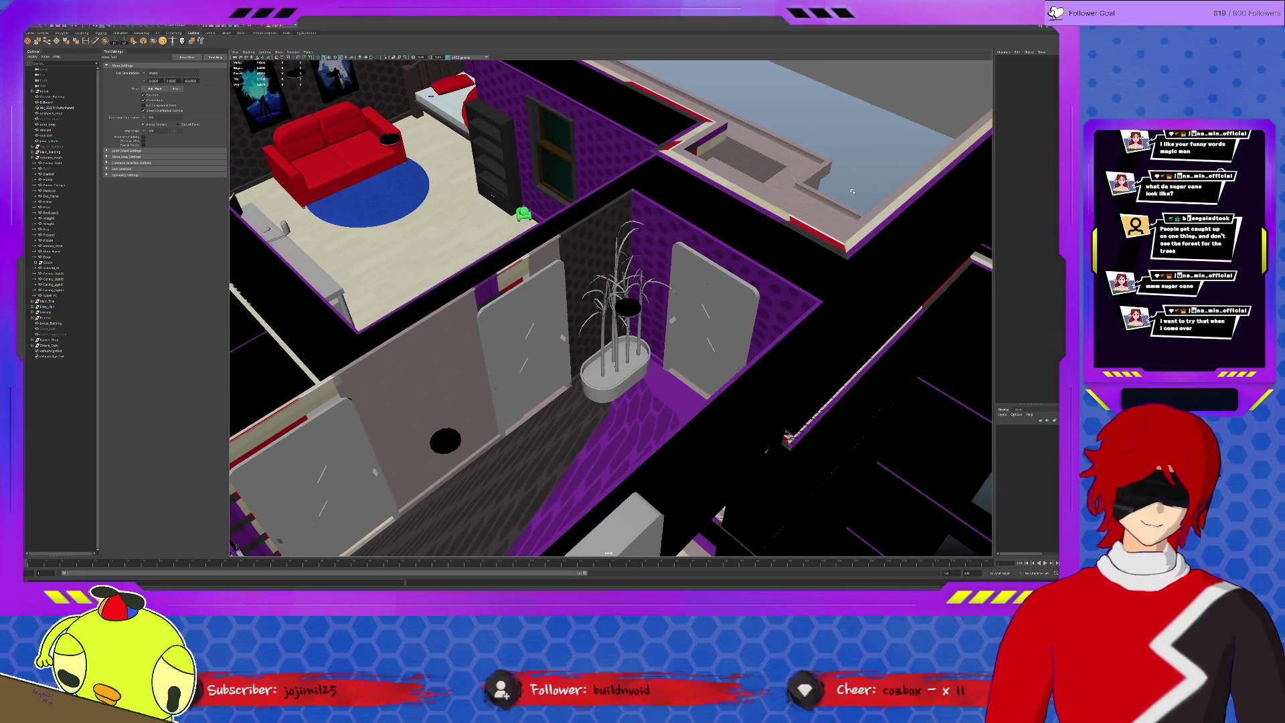
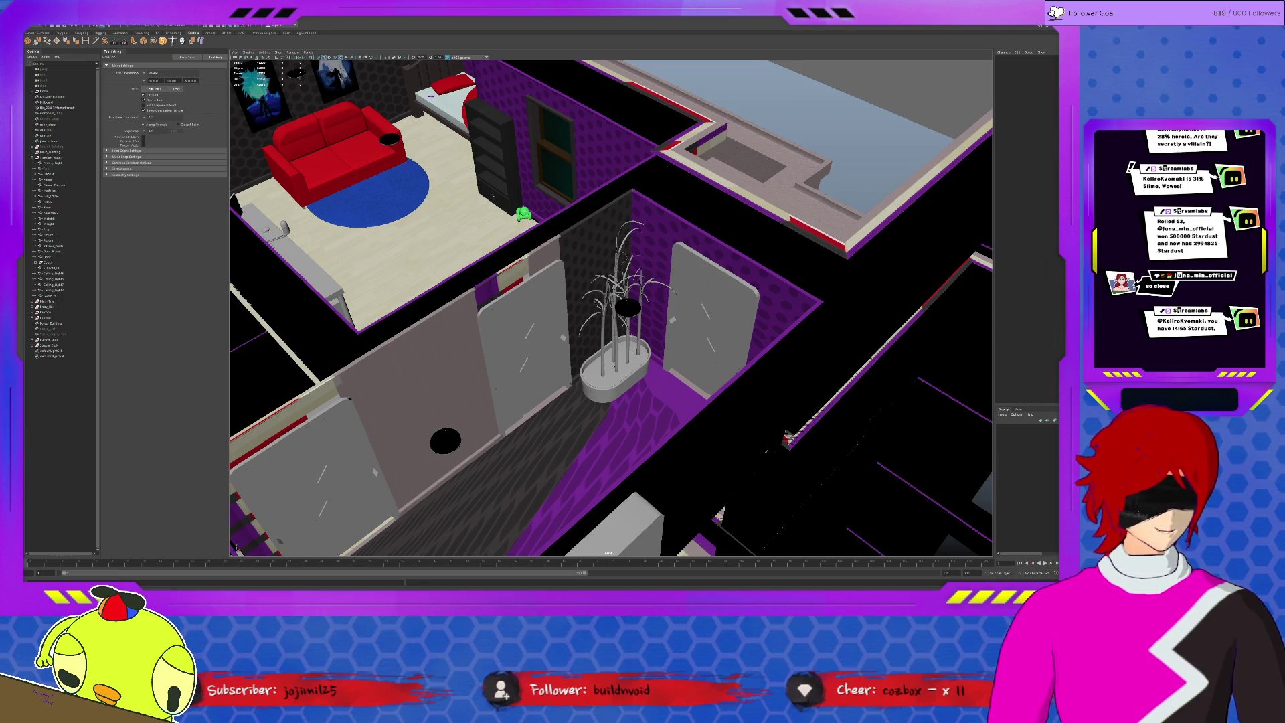
scroll(829, 396, down, 3)
scroll(829, 396, down, 3)
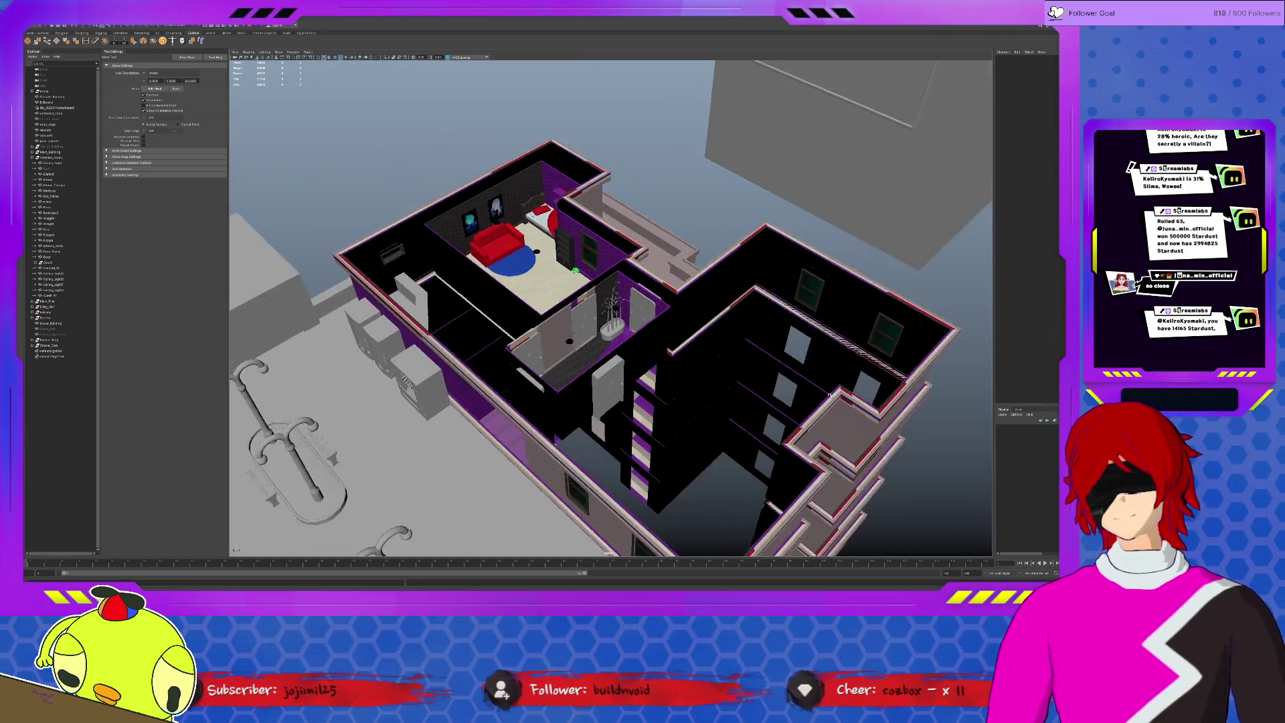
scroll(829, 396, down, 2)
scroll(830, 396, down, 2)
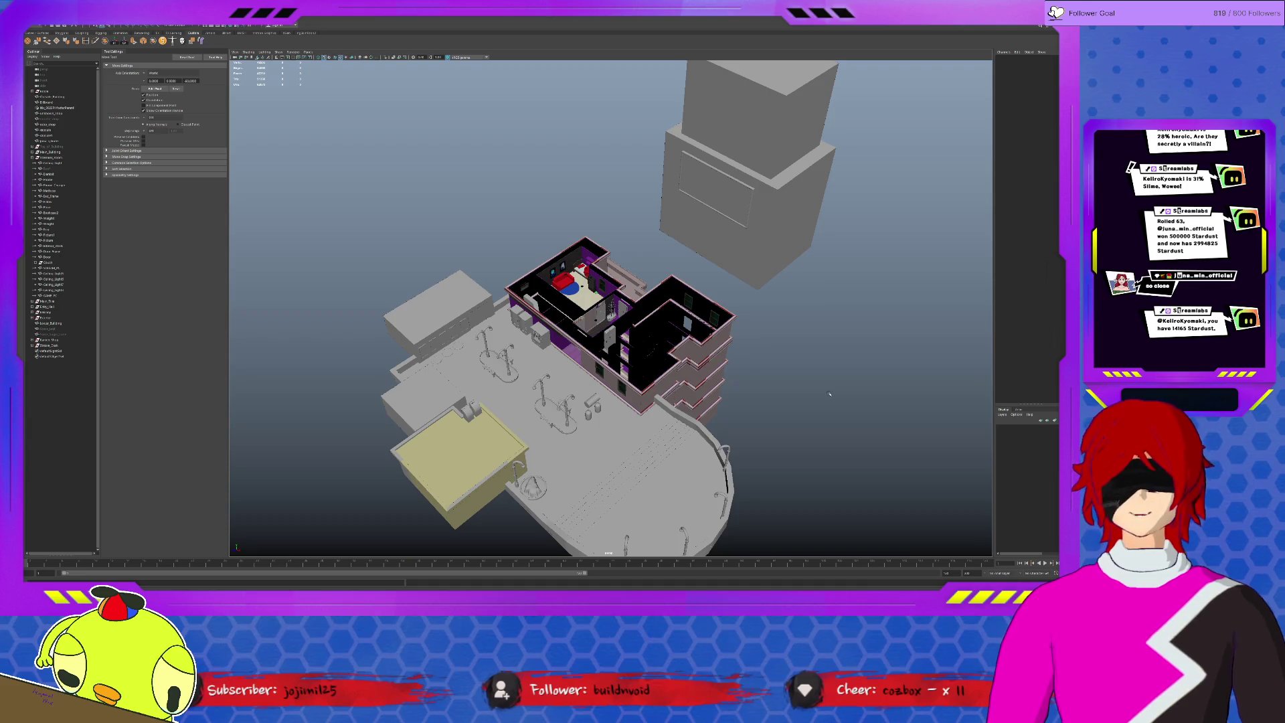
Select all, clear it, then frame on the blue rug and a nearby object to reach the desk.
key(ctrl+shift+a)
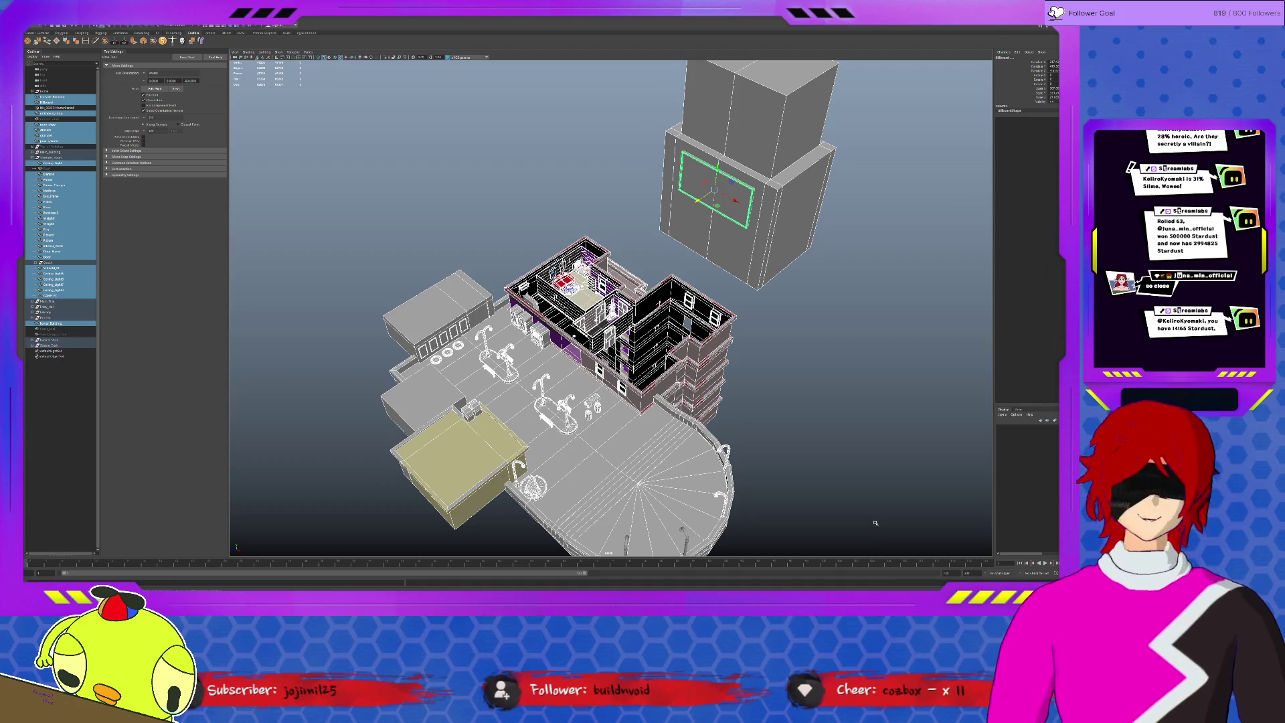
click(875, 522)
scroll(869, 517, up, 3)
scroll(869, 517, up, 3)
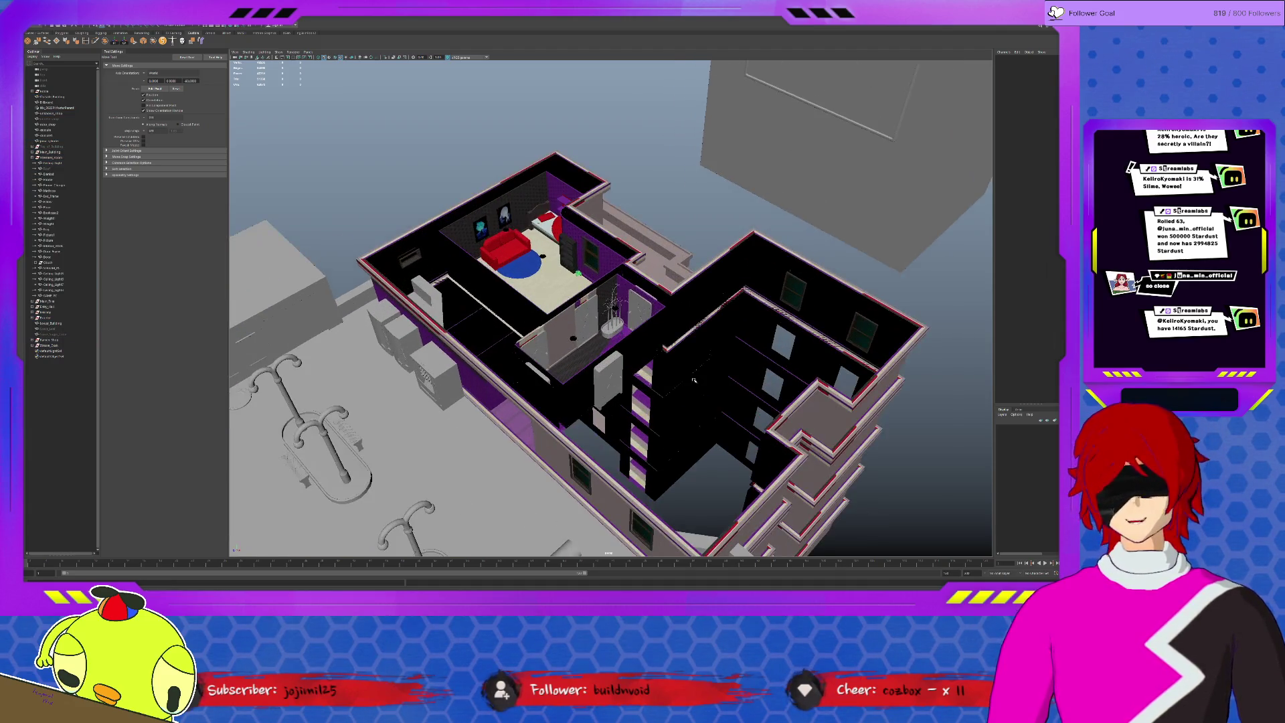
click(529, 279)
key(f)
click(470, 289)
key(f)
scroll(469, 290, down, 5)
alt+drag(469, 290, 632, 370)
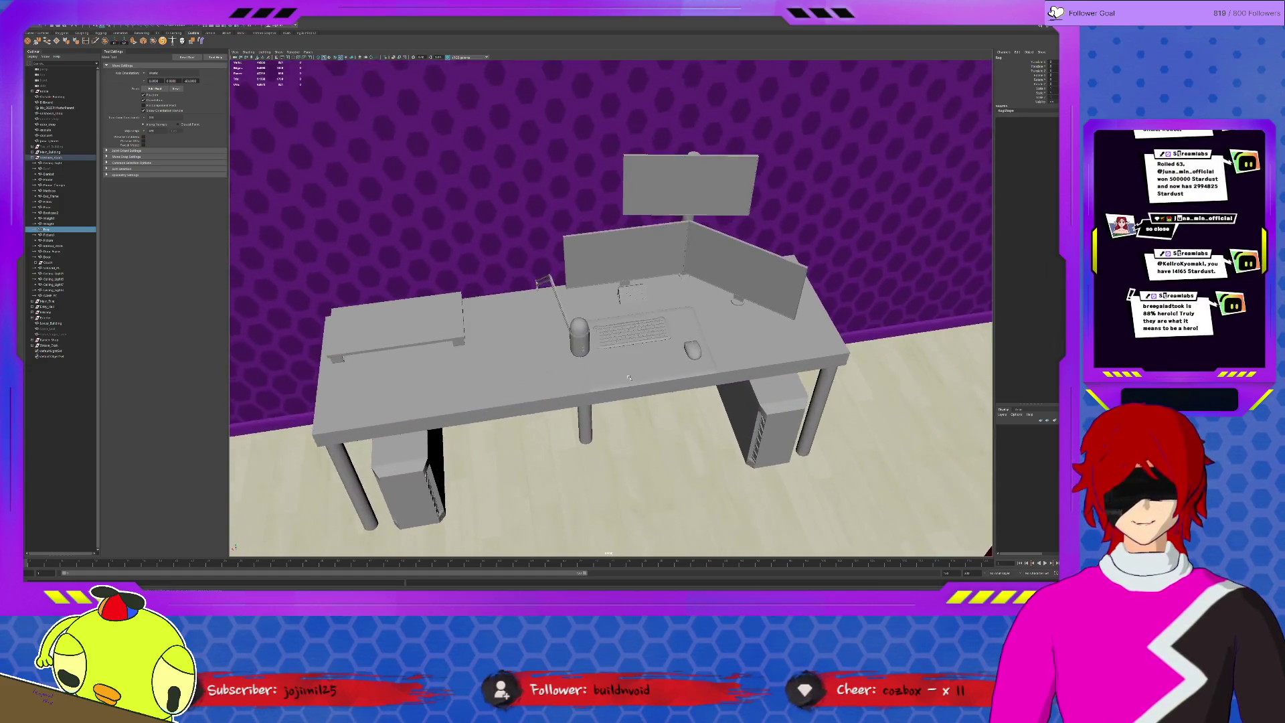
scroll(632, 371, up, 2)
scroll(650, 358, down, 3)
scroll(616, 351, down, 3)
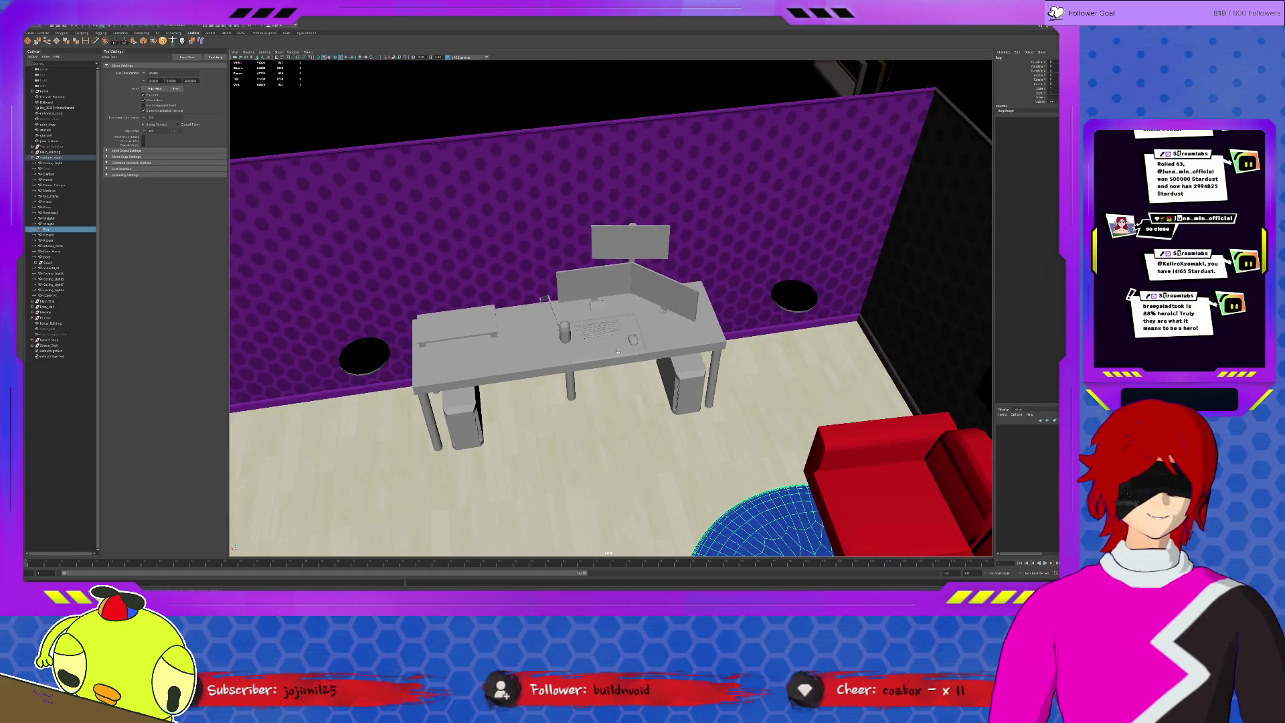
Check the wall disk, keyboard, mouse, desk mat and StreamDeck by selecting each.
click(793, 294)
scroll(612, 344, up, 2)
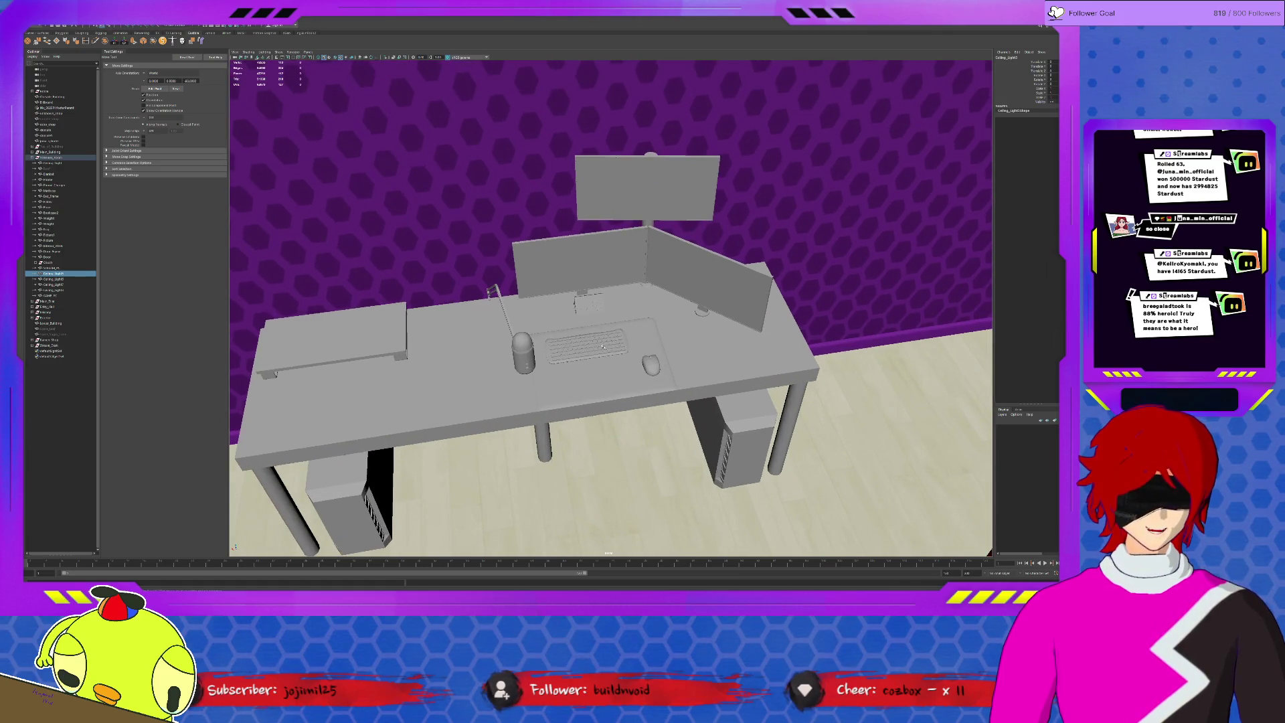
click(613, 344)
scroll(612, 344, up, 3)
click(678, 414)
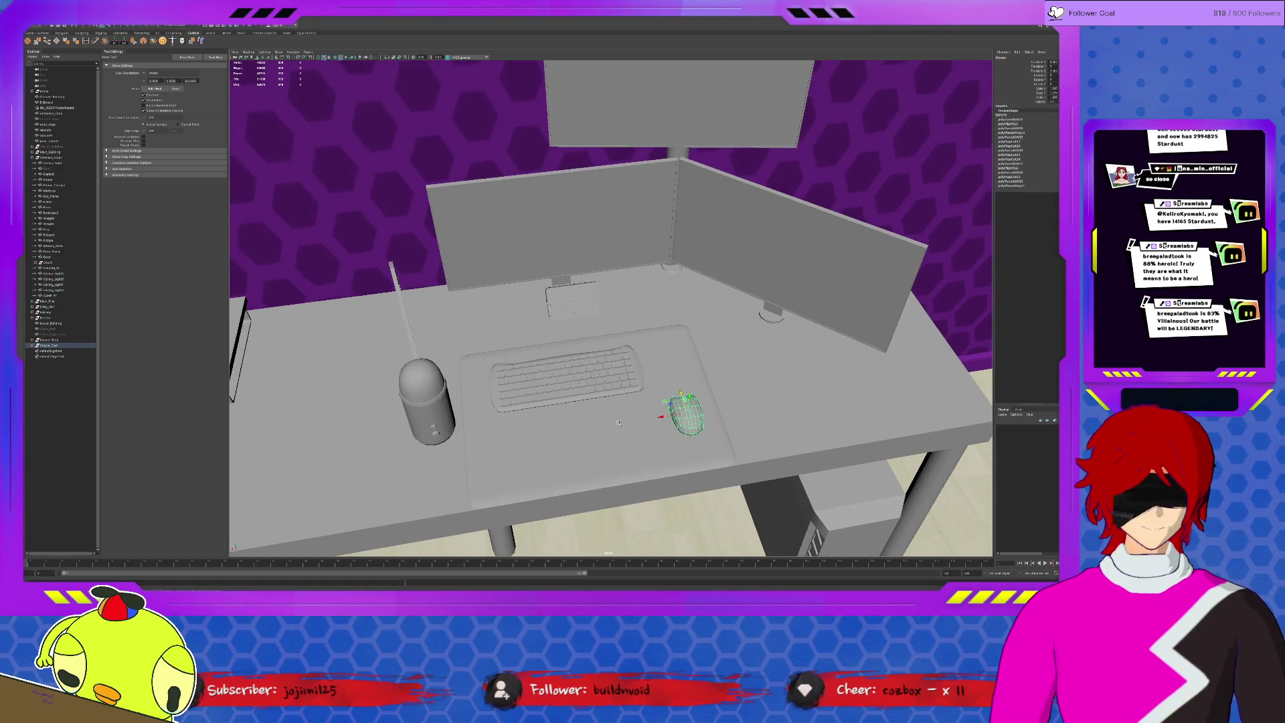
click(619, 422)
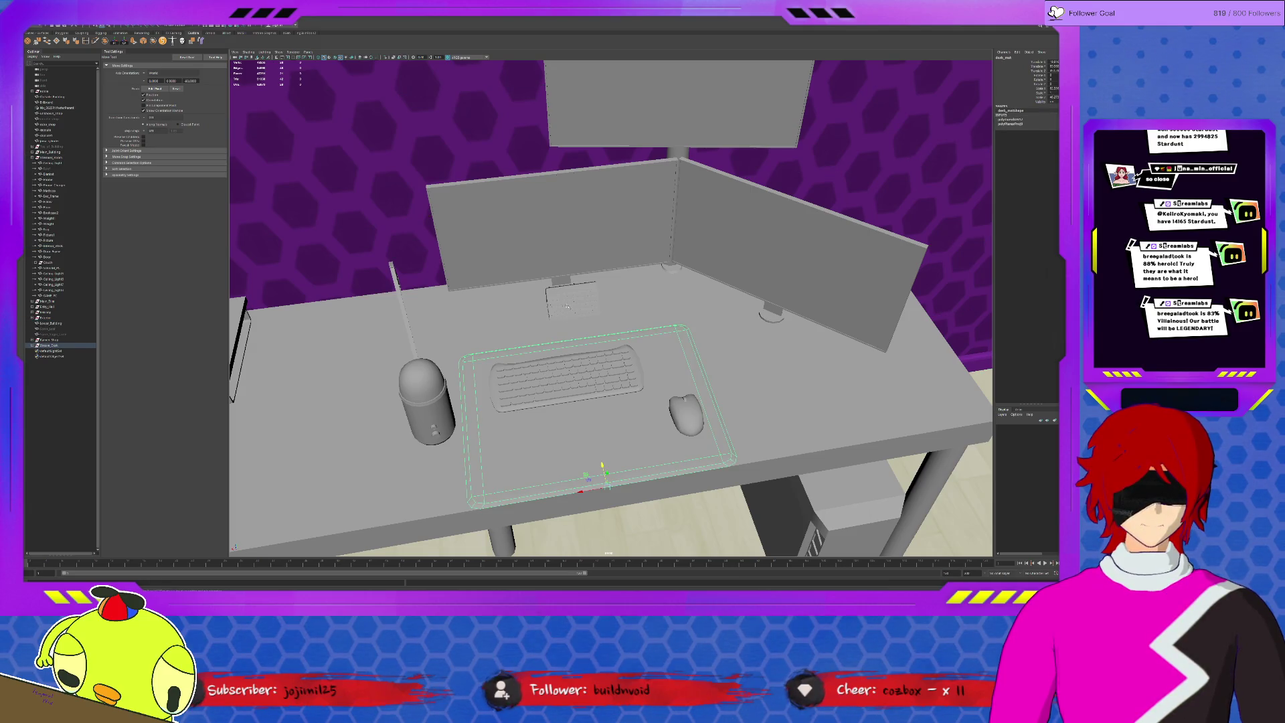
click(573, 300)
Check the desk and the STREAM_PC tower, then bring up the Notepad props checklist.
alt+drag(438, 324, 489, 301)
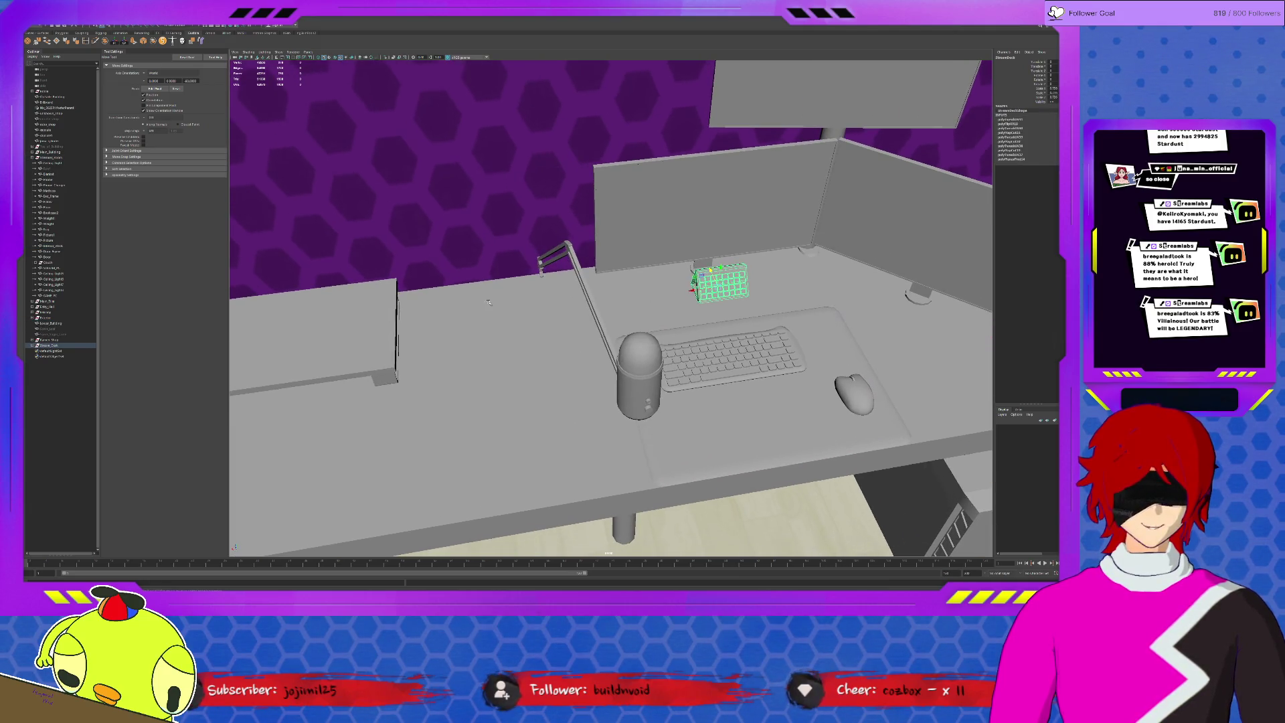
click(325, 328)
alt+drag(324, 328, 448, 382)
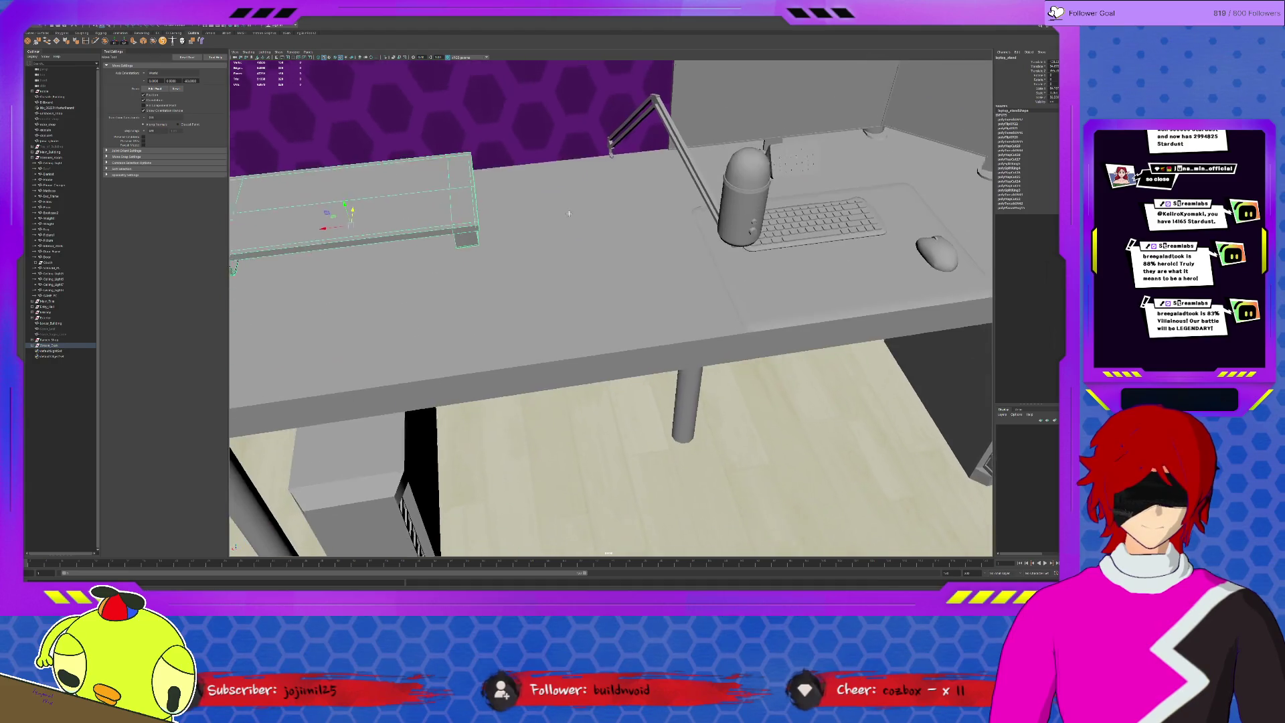
click(438, 404)
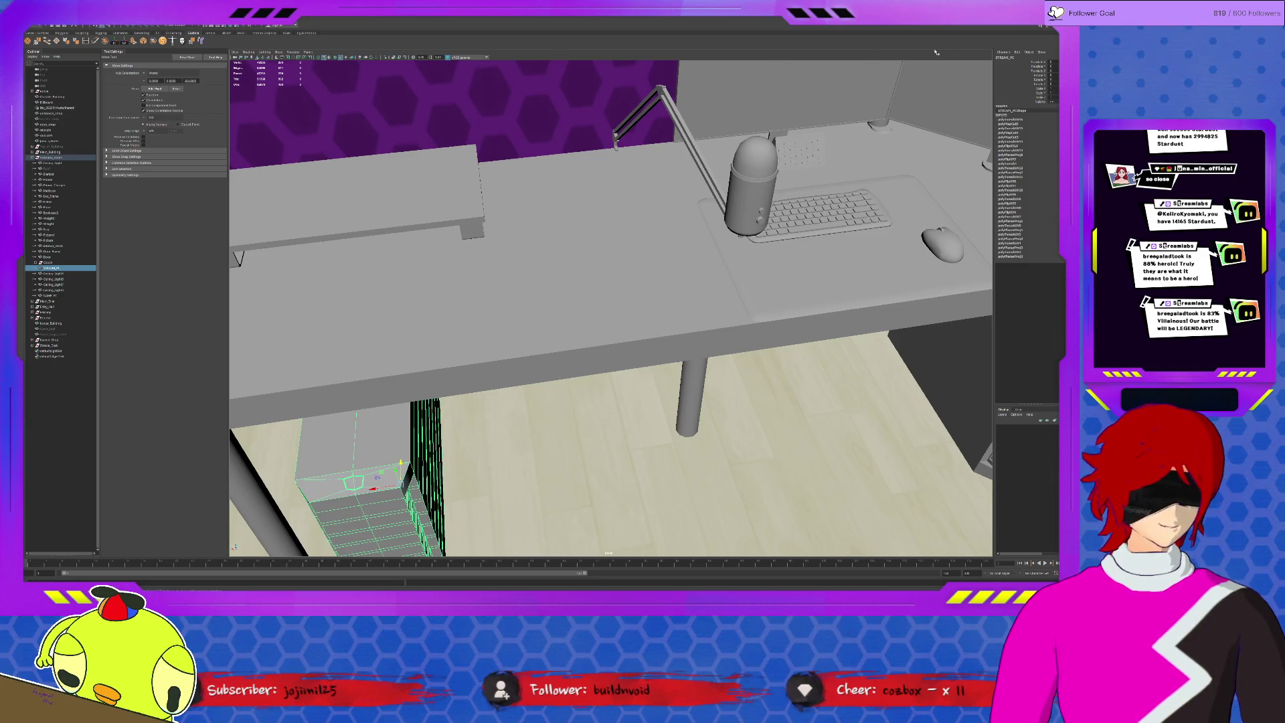
key(alt+Tab)
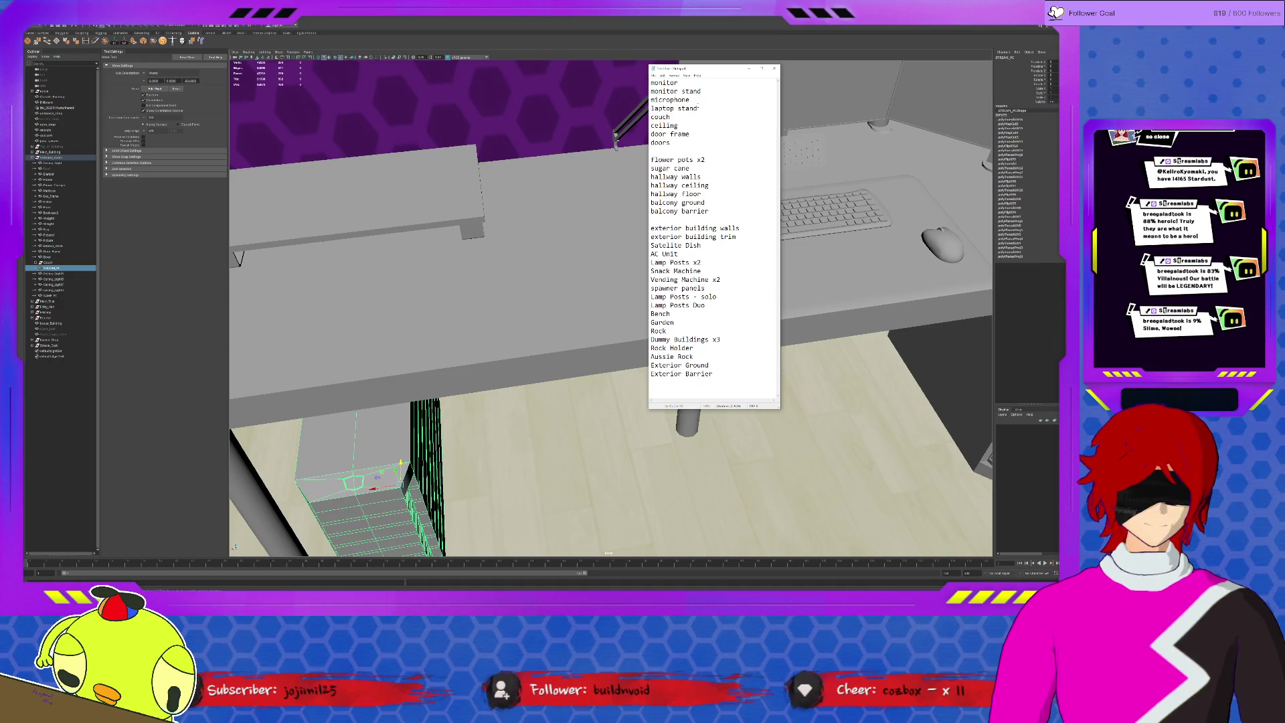
Delete the 'laptop stand' line, undo it, and return the cursor to the line start for marking.
drag(669, 117, 632, 109)
key(BackSpace)
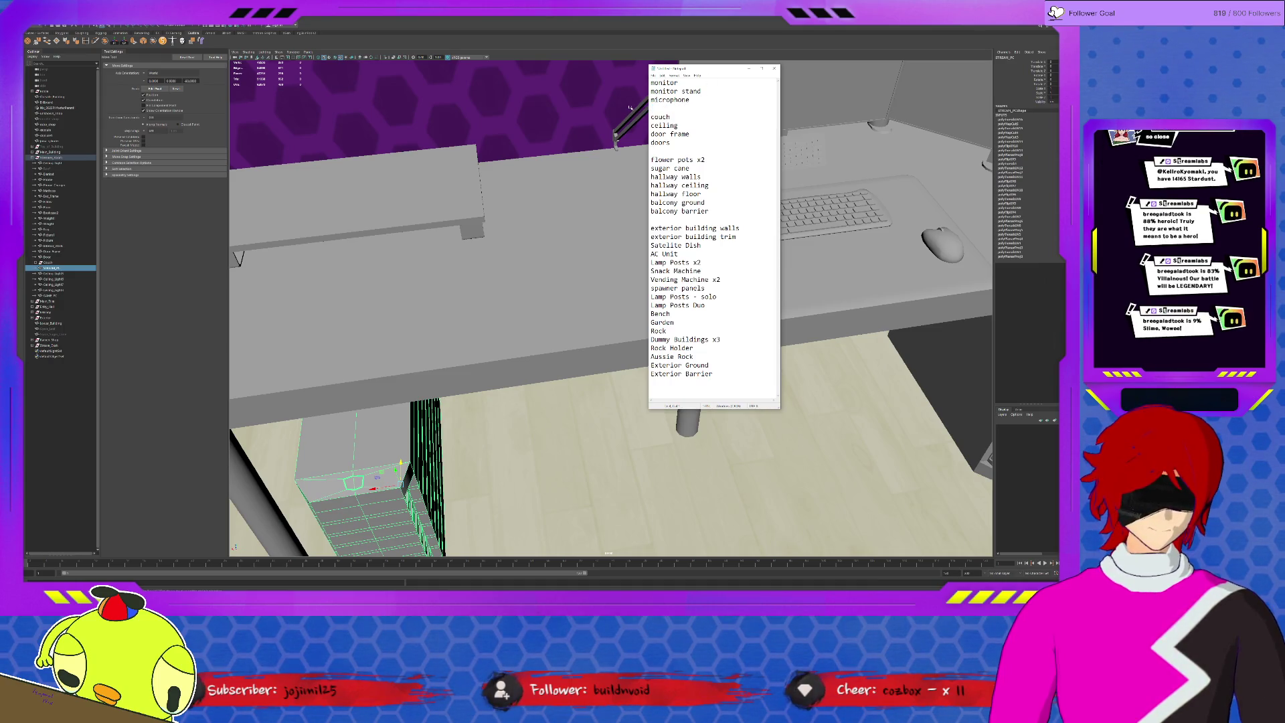
key(BackSpace)
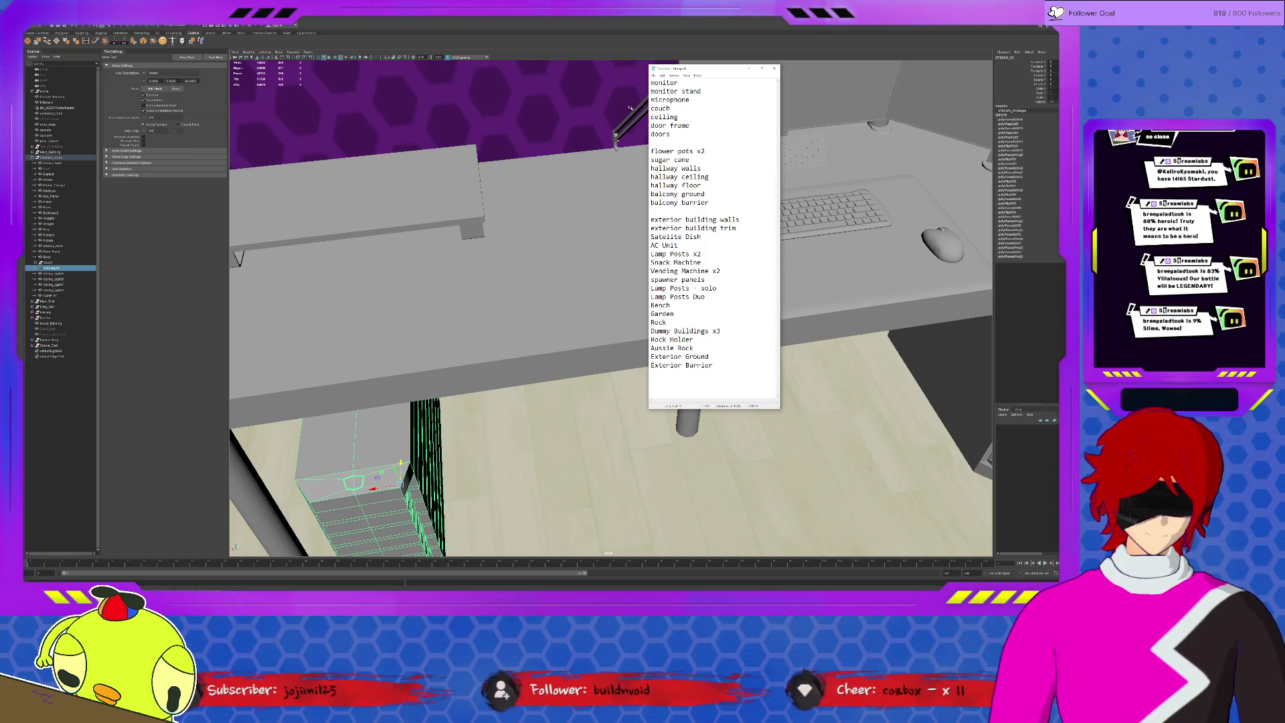
key(ctrl+z)
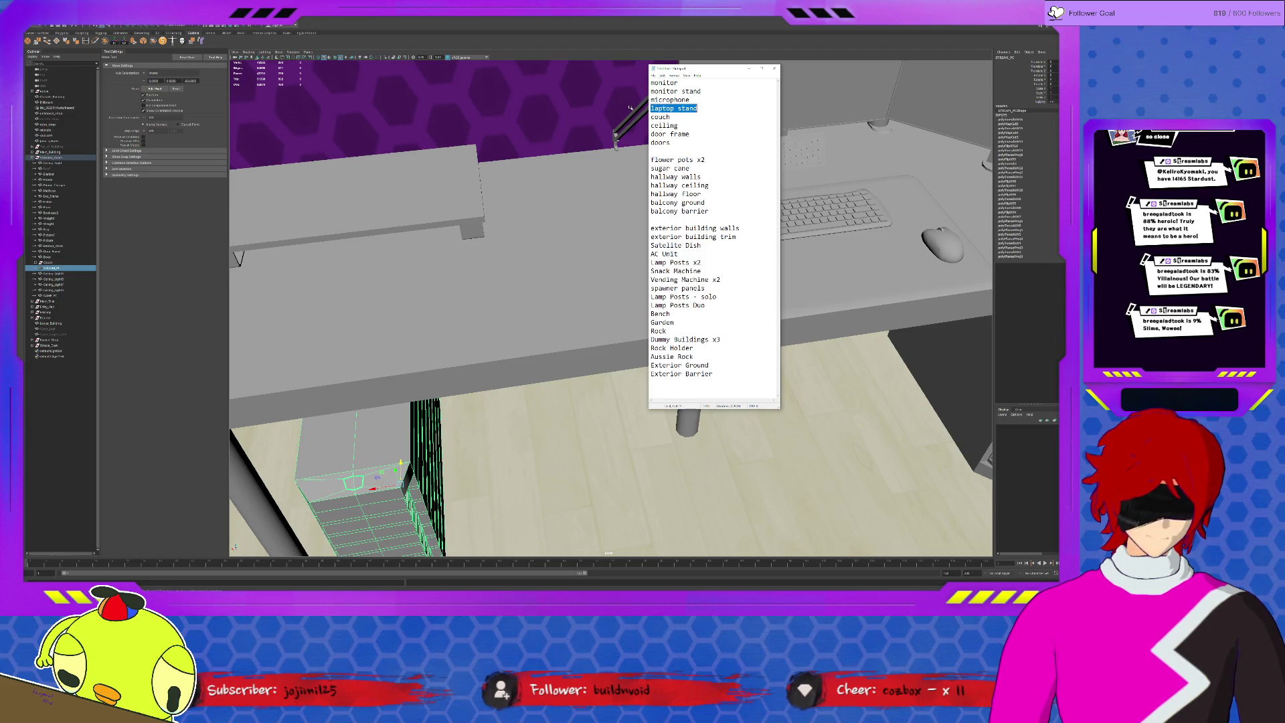
key(Left)
text(X)
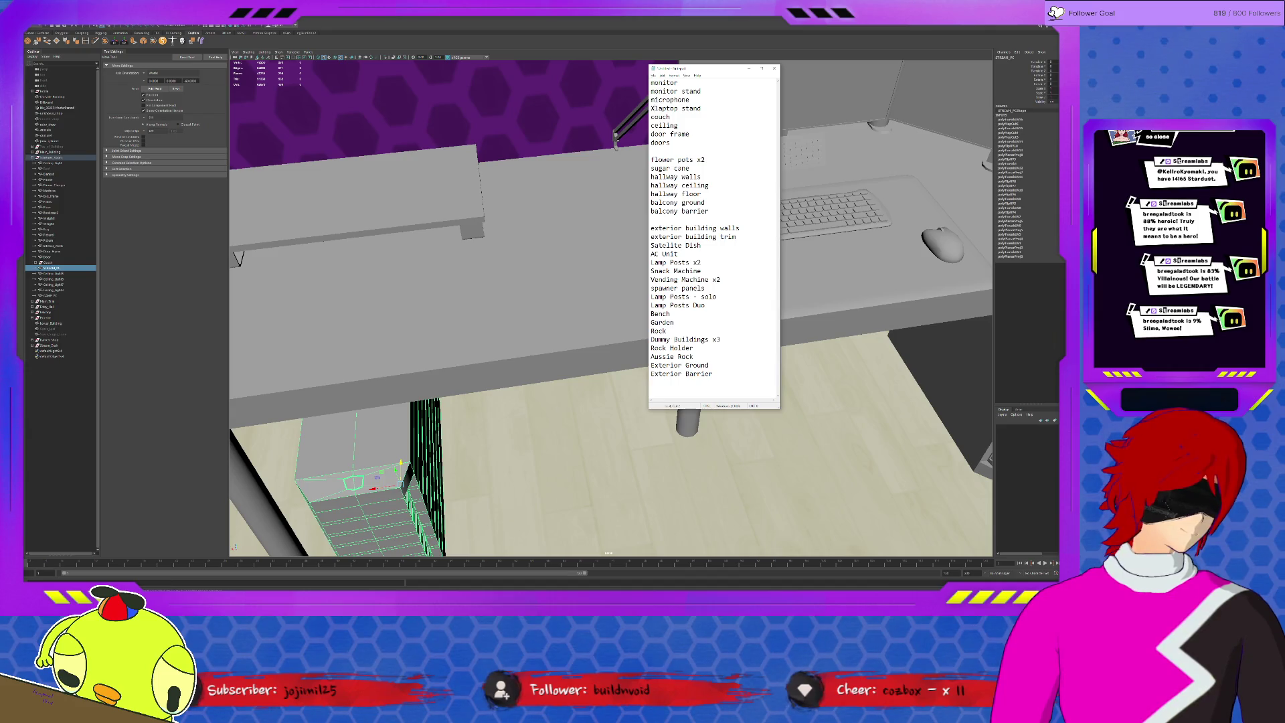
scroll(423, 236, down, 10)
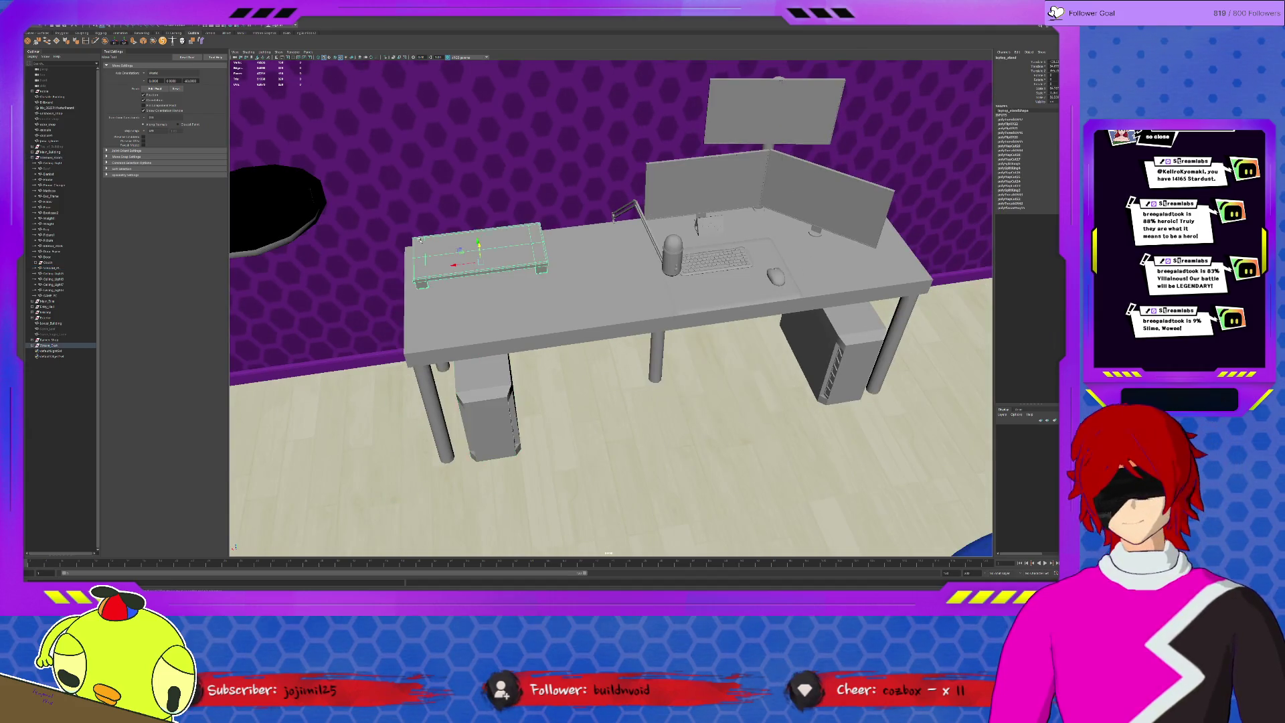
scroll(423, 237, down, 5)
Tilt the view to a high angle looking down on the streamer room.
alt+drag(423, 237, 907, 184)
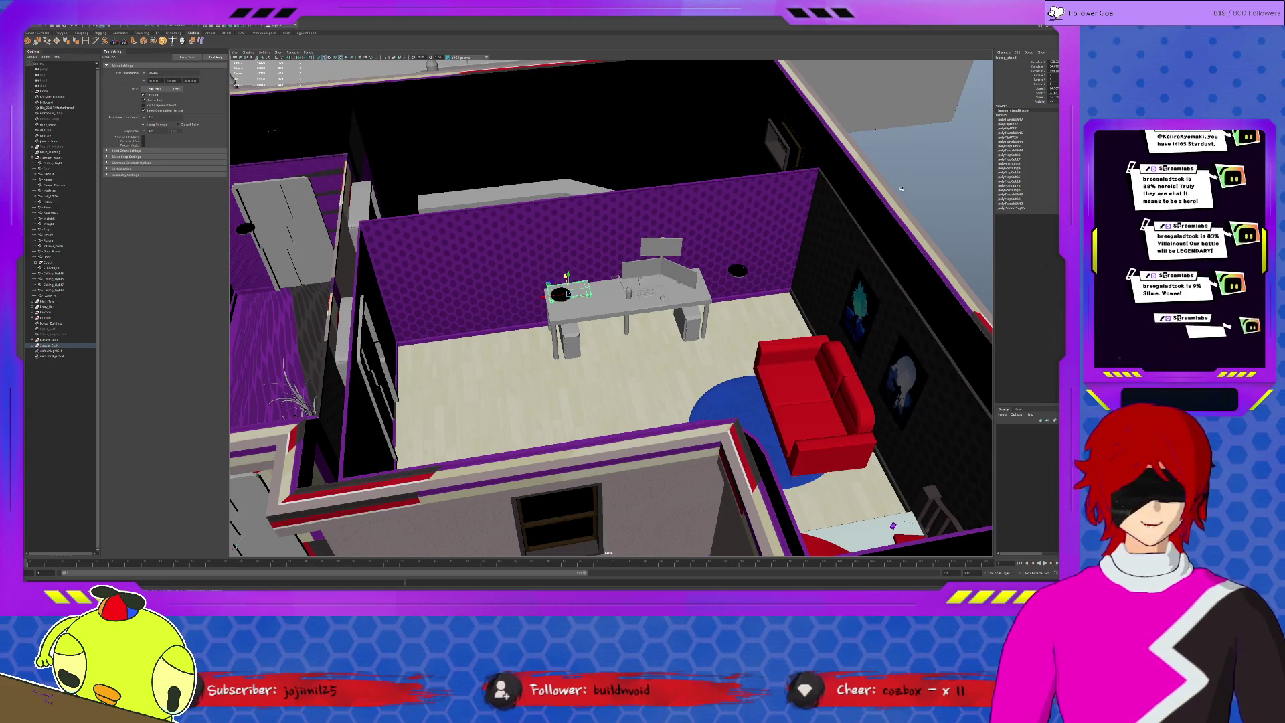
scroll(753, 406, up, 3)
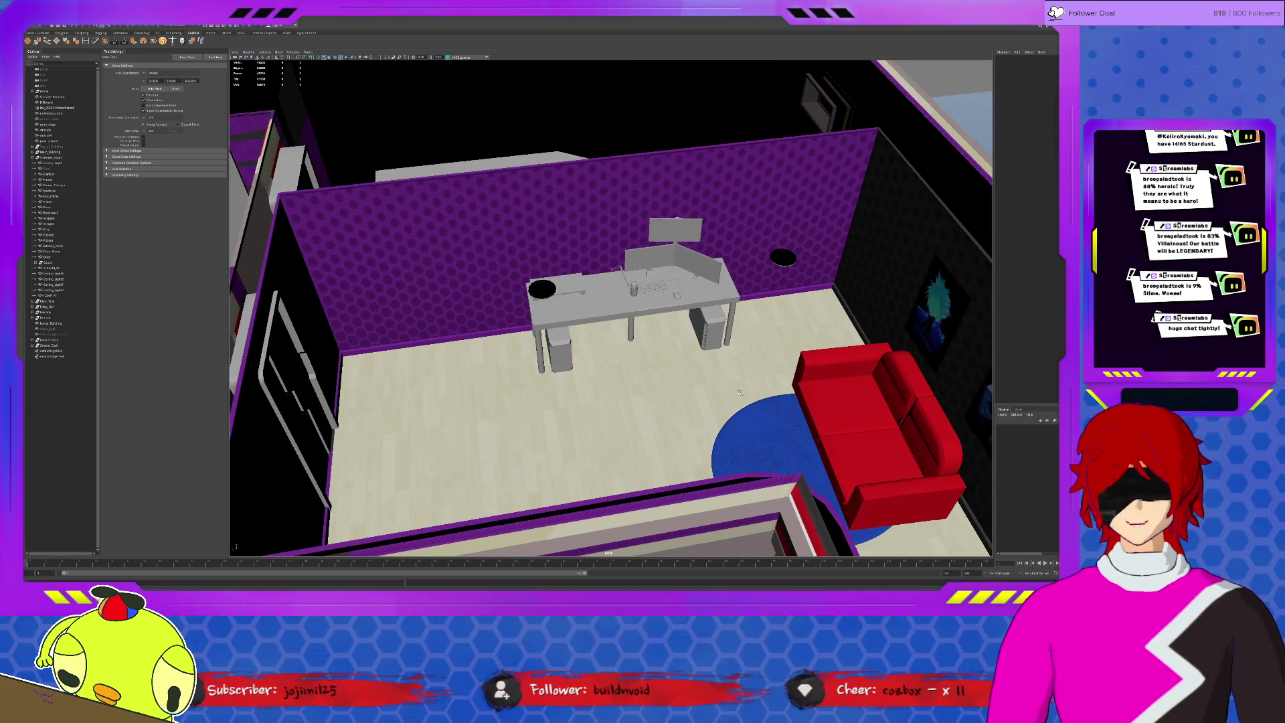
scroll(756, 402, up, 2)
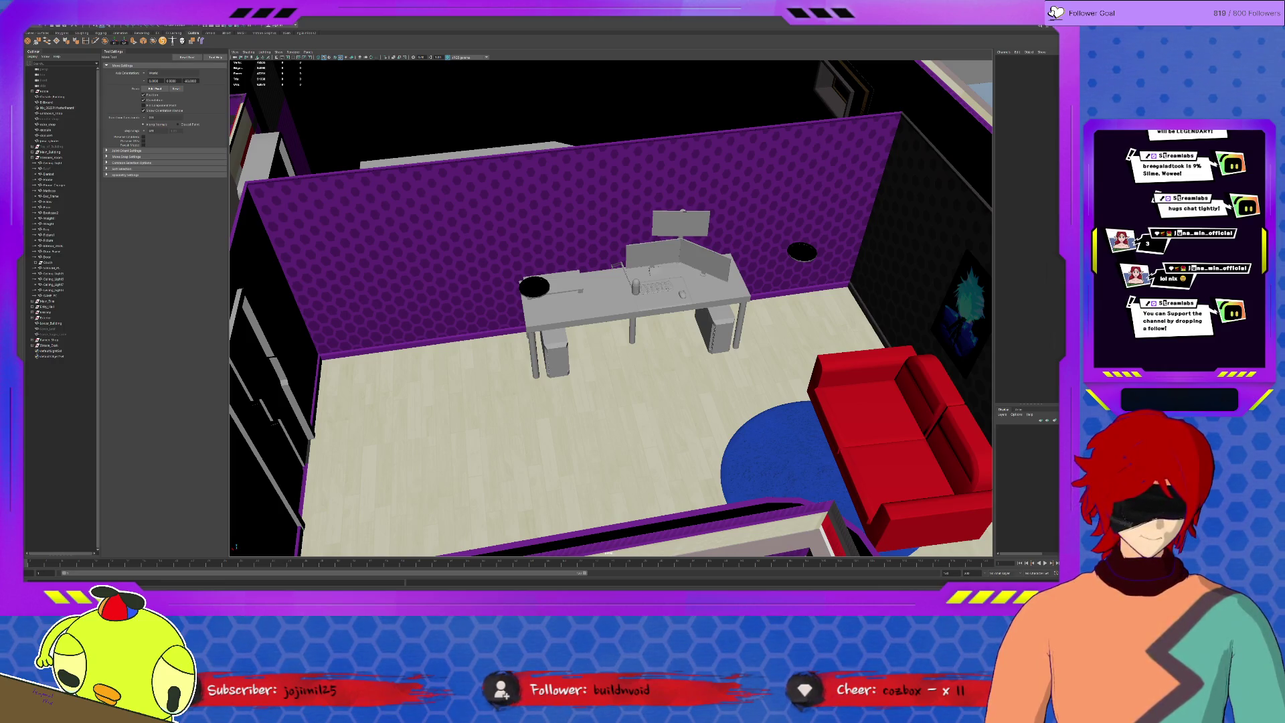
scroll(774, 411, down, 2)
scroll(774, 410, down, 5)
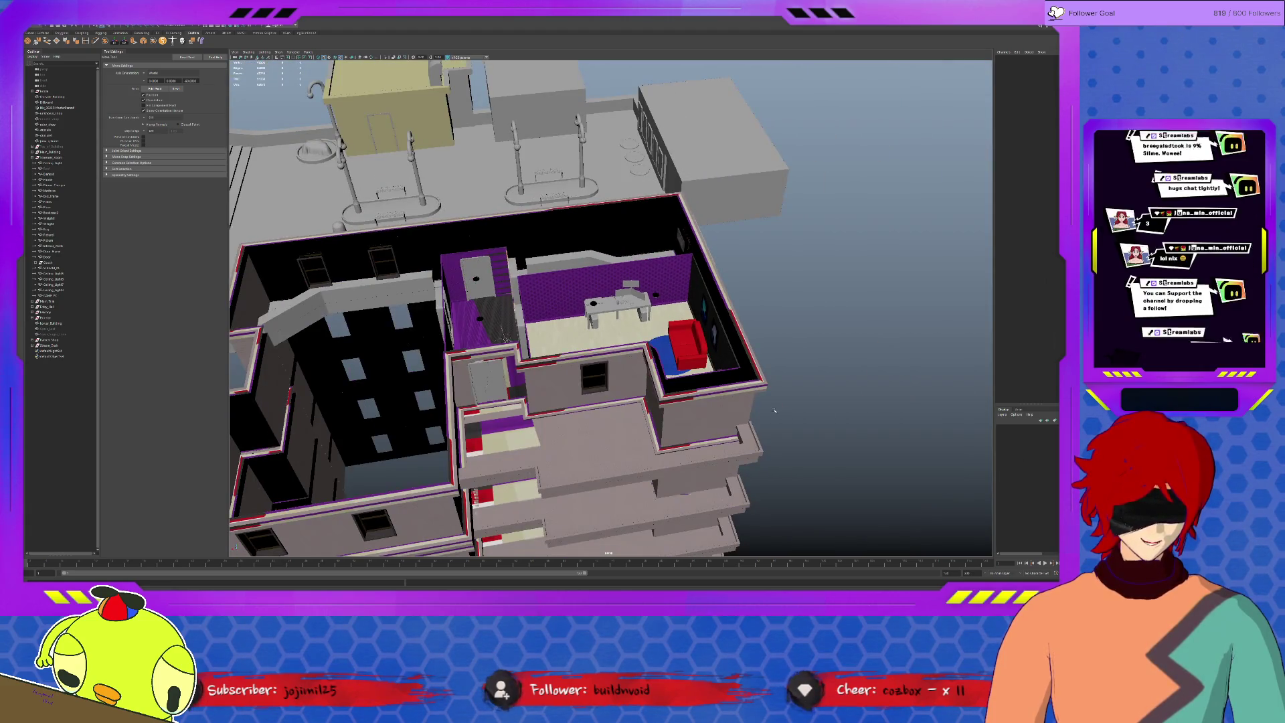
scroll(774, 410, down, 3)
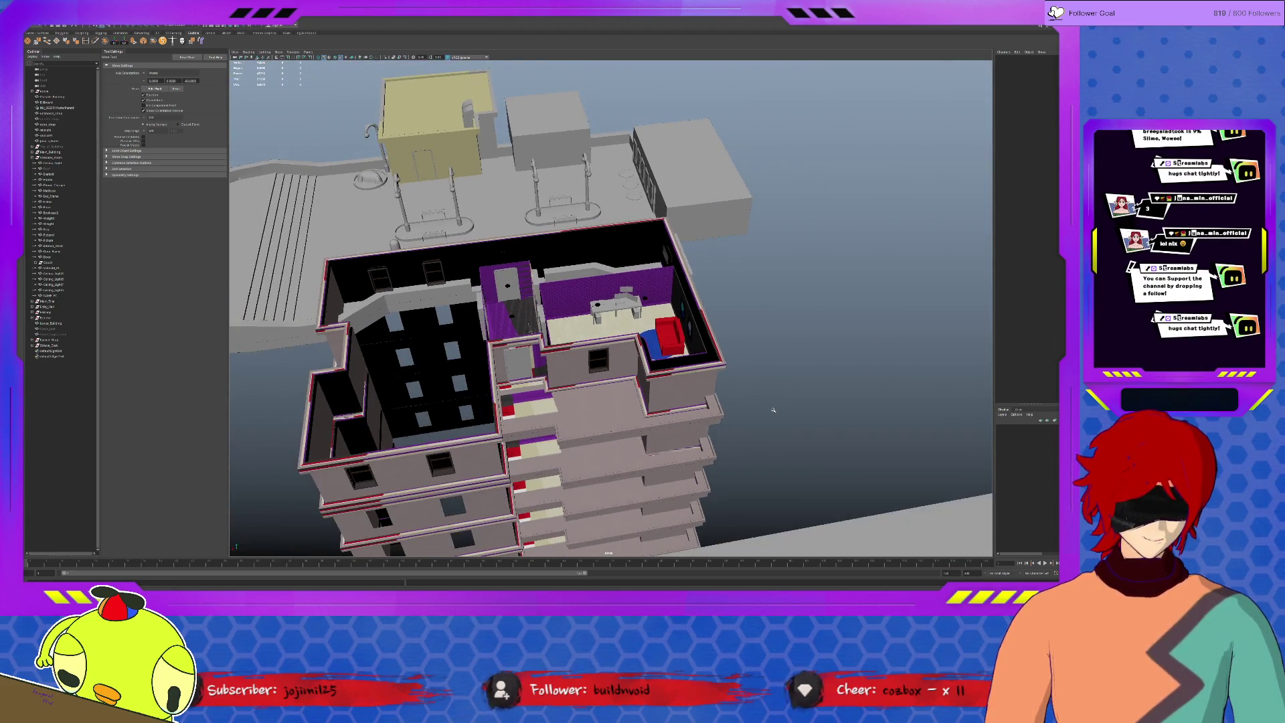
alt+drag(775, 411, 224, 494)
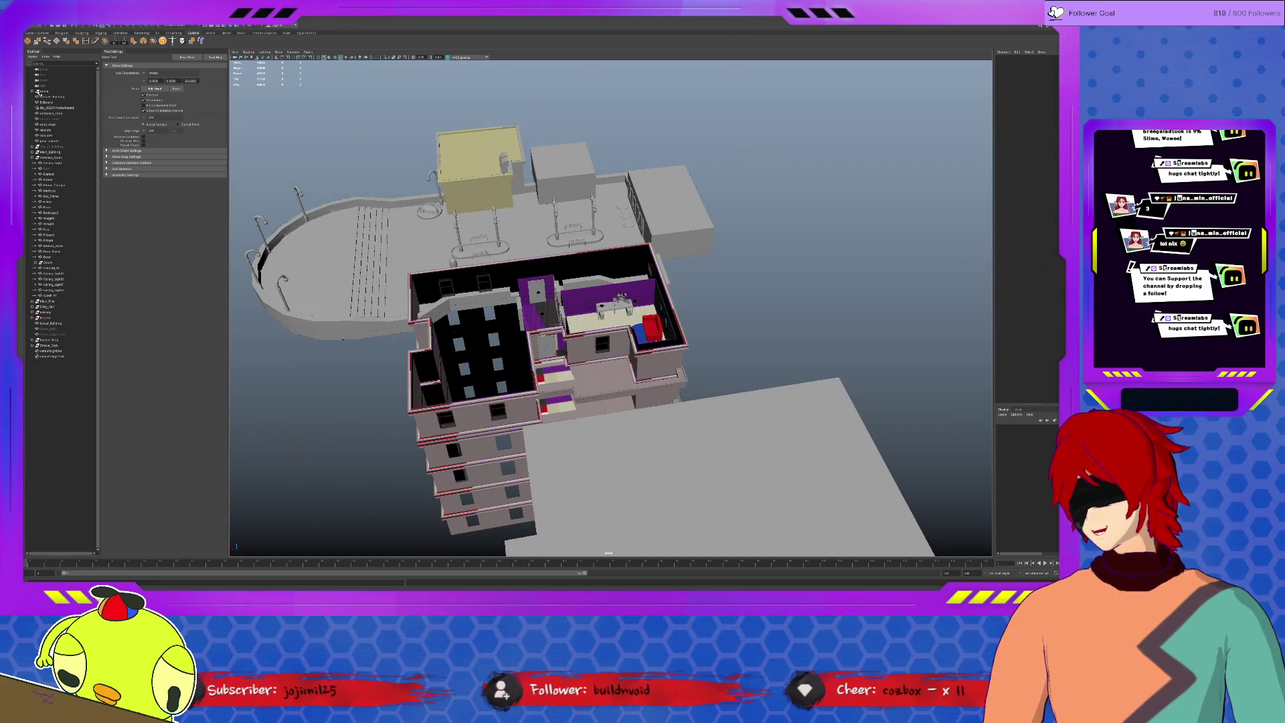
click(55, 147)
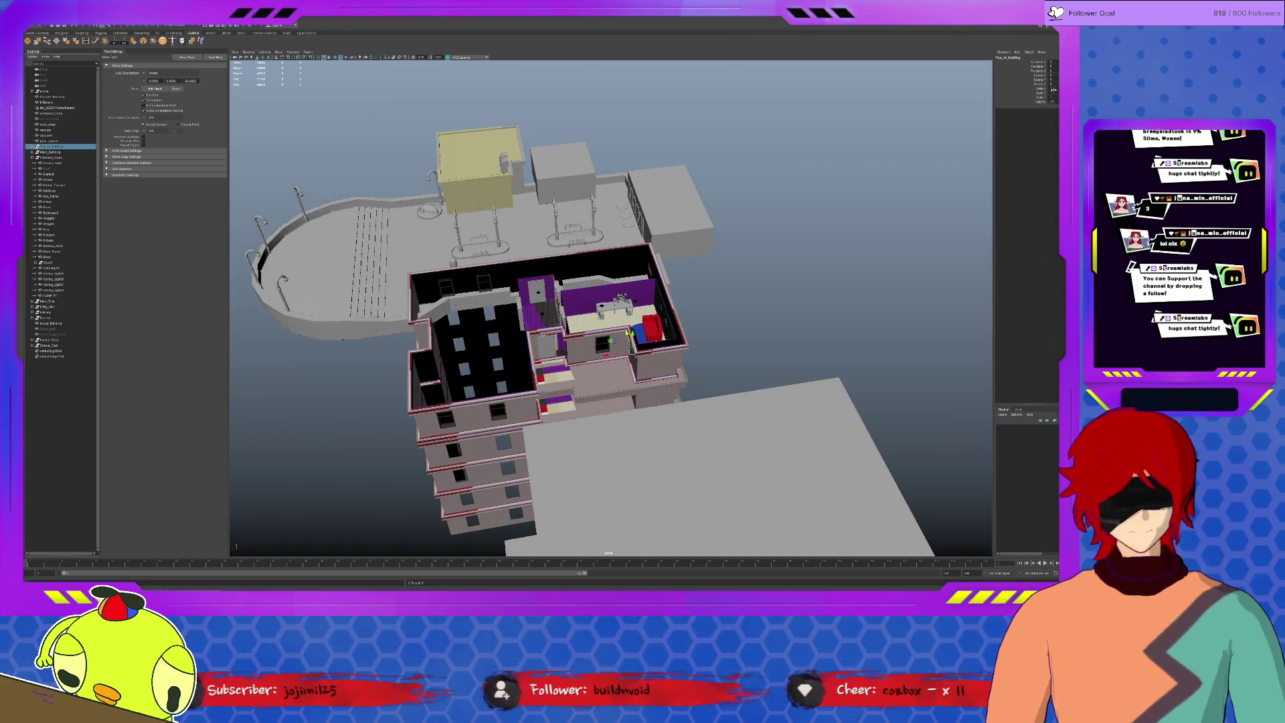
key(shift+h)
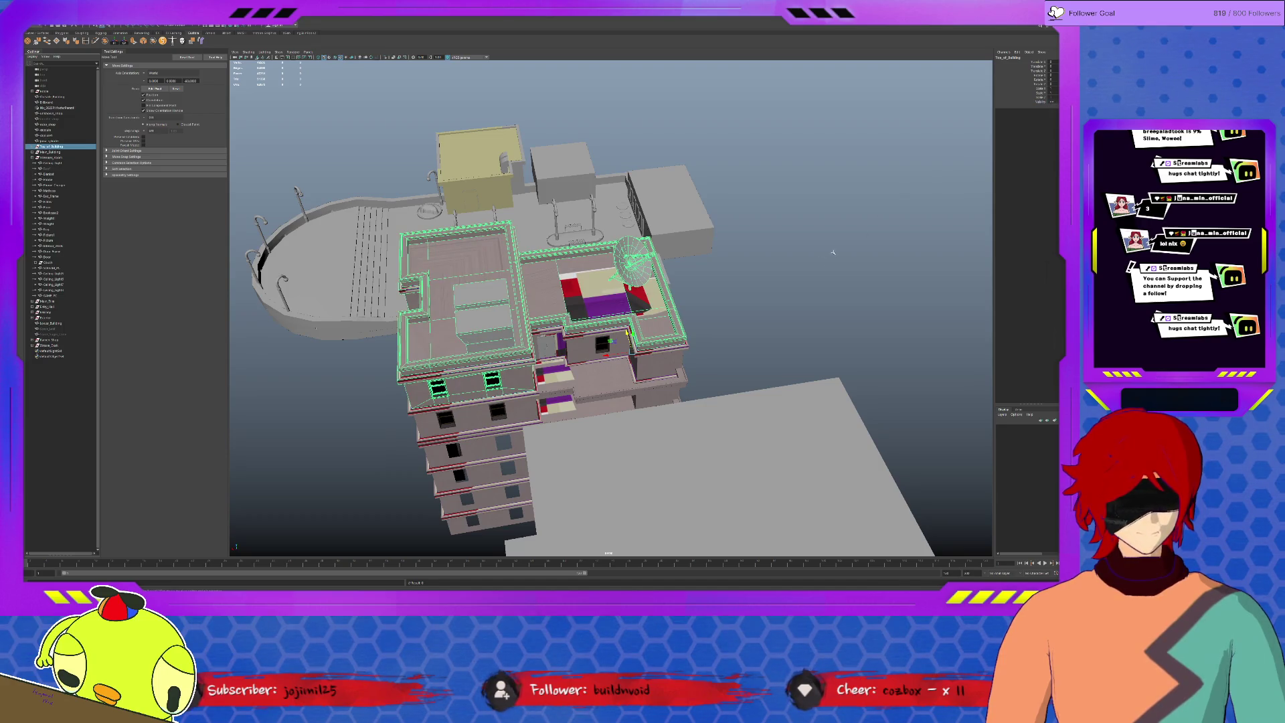
key(ctrl+h)
mouse_move(804, 301)
alt+mouse_down()
mouse_move(780, 301)
mouse_move(537, 161)
alt+mouse_up()
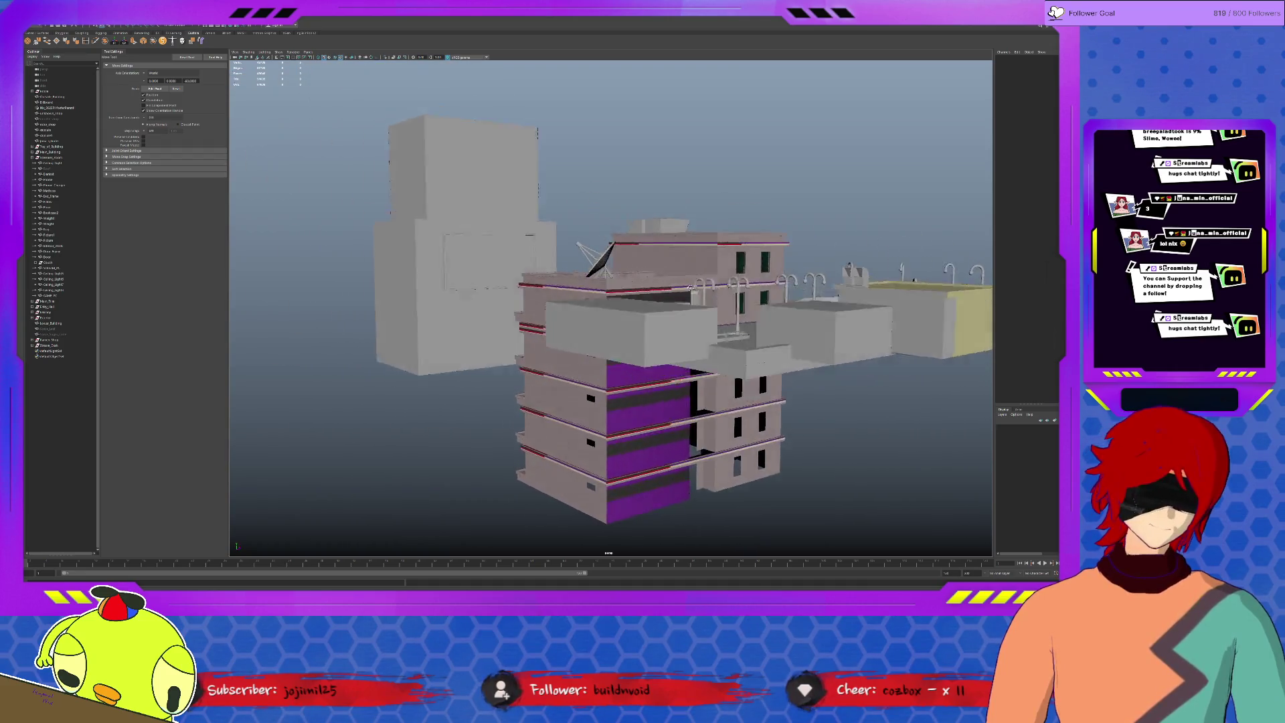
alt+drag(692, 288, 661, 303)
click(564, 359)
click(874, 465)
click(642, 403)
scroll(642, 402, up, 3)
mouse_move(644, 402)
alt+mouse_down()
mouse_move(879, 434)
mouse_move(910, 270)
alt+mouse_up()
click(824, 213)
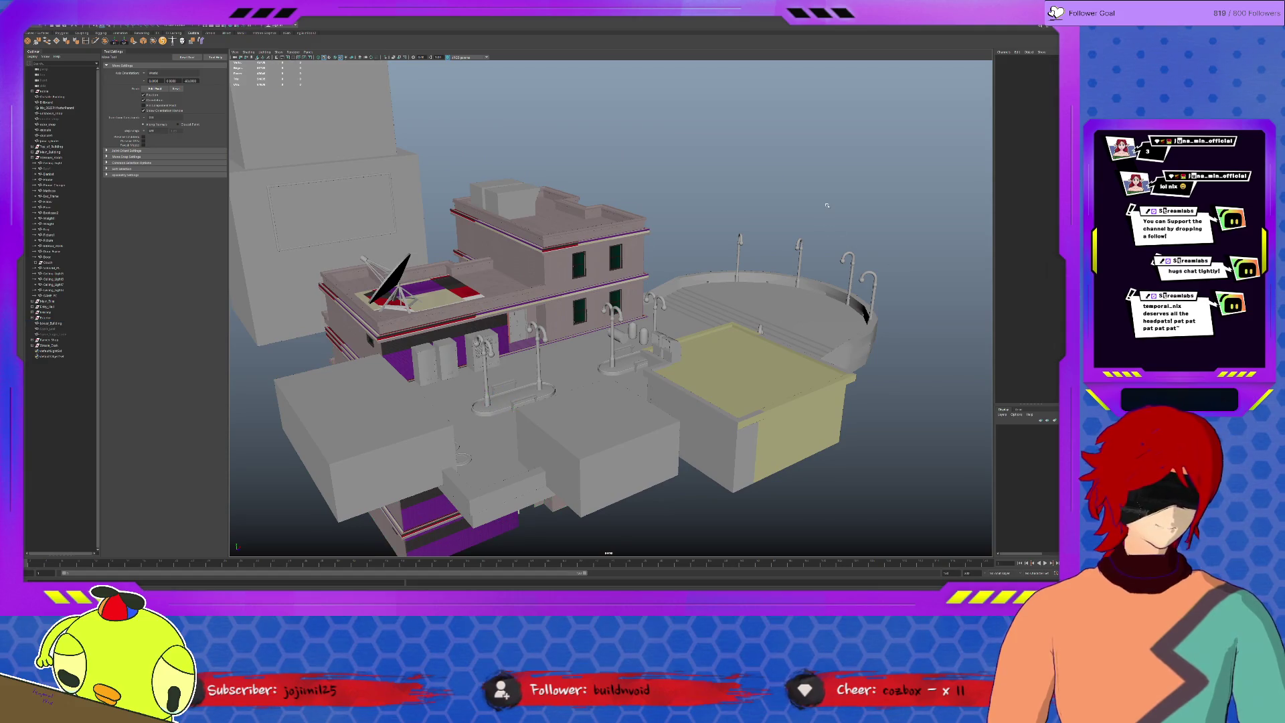